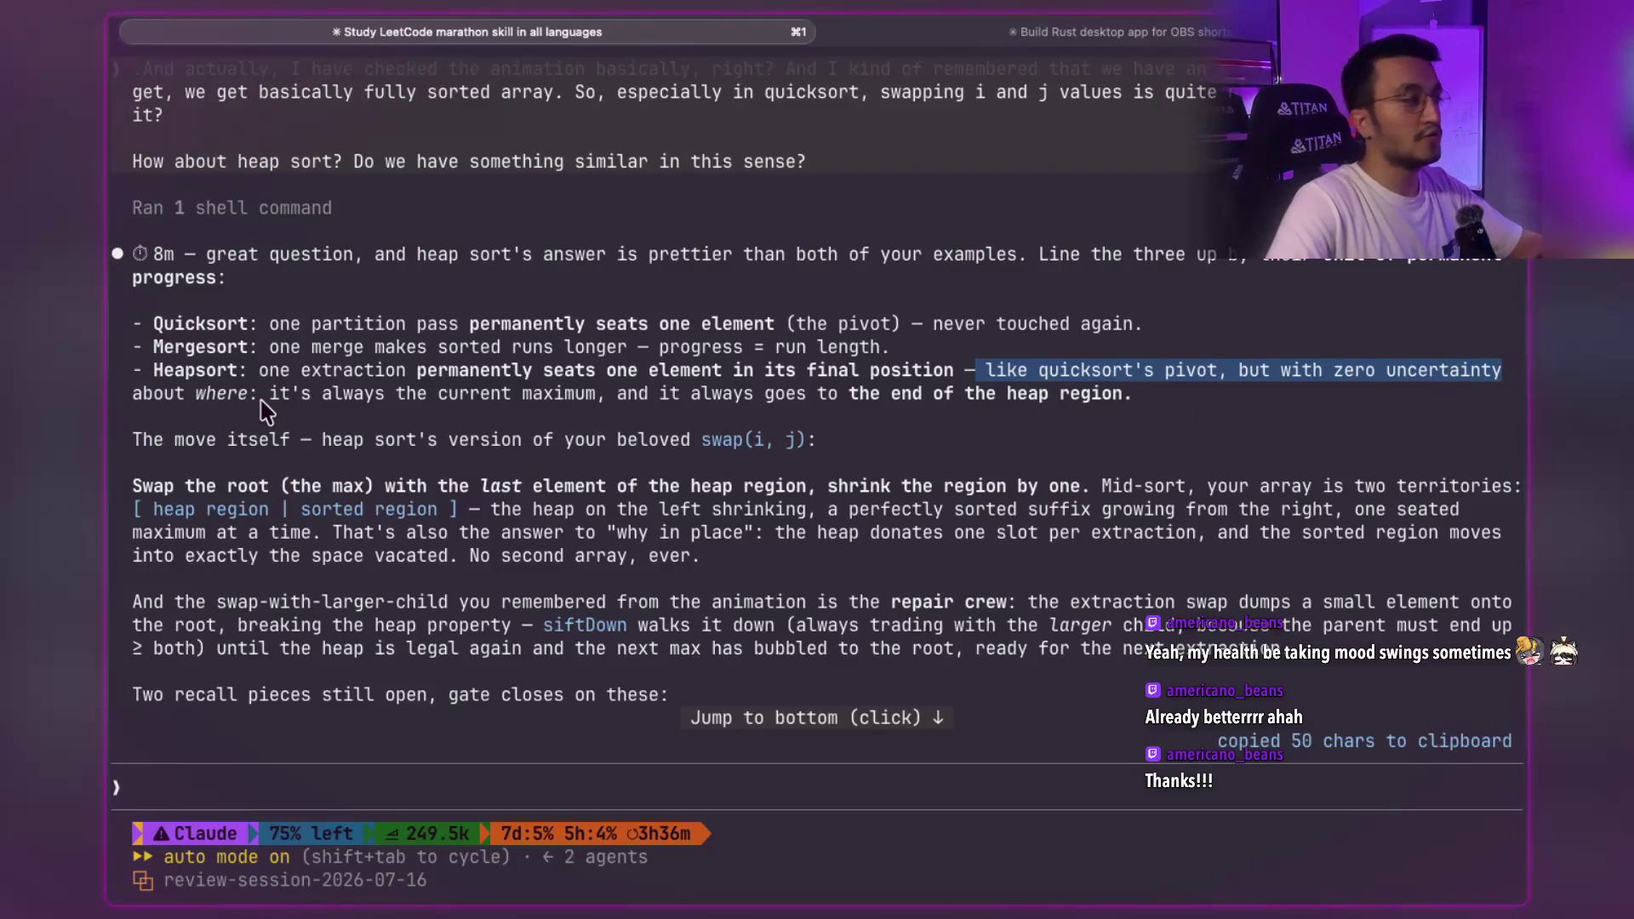
- Copy the phrases "it's always the current maximum" and the line about reaching the heap region's end
{"action": "left_click_drag", "start_coordinate": [271, 401], "coordinate": [602, 405]}
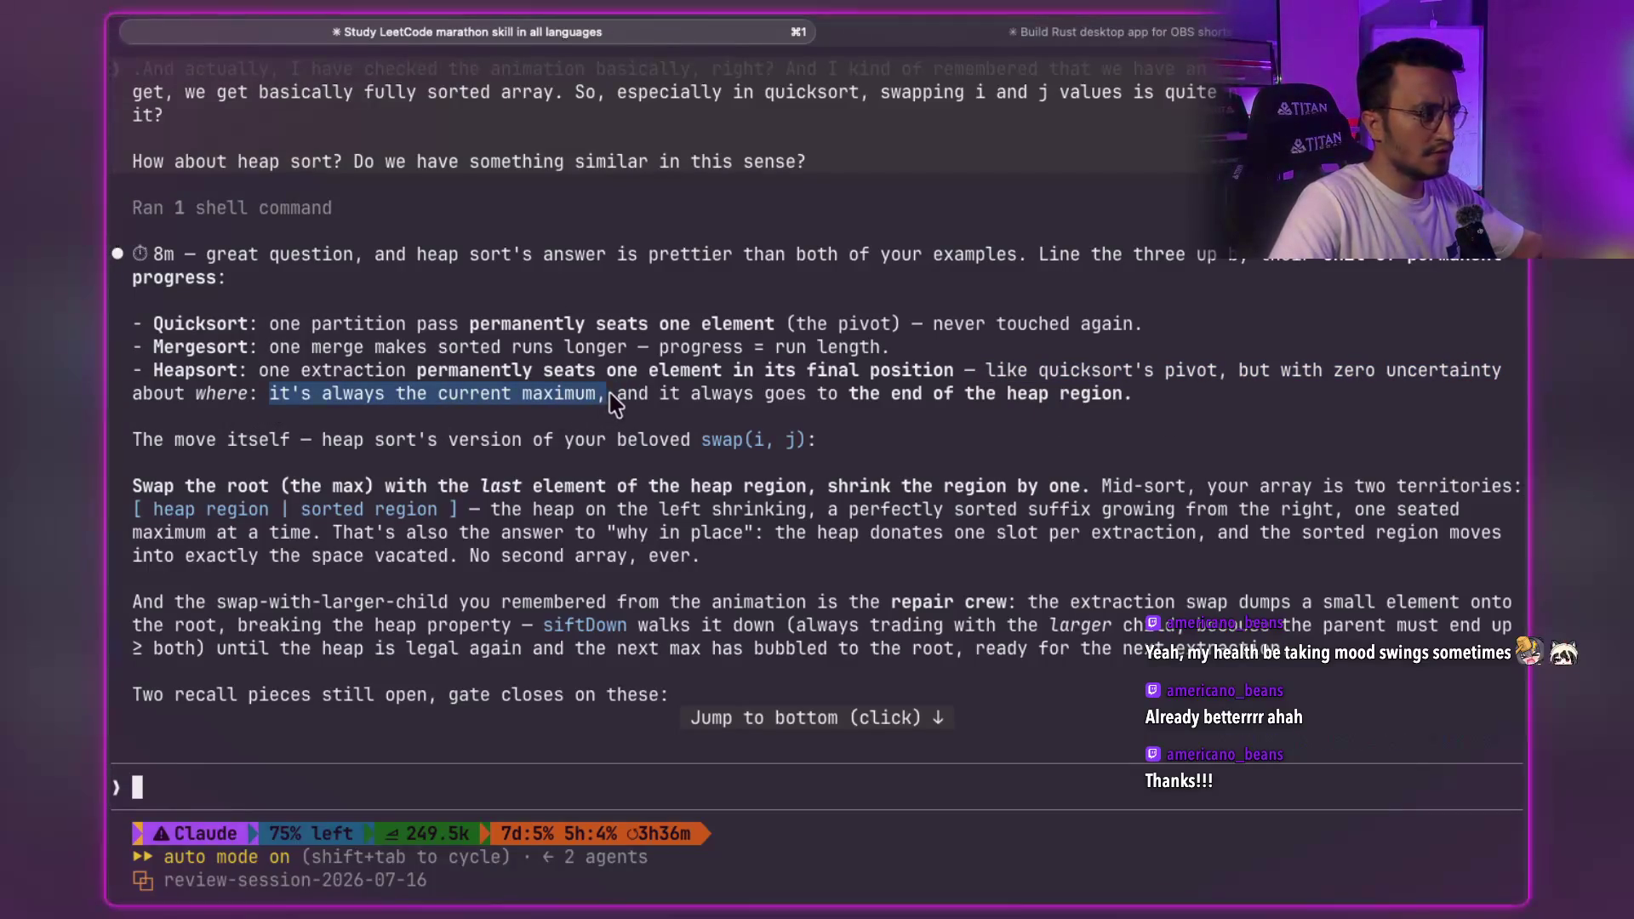
{"action": "left_click", "coordinate": [617, 407]}
{"action": "mouse_move", "coordinate": [737, 398]}
{"action": "left_mouse_down"}
{"action": "mouse_move", "coordinate": [1131, 404]}
{"action": "mouse_move", "coordinate": [138, 407]}
{"action": "left_mouse_up"}
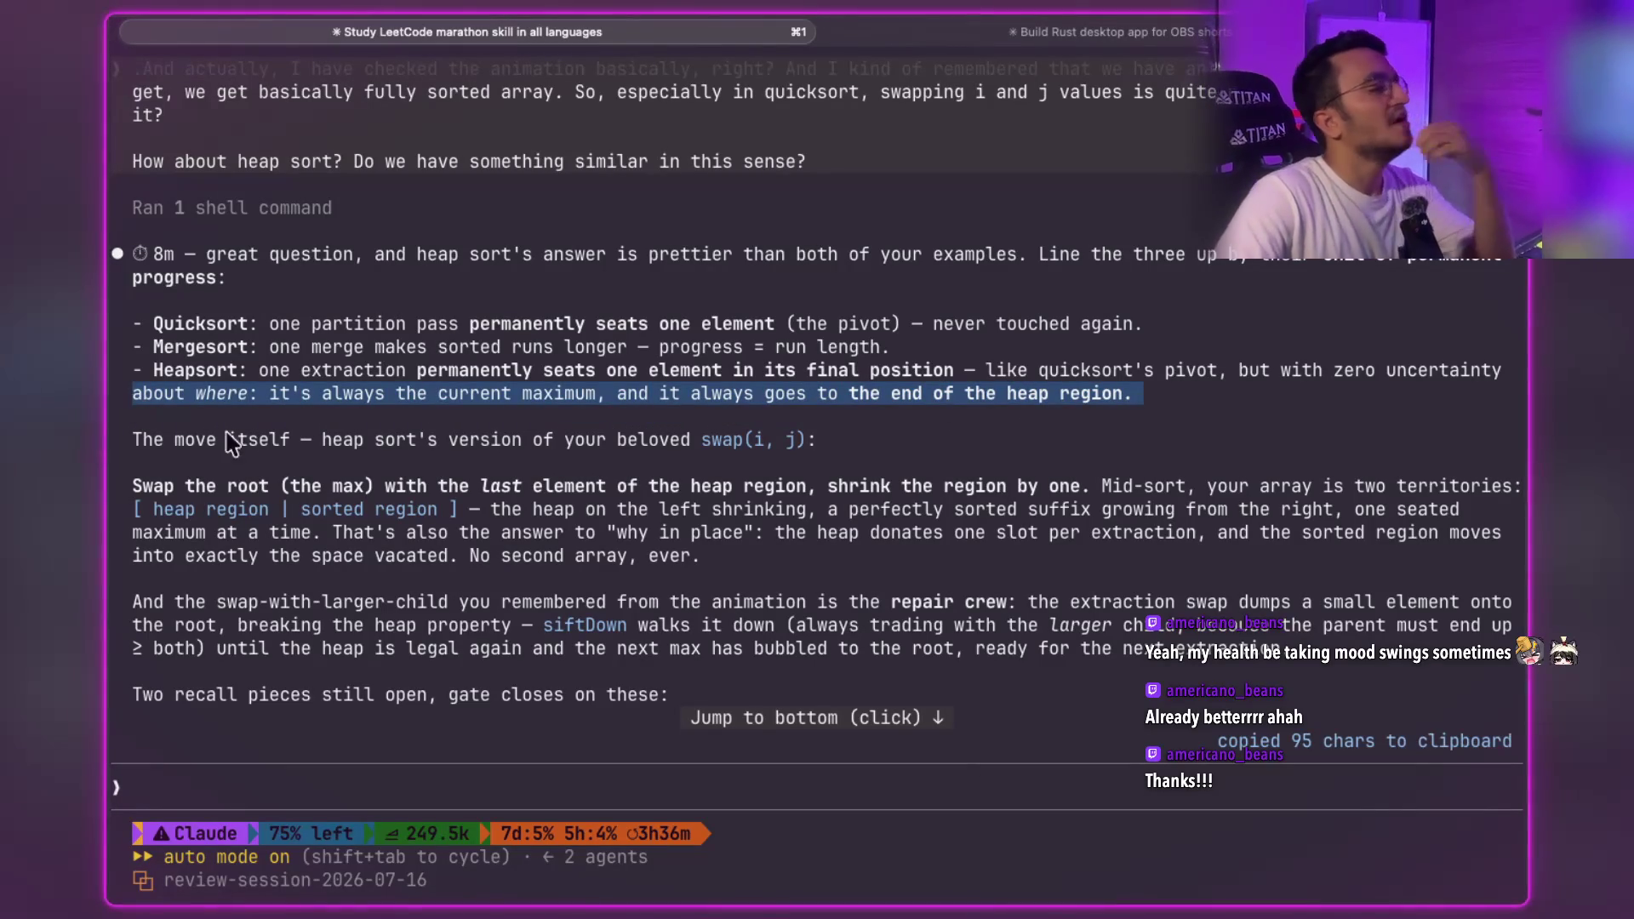
- Copy the phrase "heap sort's version of your" from the explanation
{"action": "left_click_drag", "start_coordinate": [324, 446], "coordinate": [672, 451]}
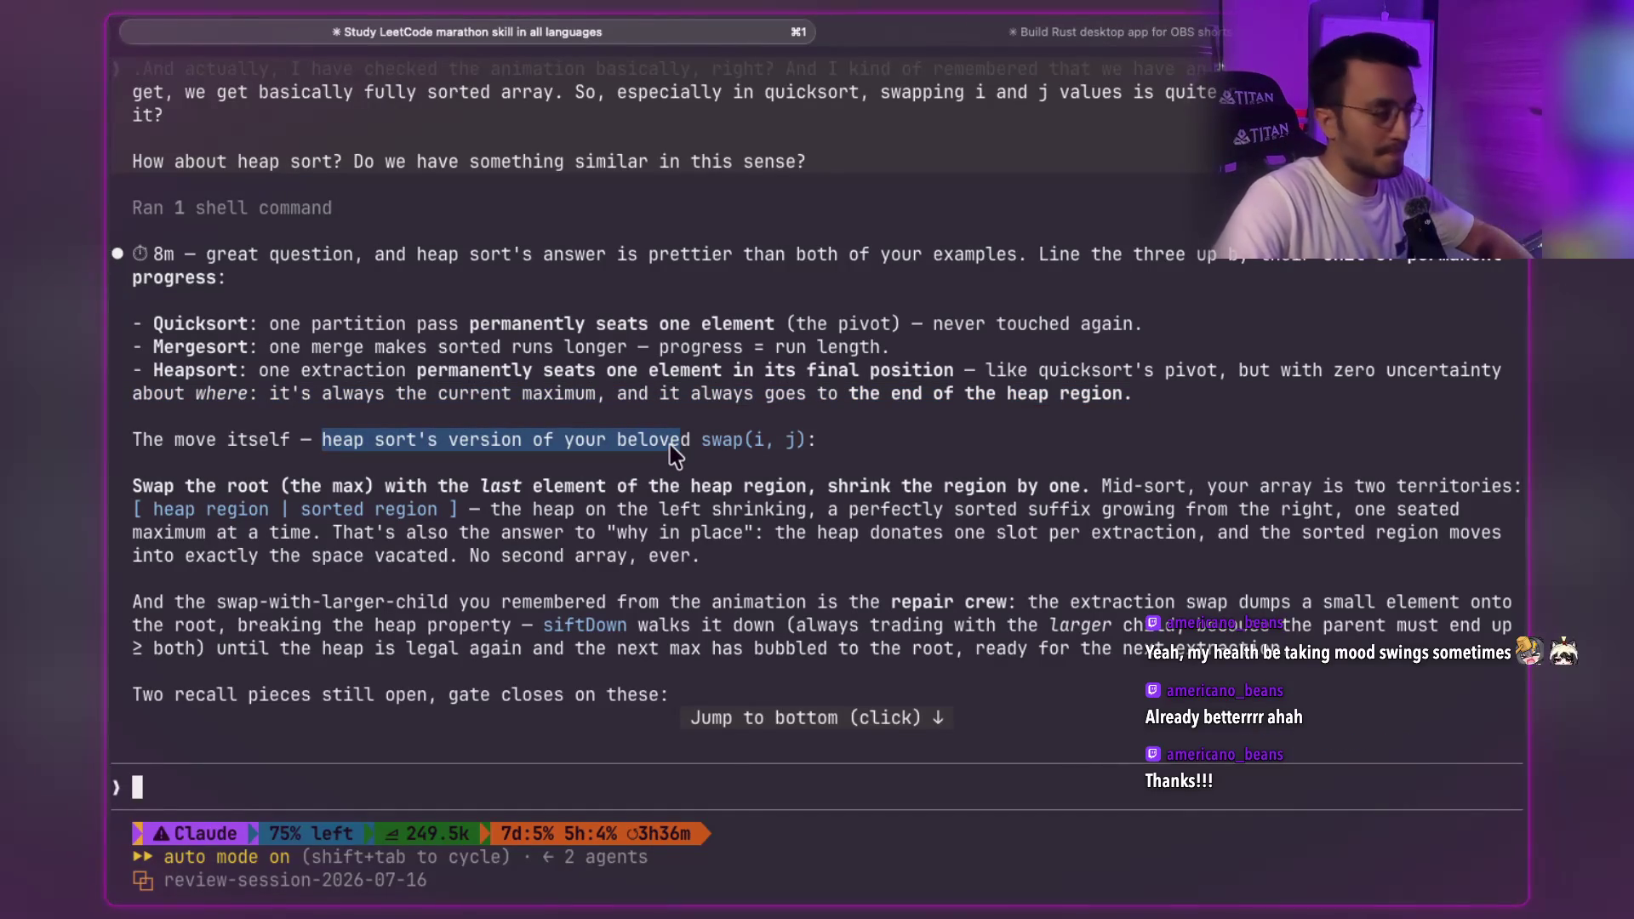
{"action": "left_click", "coordinate": [655, 475]}
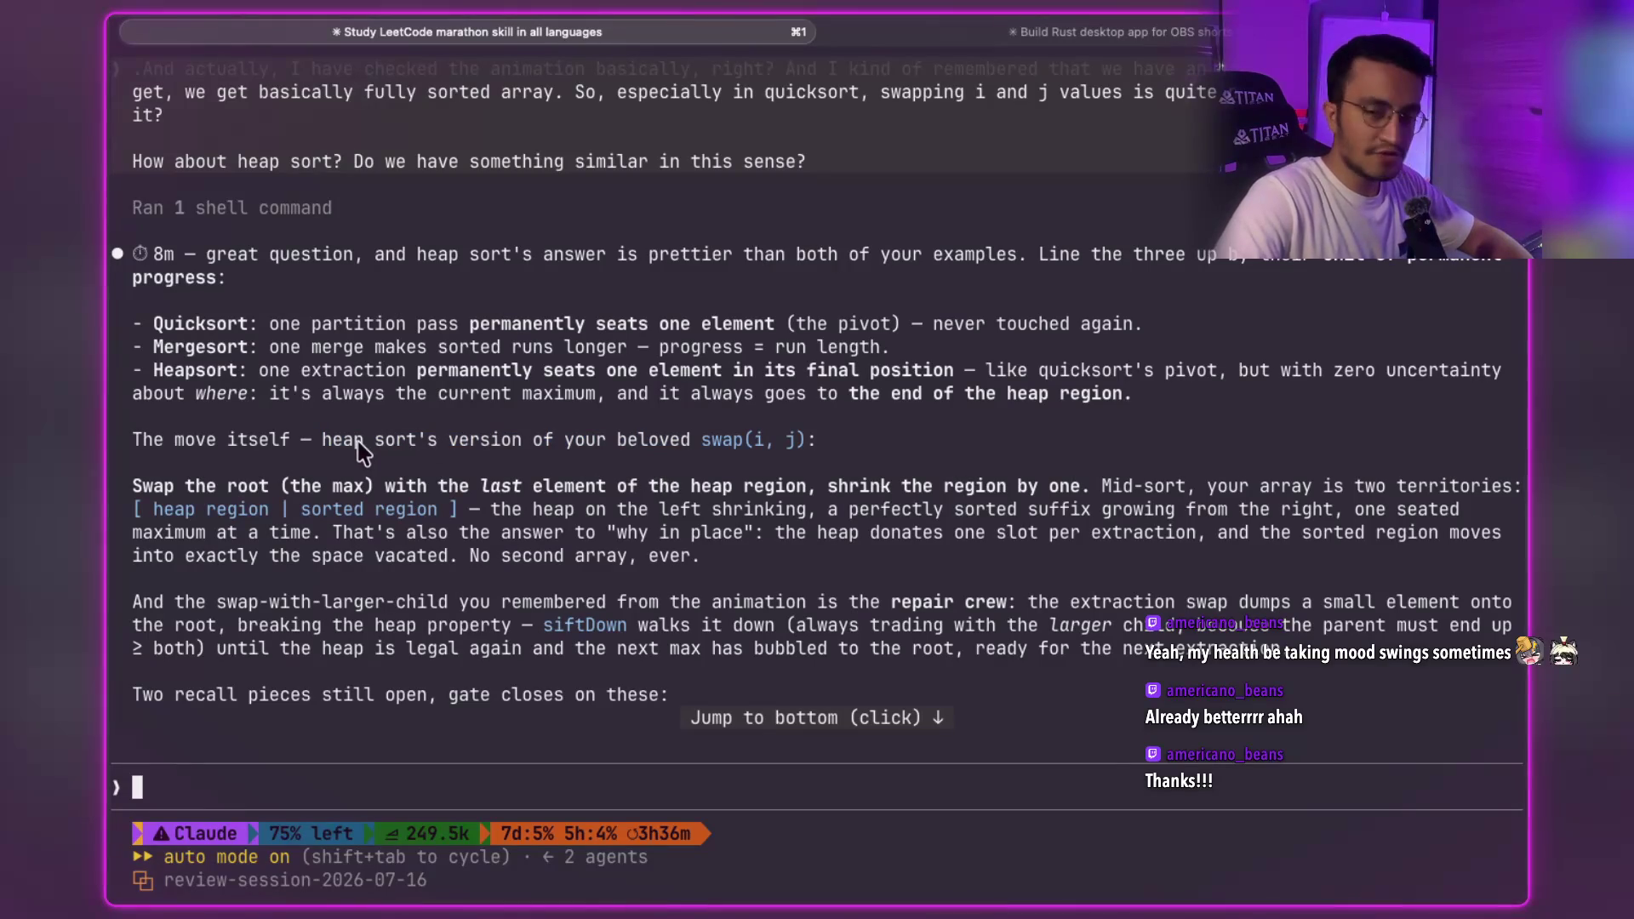
{"action": "left_click_drag", "start_coordinate": [328, 451], "coordinate": [630, 447]}
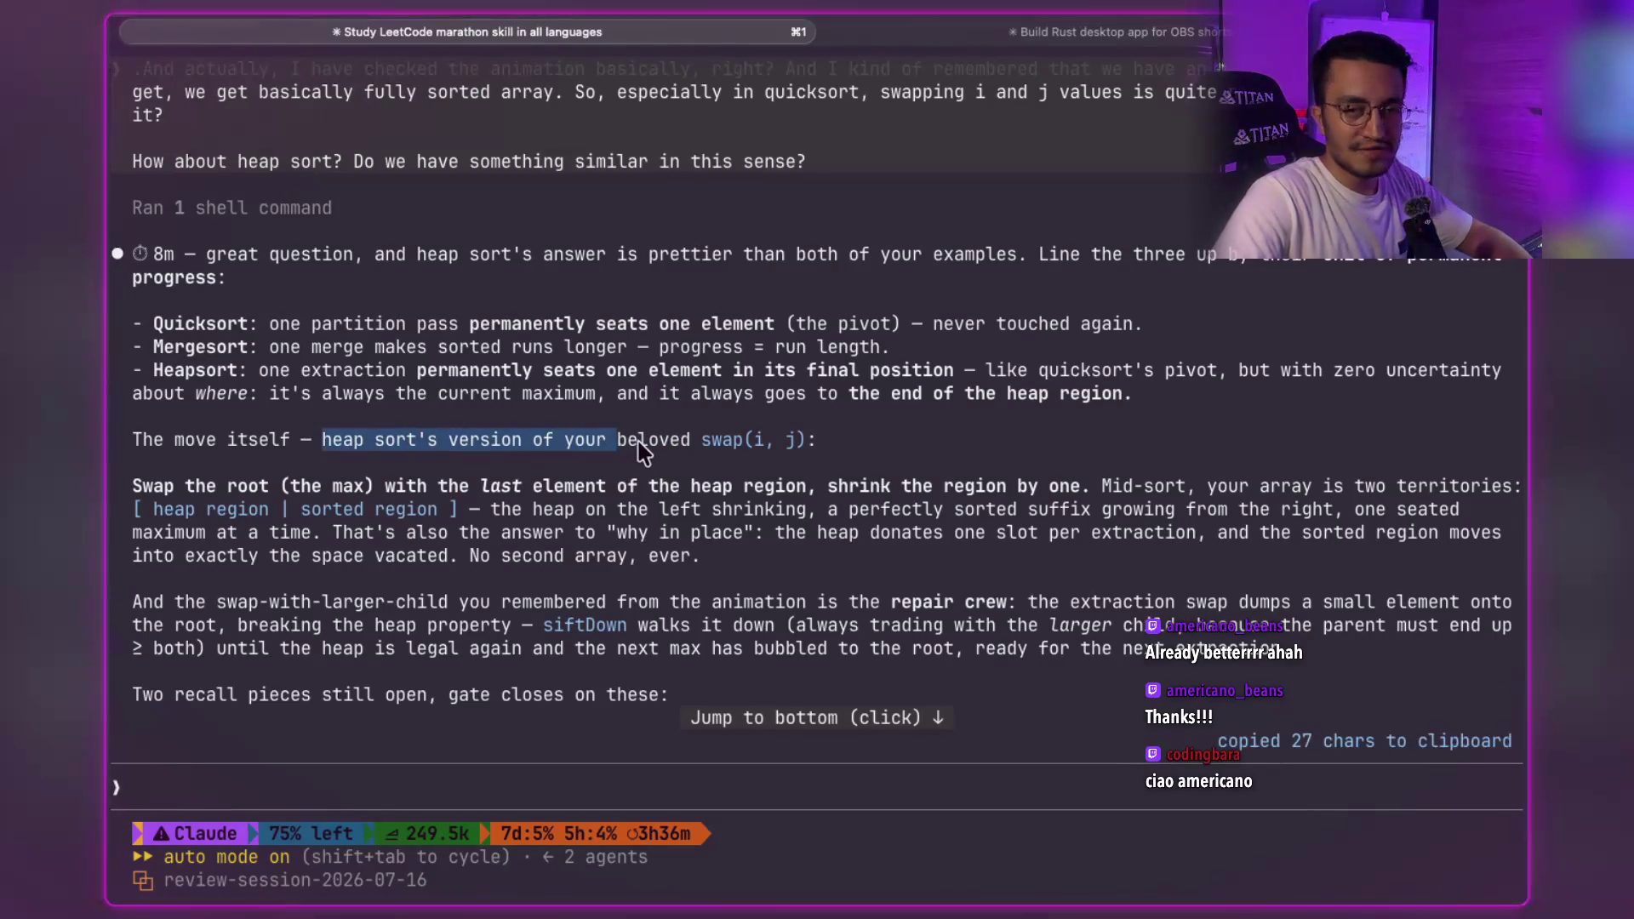
{"action": "left_click", "coordinate": [640, 451]}
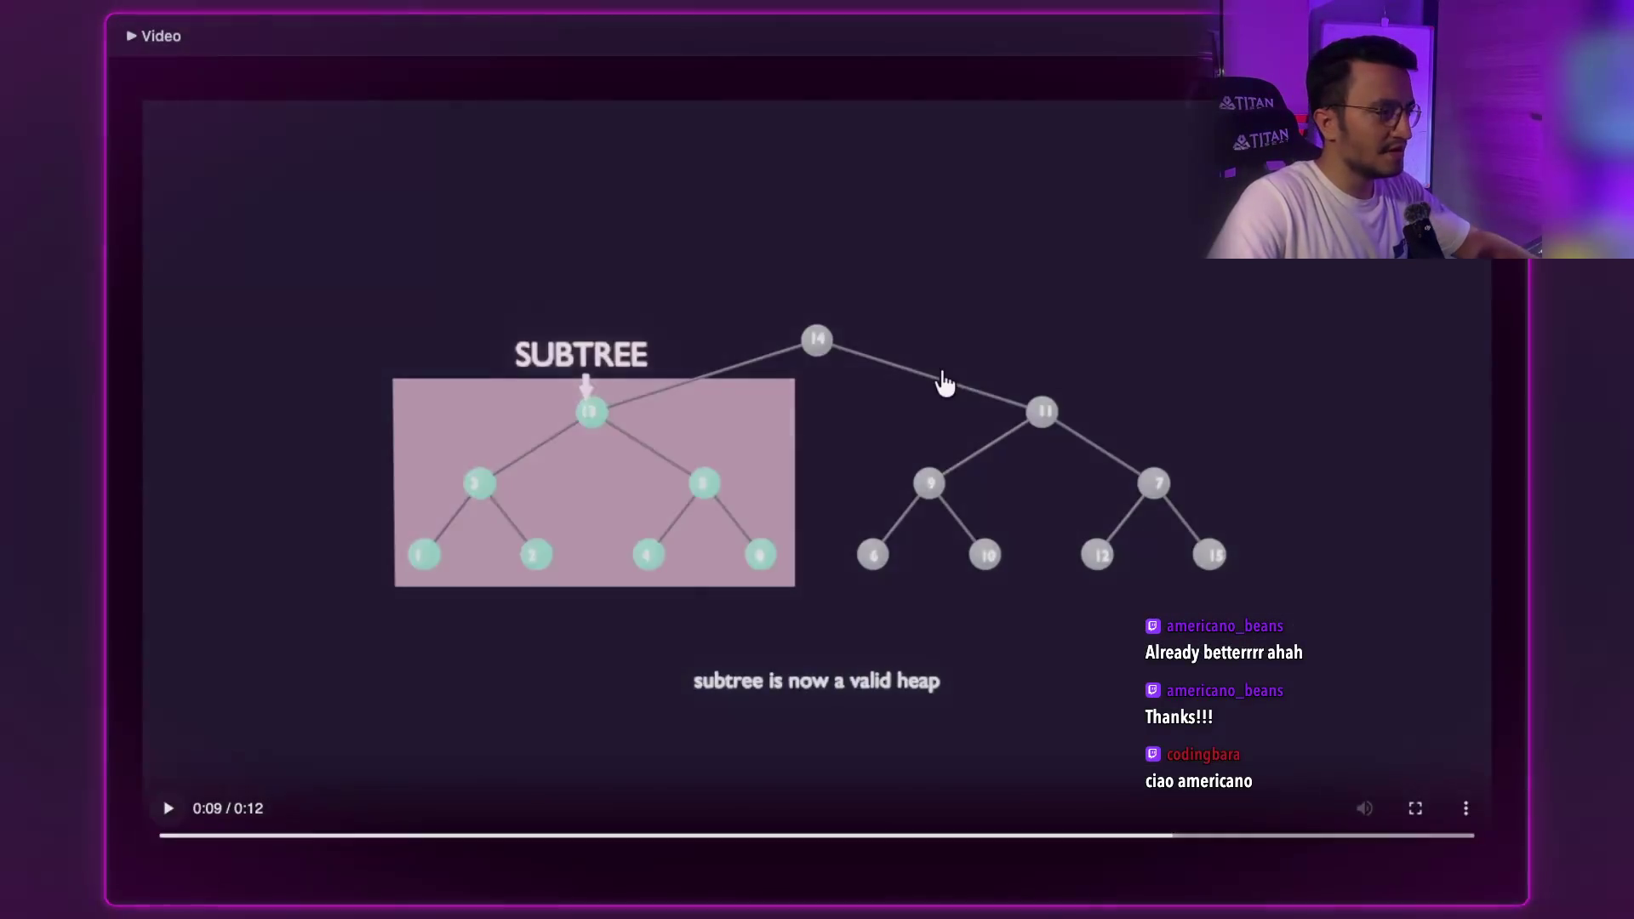
- Open a new blank Chrome tab after watching the heap sift-down clip
{"action": "key", "text": "super+t"}
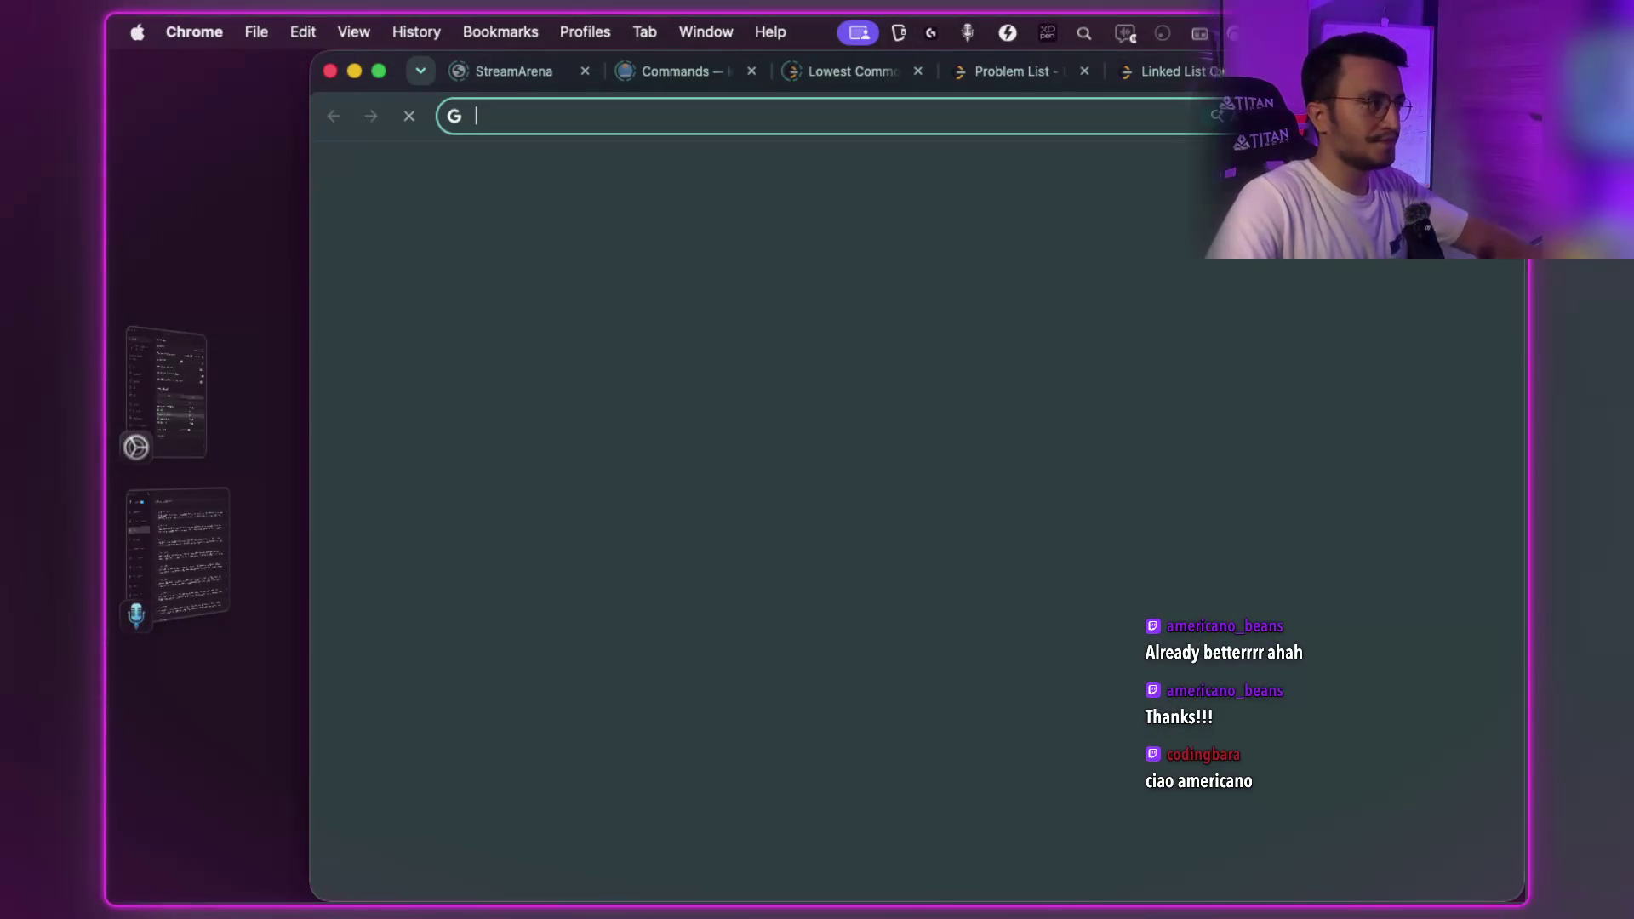
- Search 'ciao italian pronuciaiton' and play the ciao pronunciation twice
{"action": "type", "text": "ci"}
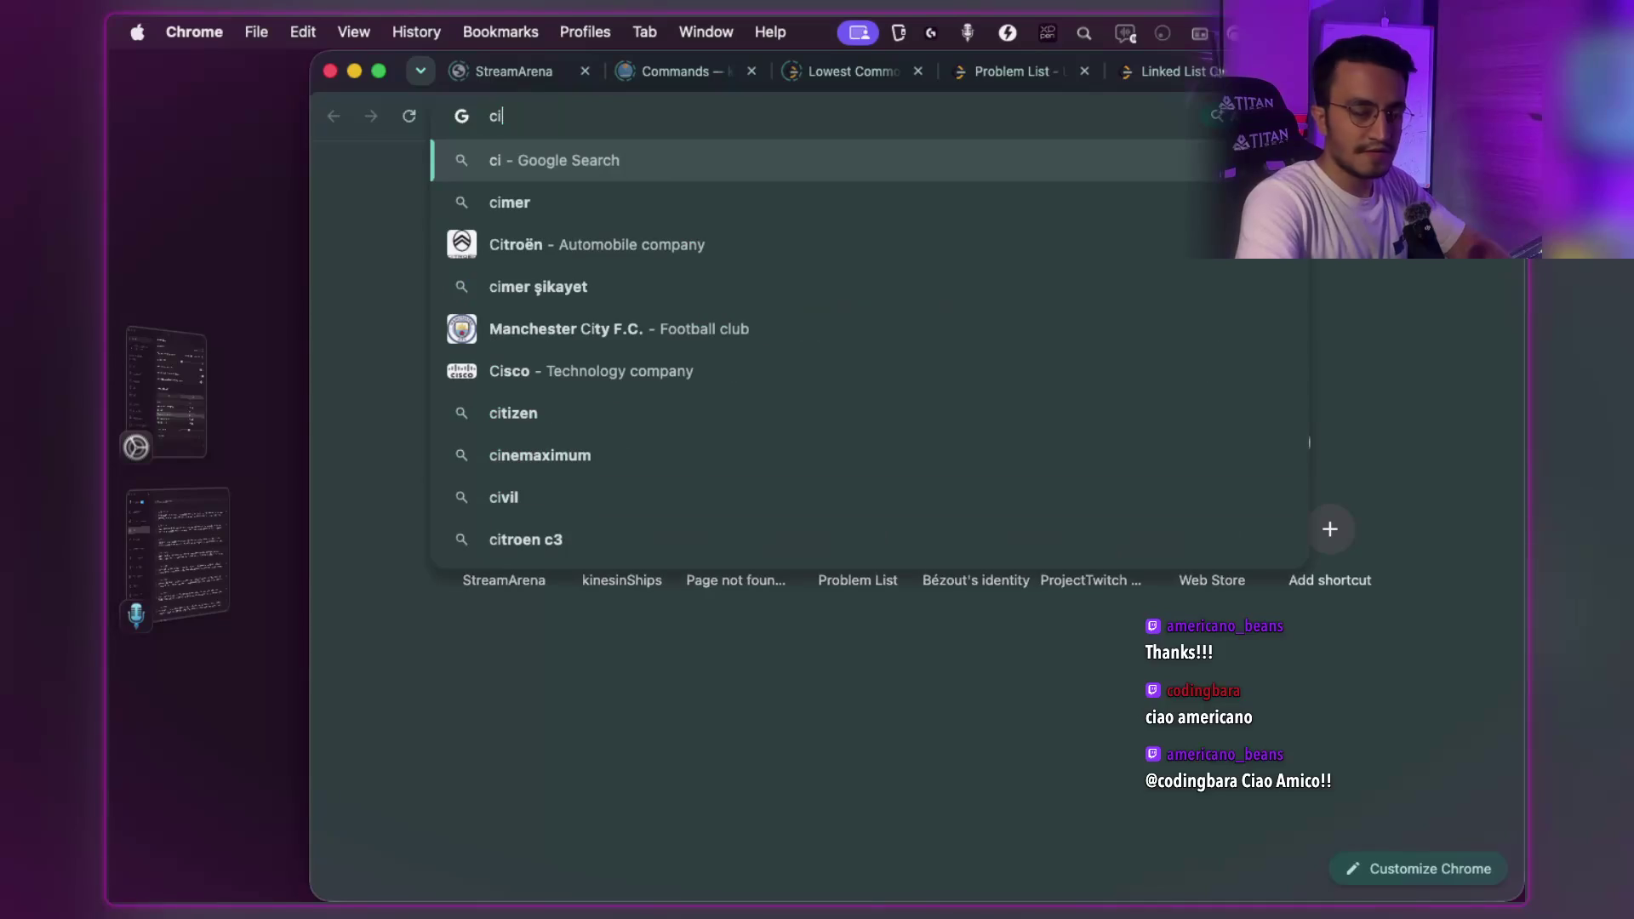
{"action": "type", "text": "ao italian "}
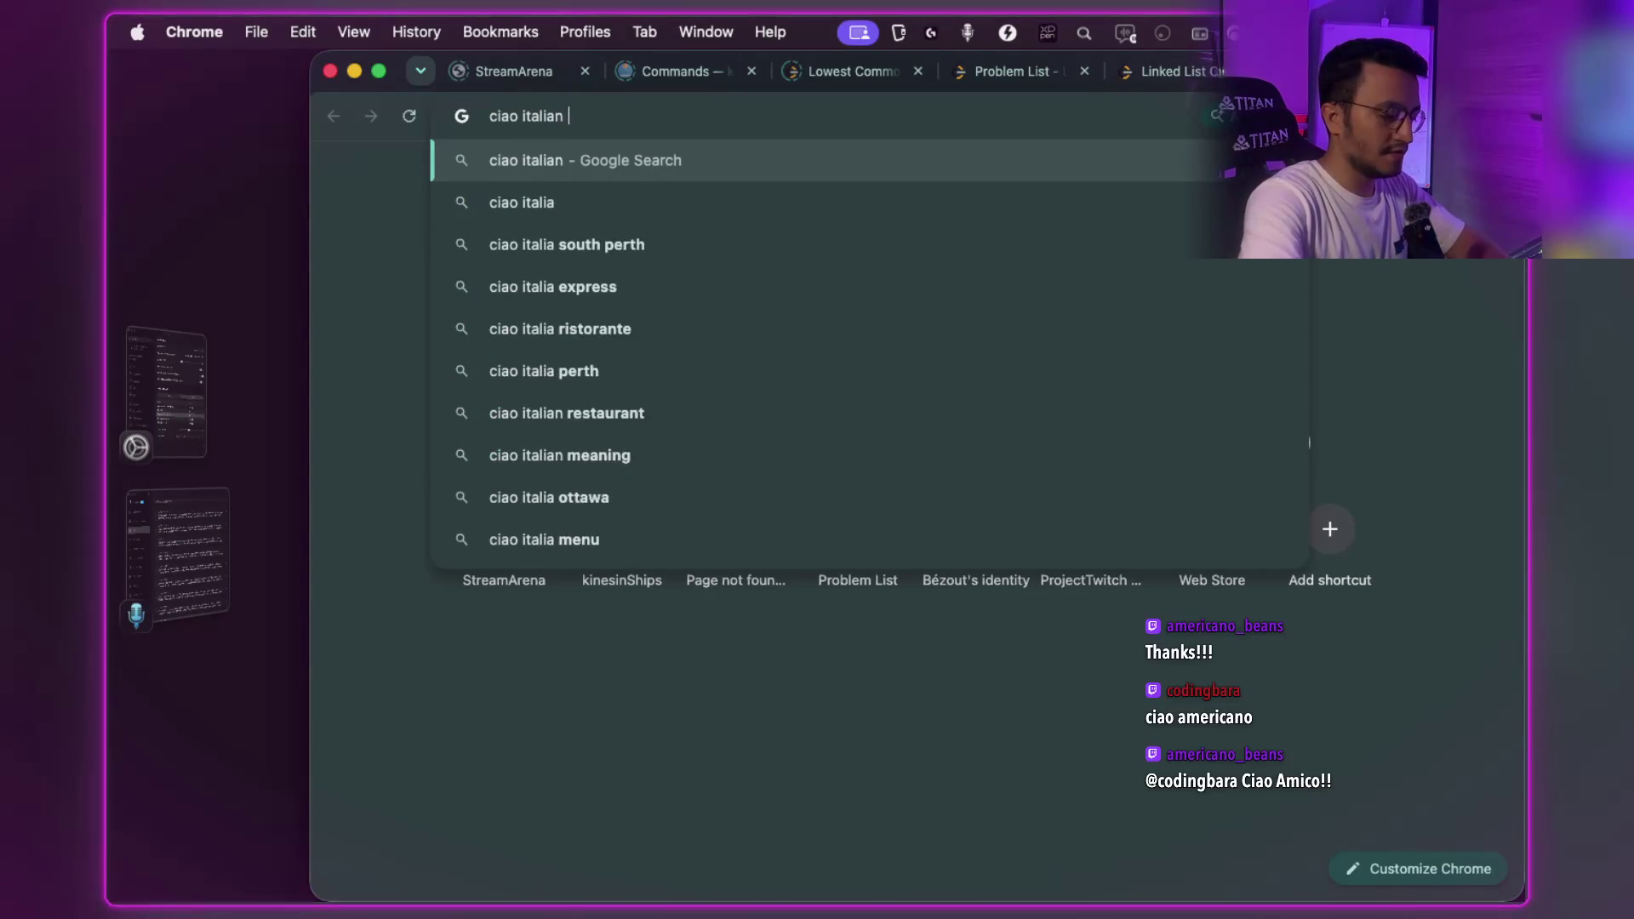
{"action": "type", "text": "pronuciaito"}
{"action": "type", "text": "n"}
{"action": "key", "text": "Return"}
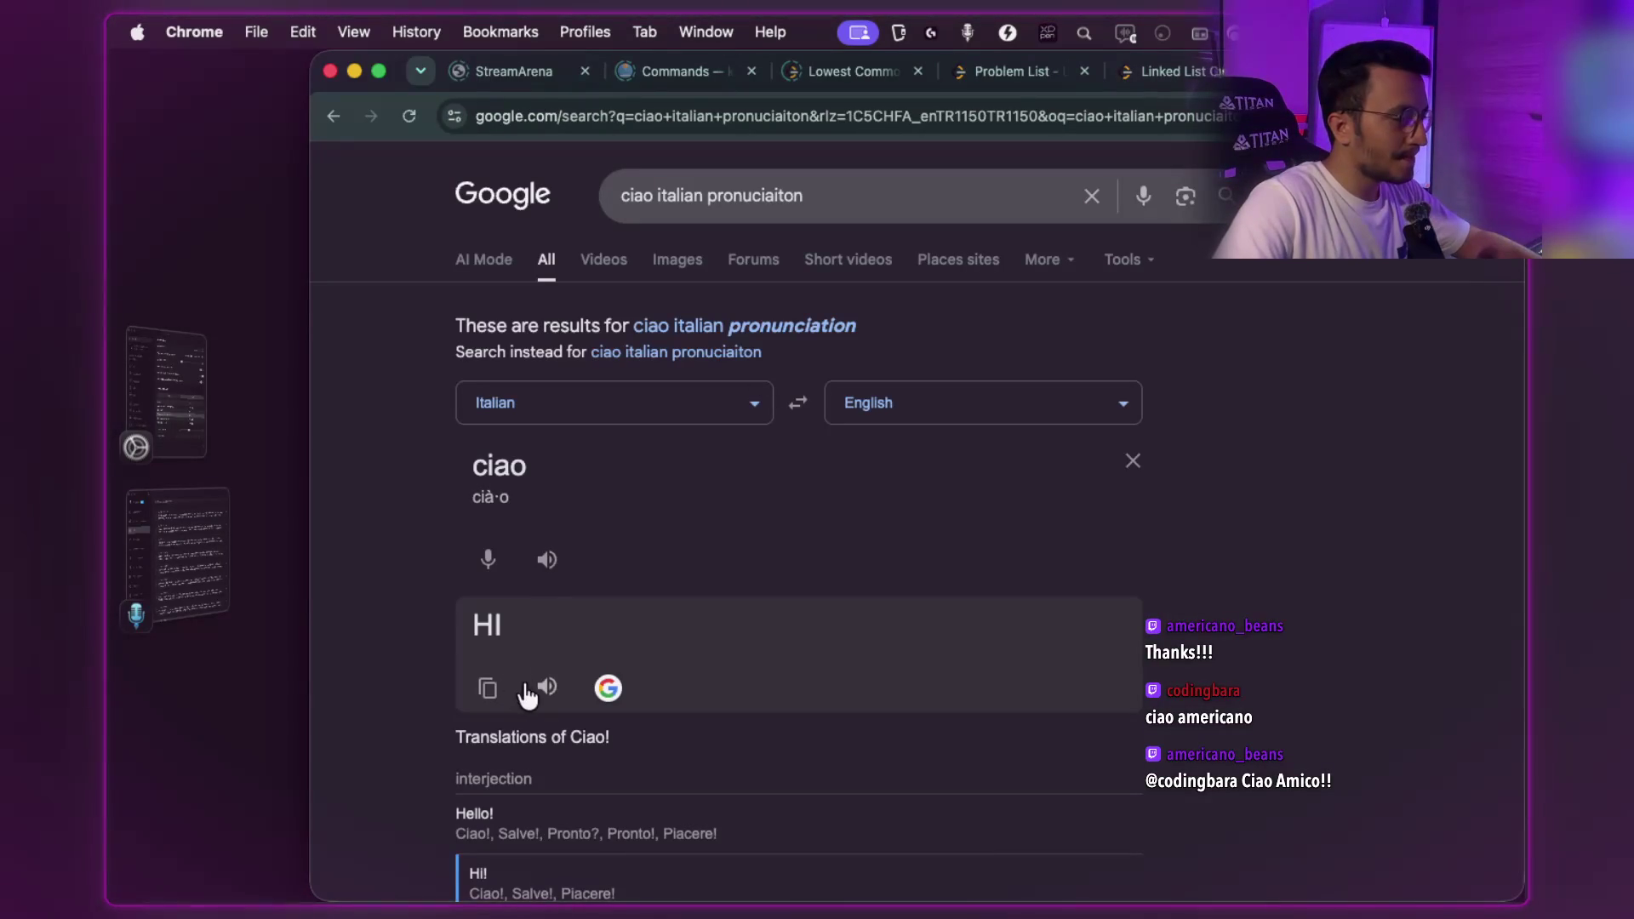
{"action": "left_click", "coordinate": [547, 563]}
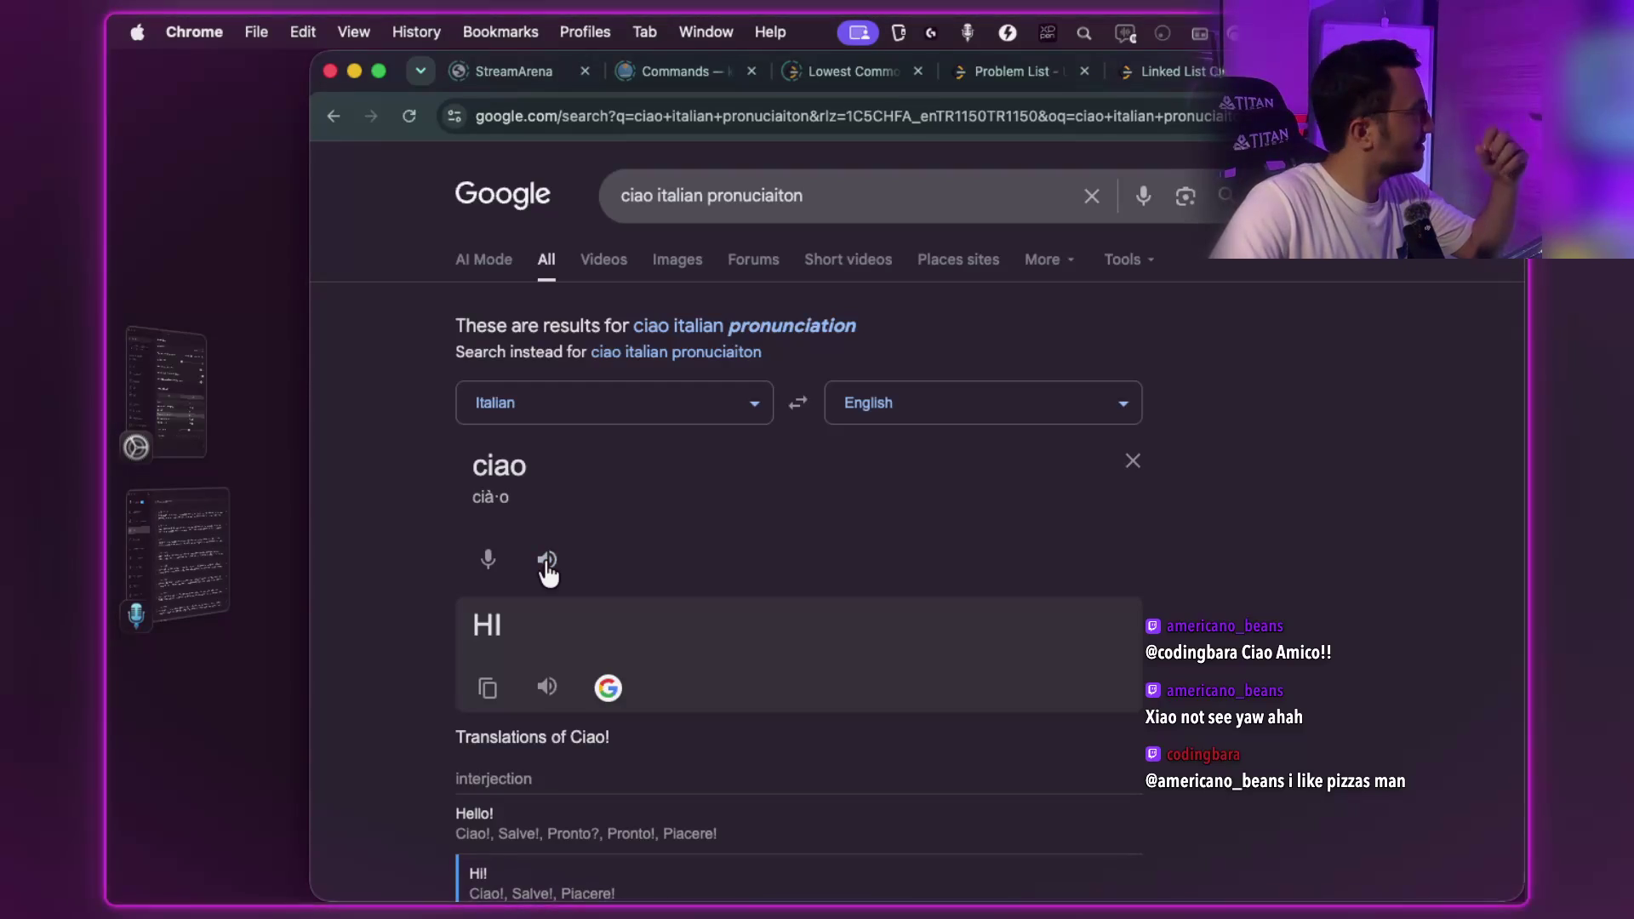
{"action": "left_click", "coordinate": [547, 562]}
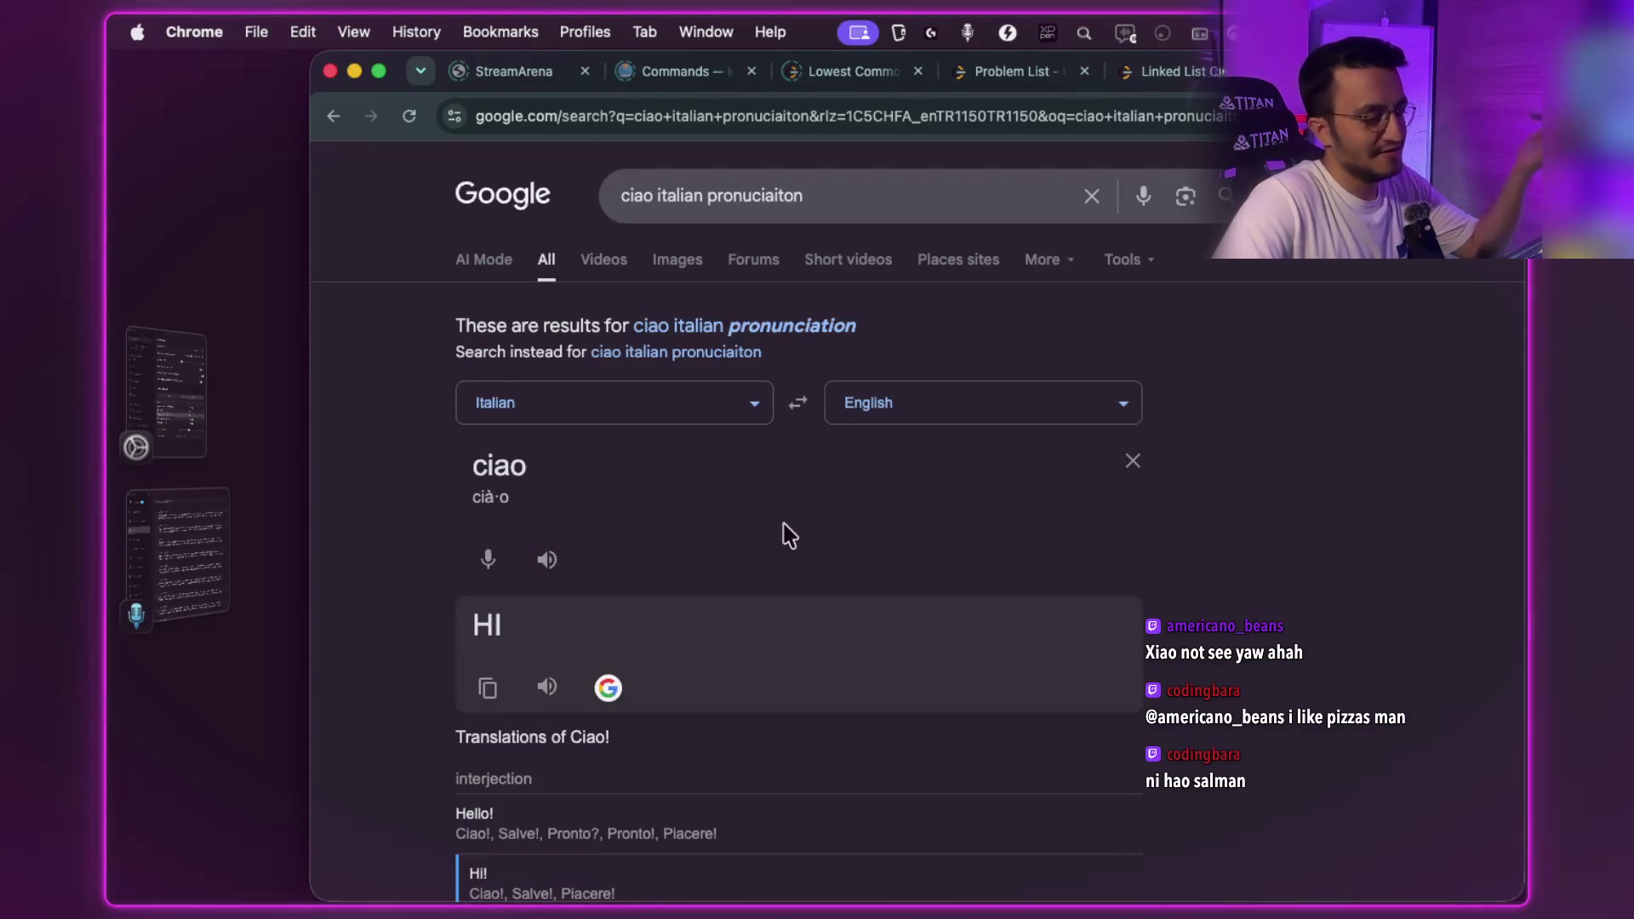
- Show Hello! as ciao's English translation, then switch away from the browser
{"action": "scroll", "coordinate": [783, 536], "scroll_direction": "down", "scroll_amount": 3}
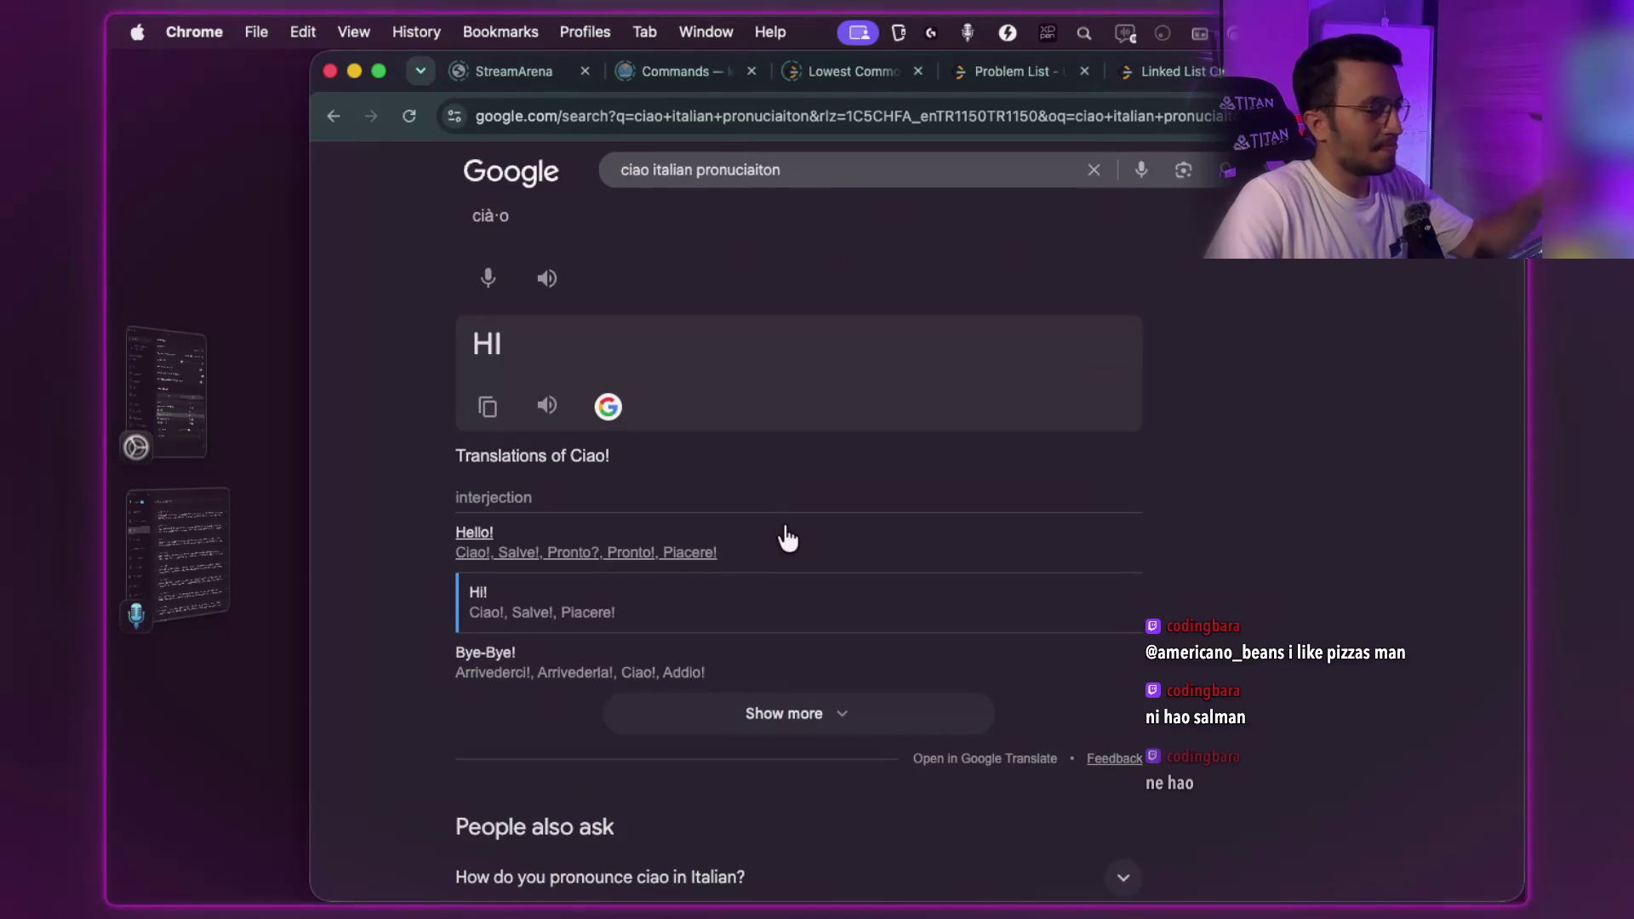
{"action": "left_click", "coordinate": [599, 621]}
{"action": "scroll", "coordinate": [596, 622], "scroll_direction": "up", "scroll_amount": 3}
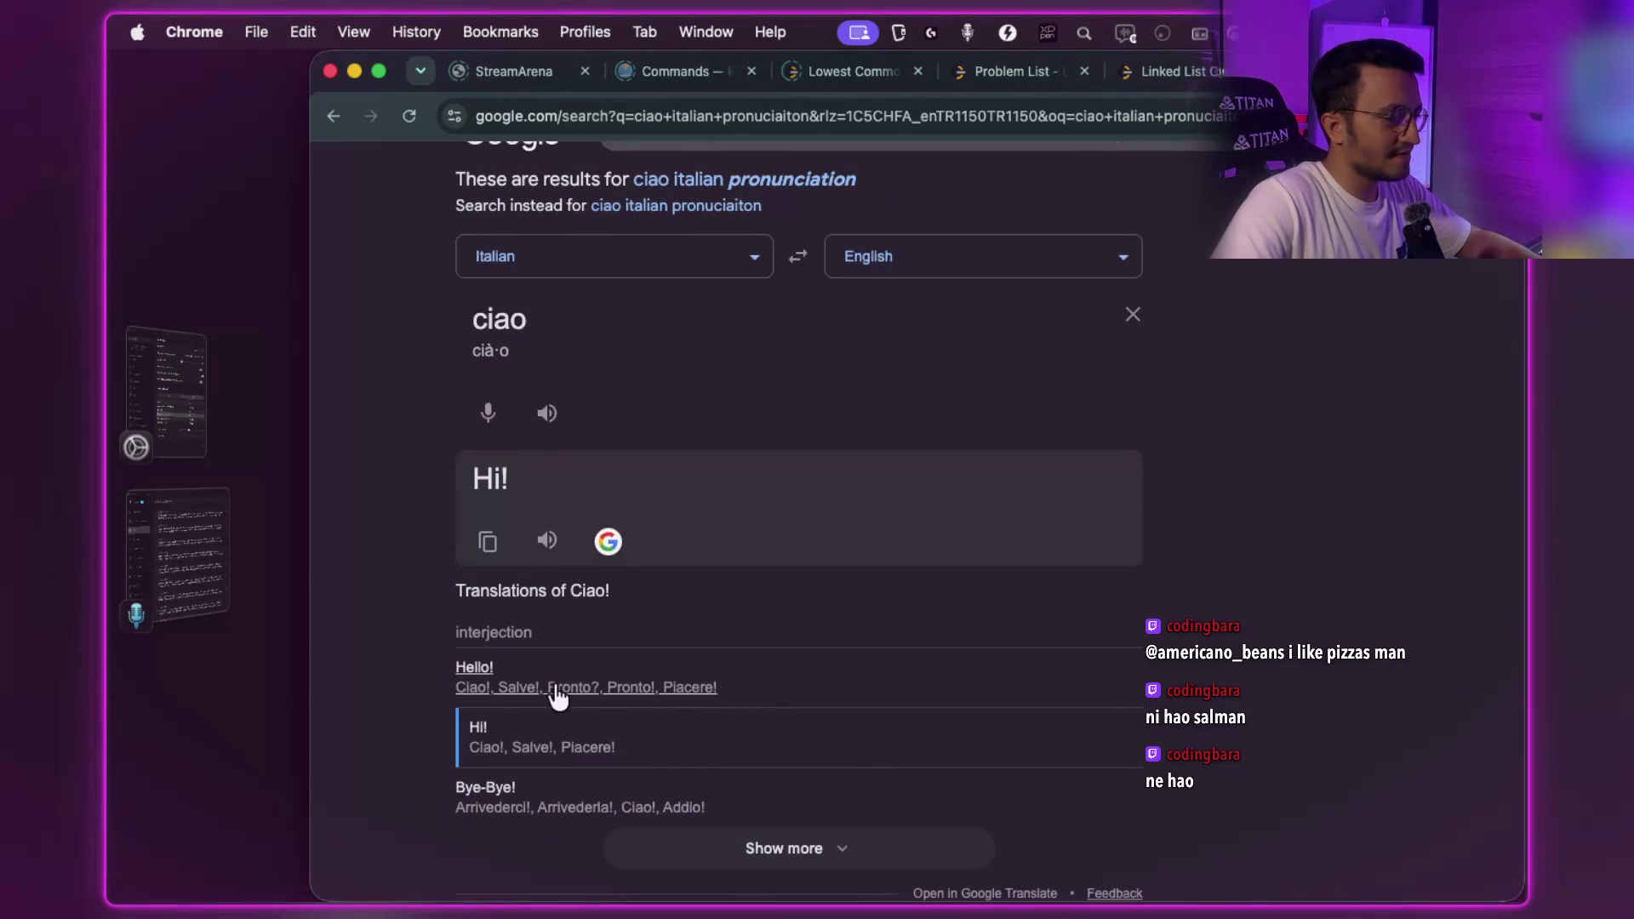
{"action": "left_click", "coordinate": [539, 677]}
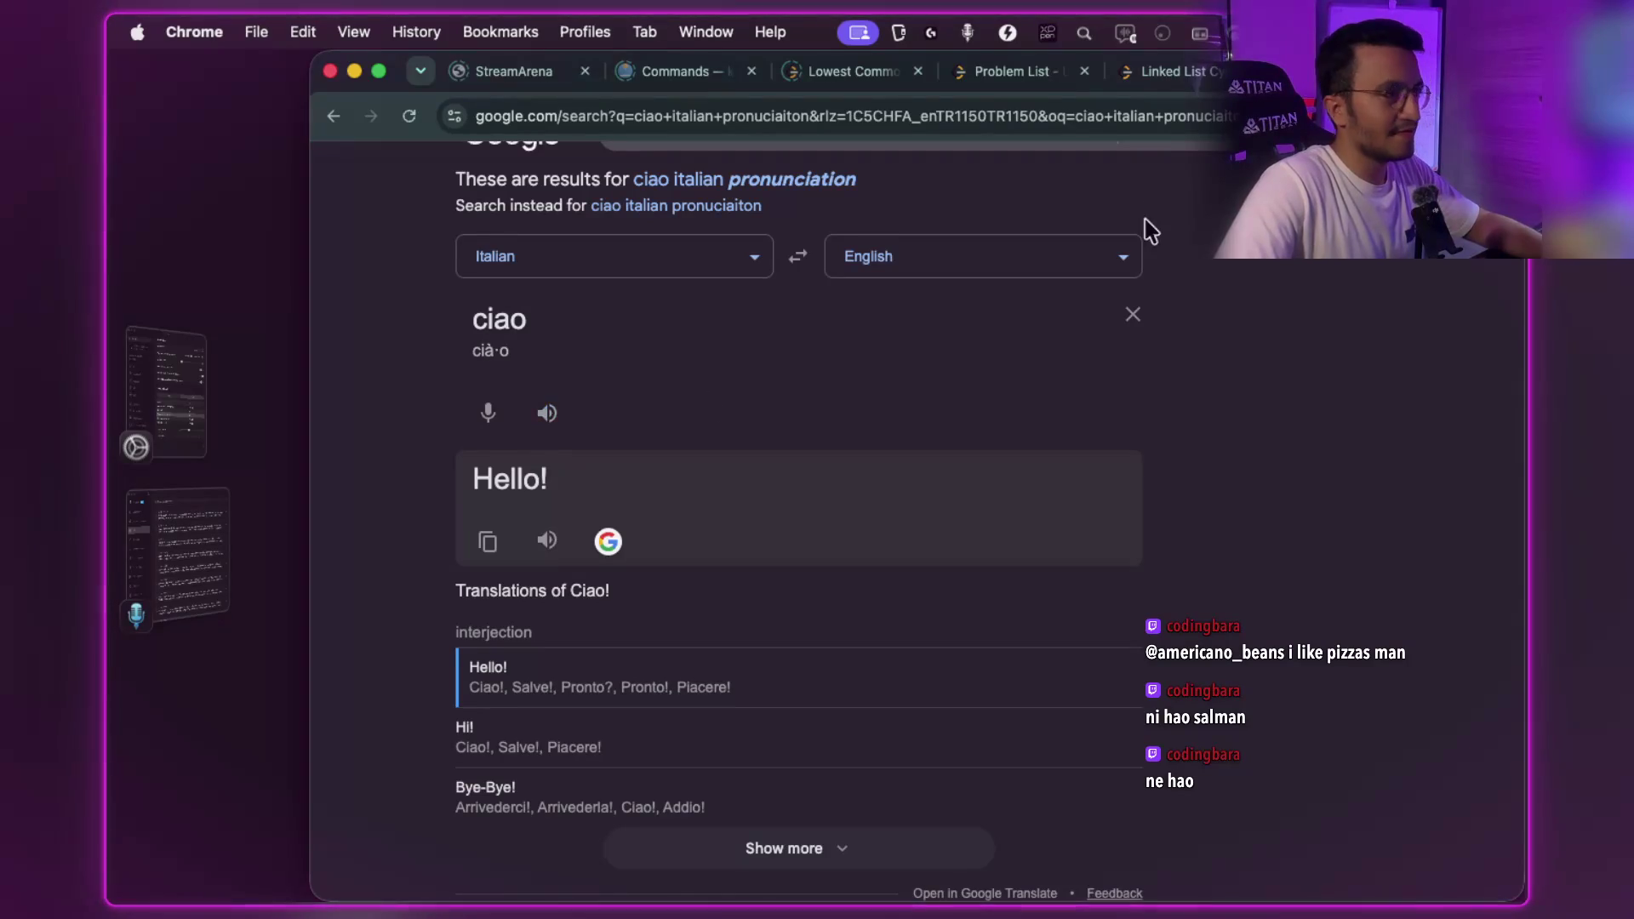
{"action": "scroll", "coordinate": [1059, 354], "scroll_direction": "up", "scroll_amount": 3}
{"action": "key", "text": "ctrl+Right"}
{"action": "key", "text": "ctrl+Right"}
{"action": "key", "text": "ctrl+Right"}
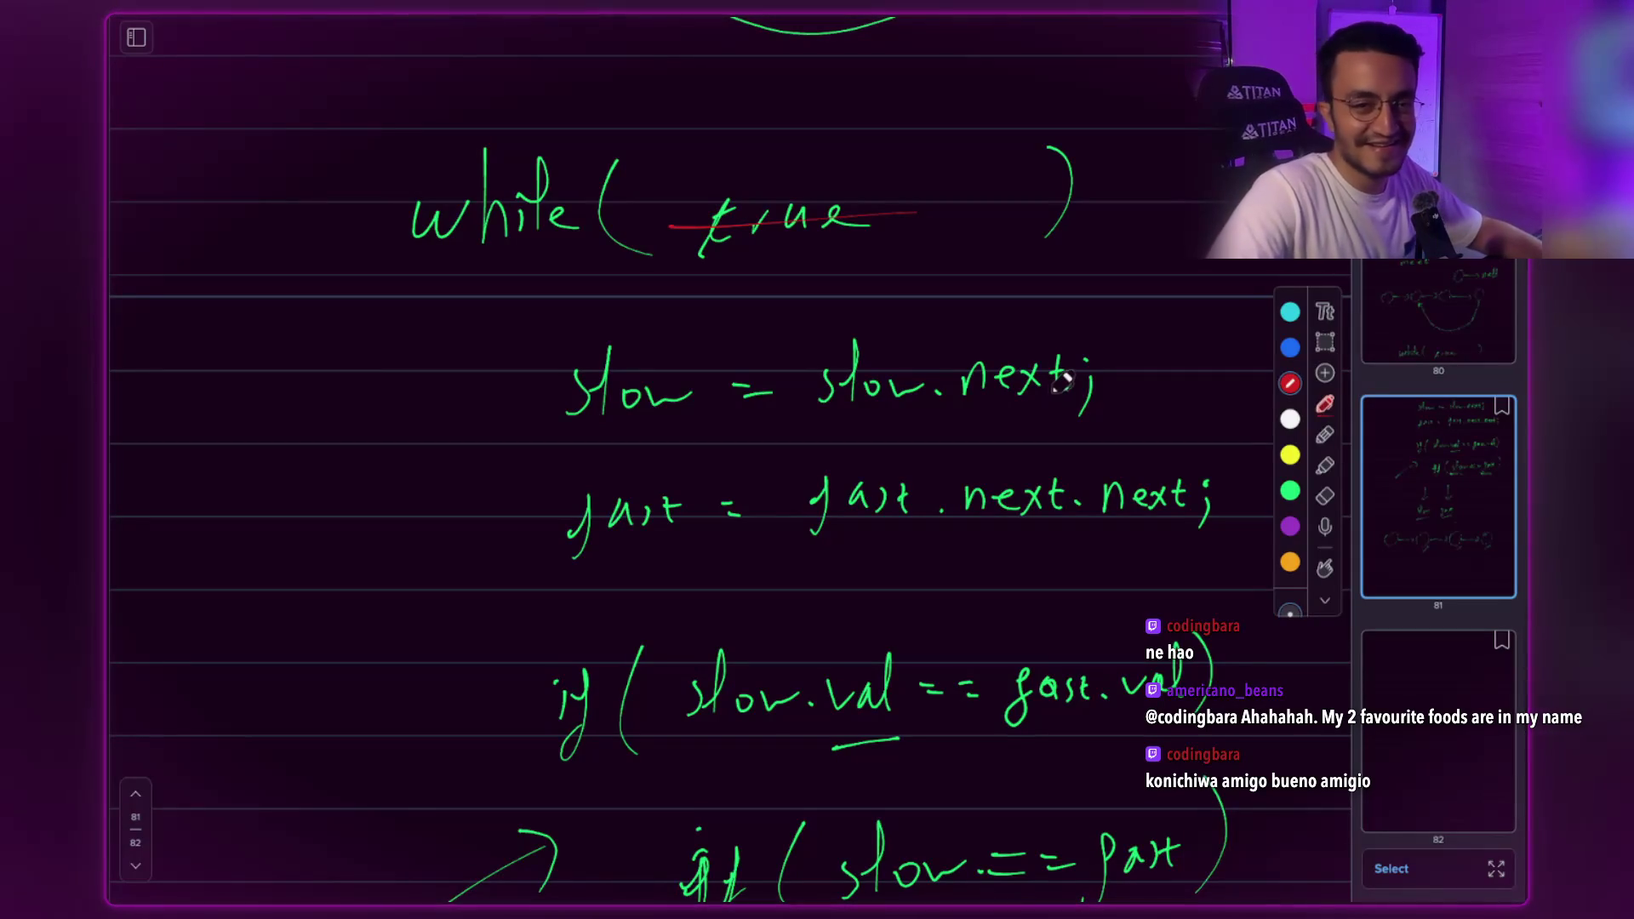
- Scroll the notes to the linked-list circle diagram below the slow/fast pointer code
{"action": "scroll", "coordinate": [930, 420], "scroll_direction": "down", "scroll_amount": 10}
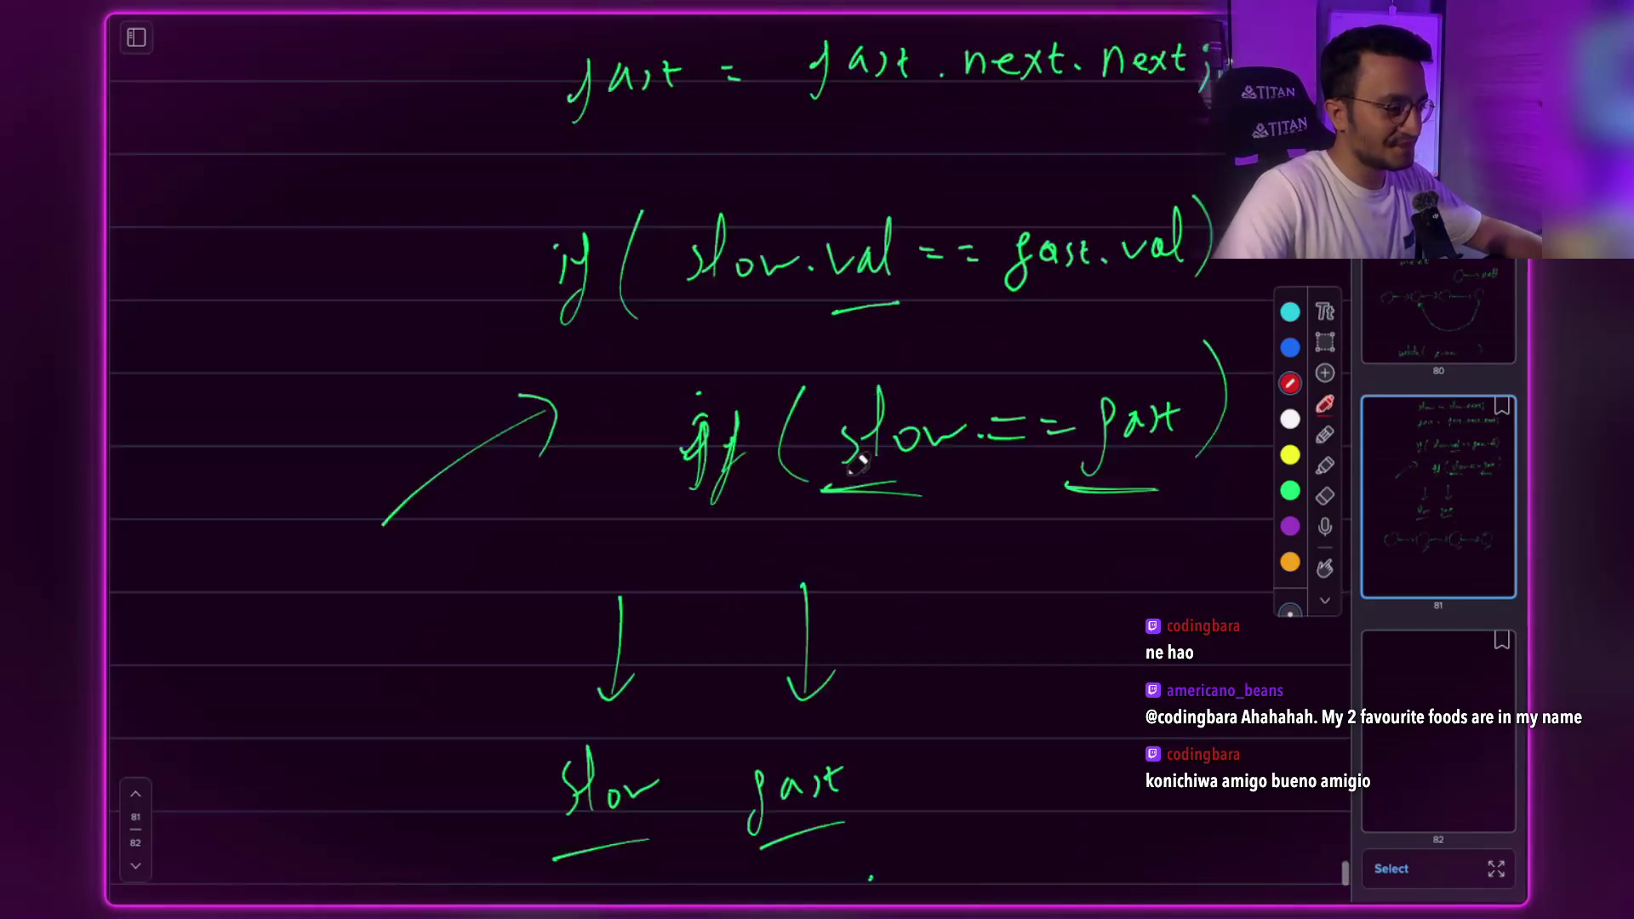
{"action": "scroll", "coordinate": [851, 466], "scroll_direction": "down", "scroll_amount": 2}
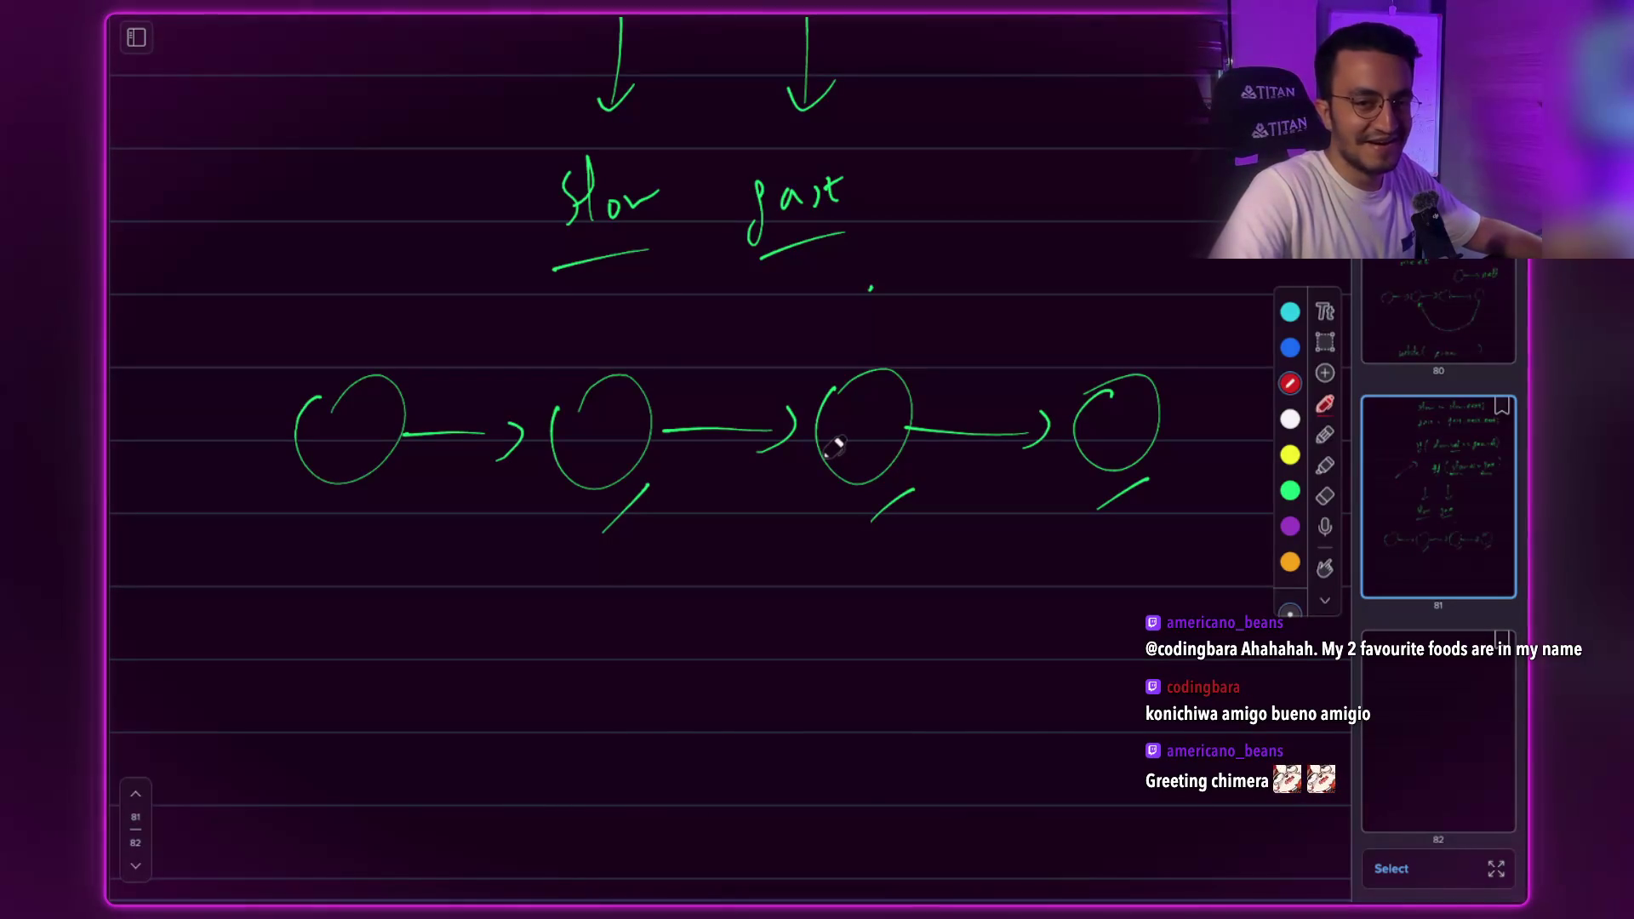
{"action": "scroll", "coordinate": [777, 374], "scroll_direction": "up", "scroll_amount": 2}
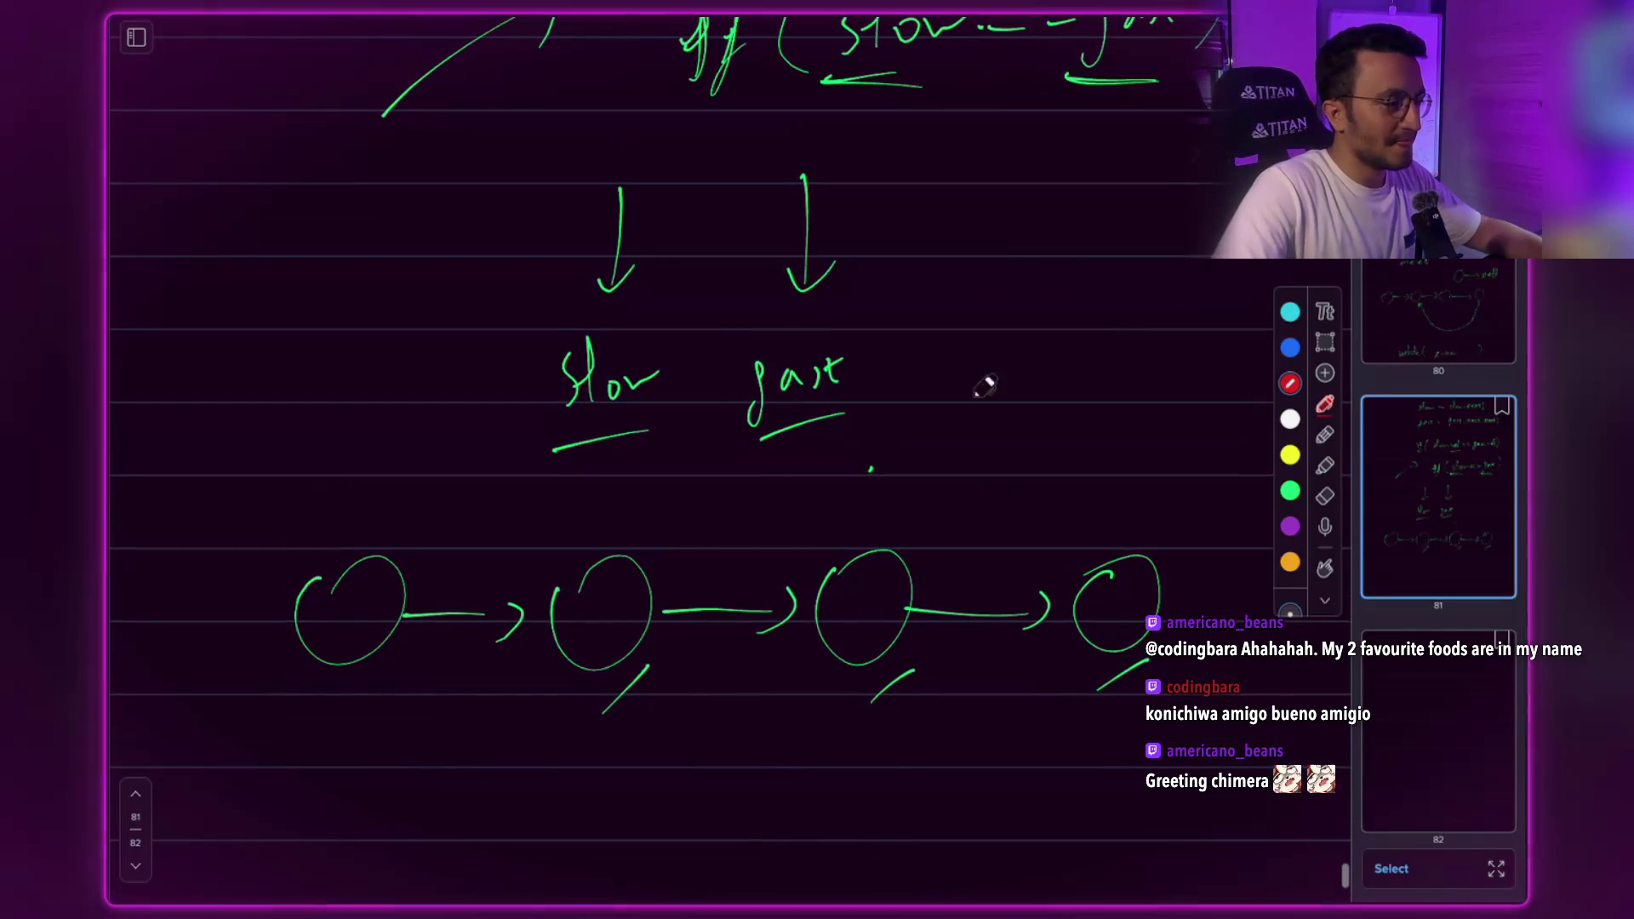
{"action": "scroll", "coordinate": [1057, 359], "scroll_direction": "up", "scroll_amount": 10}
{"action": "scroll", "coordinate": [1058, 364], "scroll_direction": "up", "scroll_amount": 5}
{"action": "scroll", "coordinate": [1058, 364], "scroll_direction": "down", "scroll_amount": 12}
{"action": "scroll", "coordinate": [1055, 365], "scroll_direction": "down", "scroll_amount": 8}
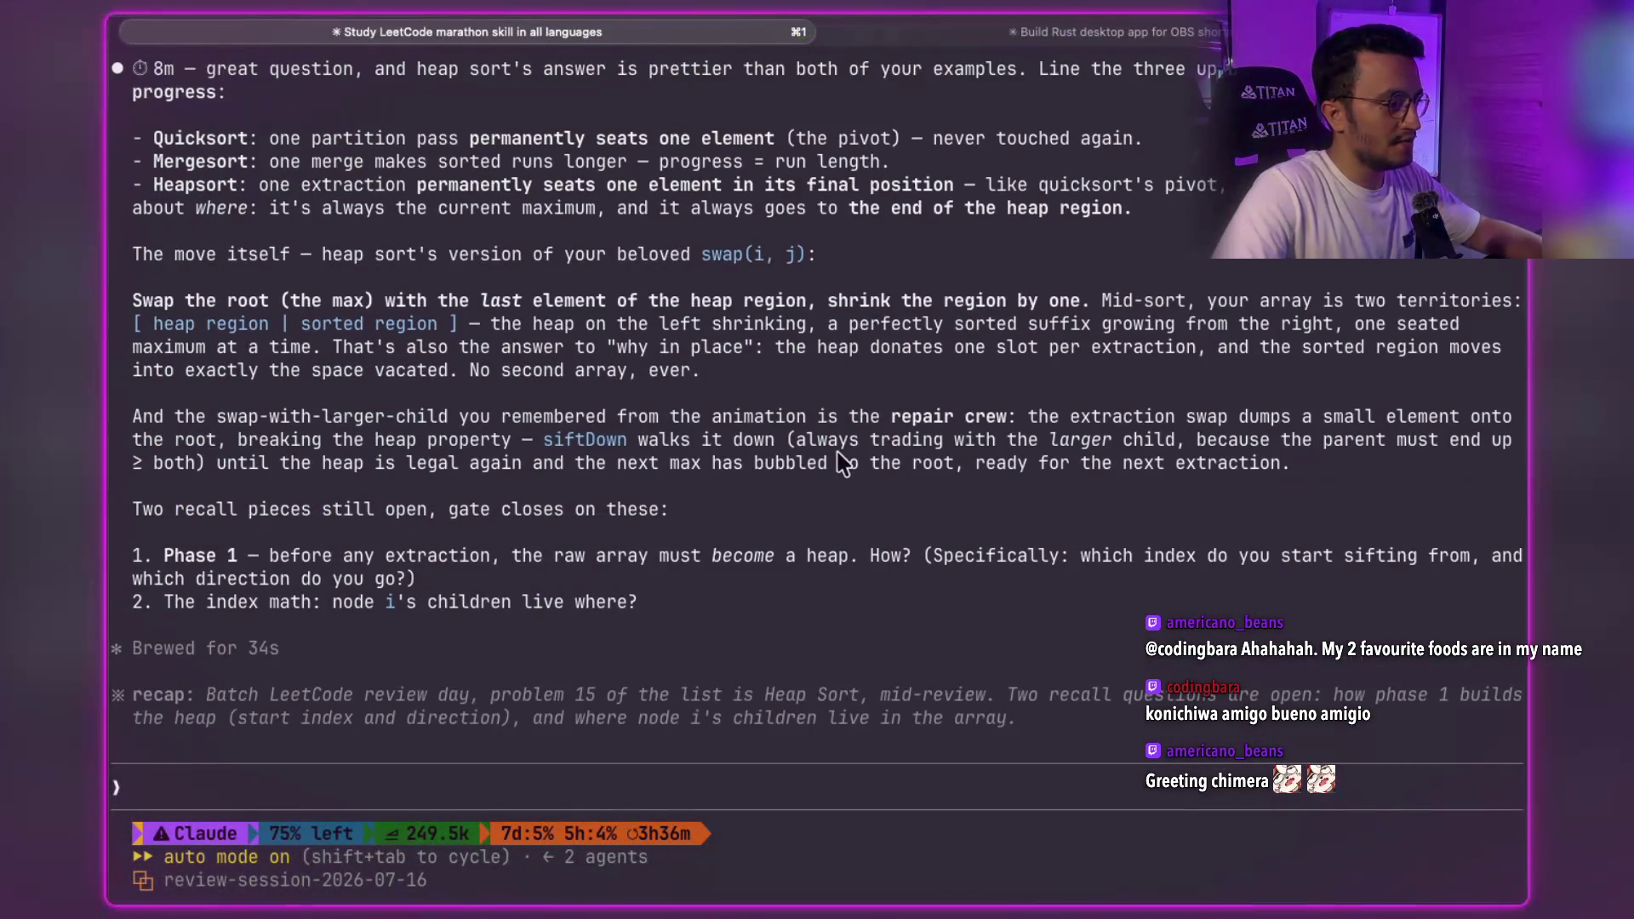
- Copy the Heapsort lines about each extraction seating the maximum at the heap region's end
{"action": "scroll", "coordinate": [842, 464], "scroll_direction": "up", "scroll_amount": 5}
{"action": "left_click_drag", "start_coordinate": [303, 555], "coordinate": [533, 554]}
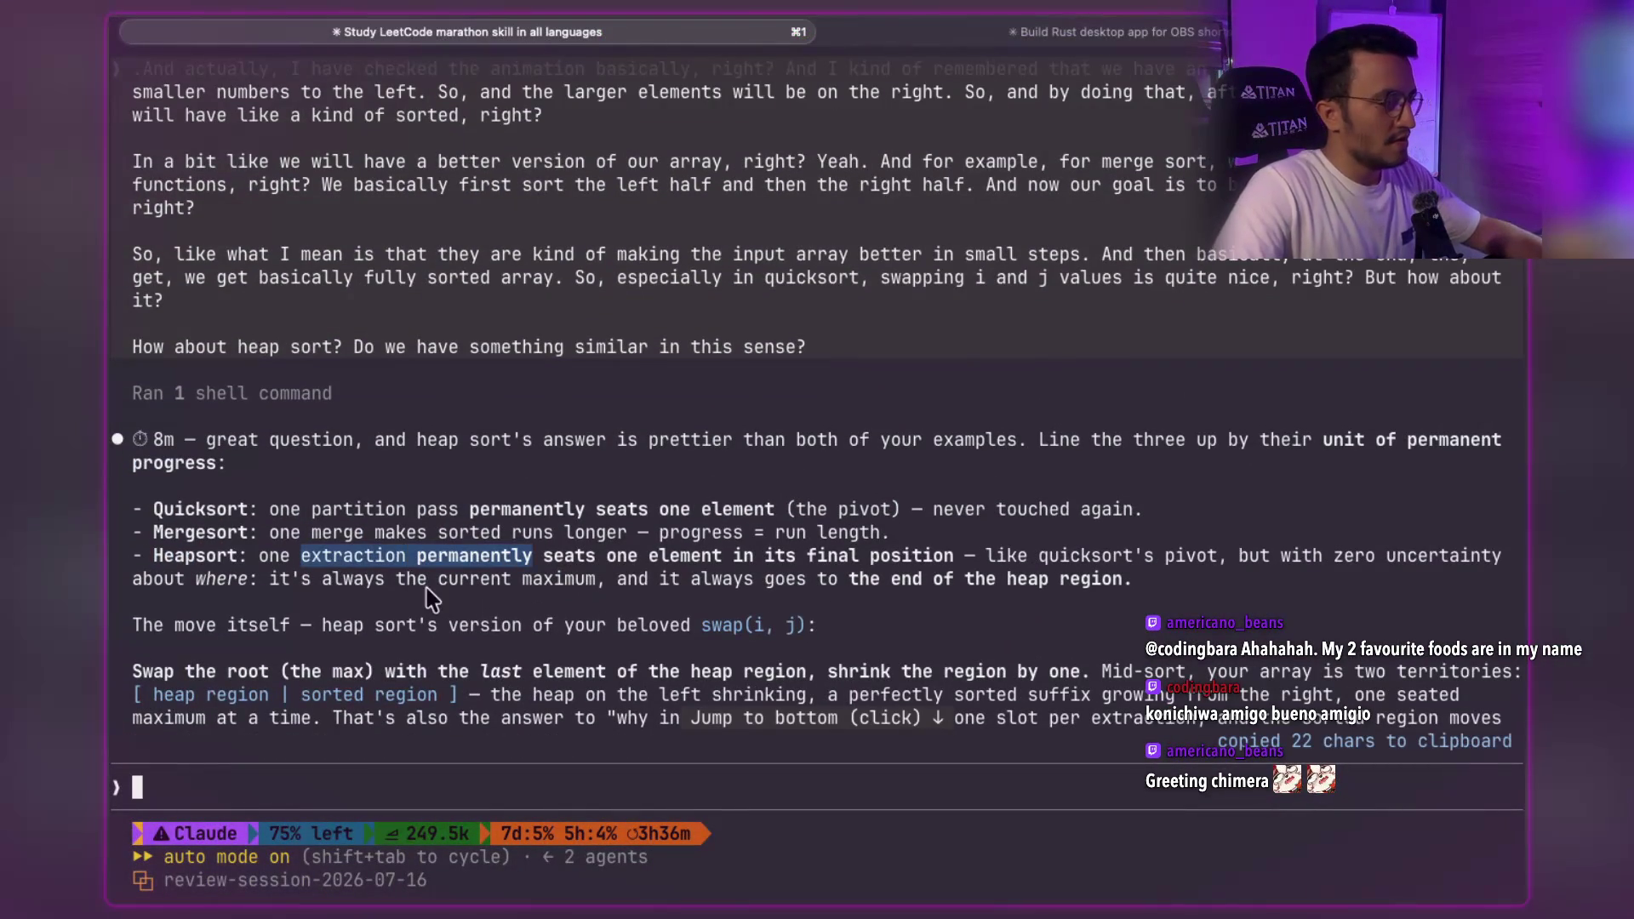
{"action": "left_click", "coordinate": [442, 587]}
{"action": "mouse_move", "coordinate": [1009, 554]}
{"action": "left_mouse_down"}
{"action": "mouse_move", "coordinate": [1375, 560]}
{"action": "mouse_move", "coordinate": [1332, 601]}
{"action": "left_mouse_up"}
{"action": "scroll", "coordinate": [264, 563], "scroll_direction": "down", "scroll_amount": 2}
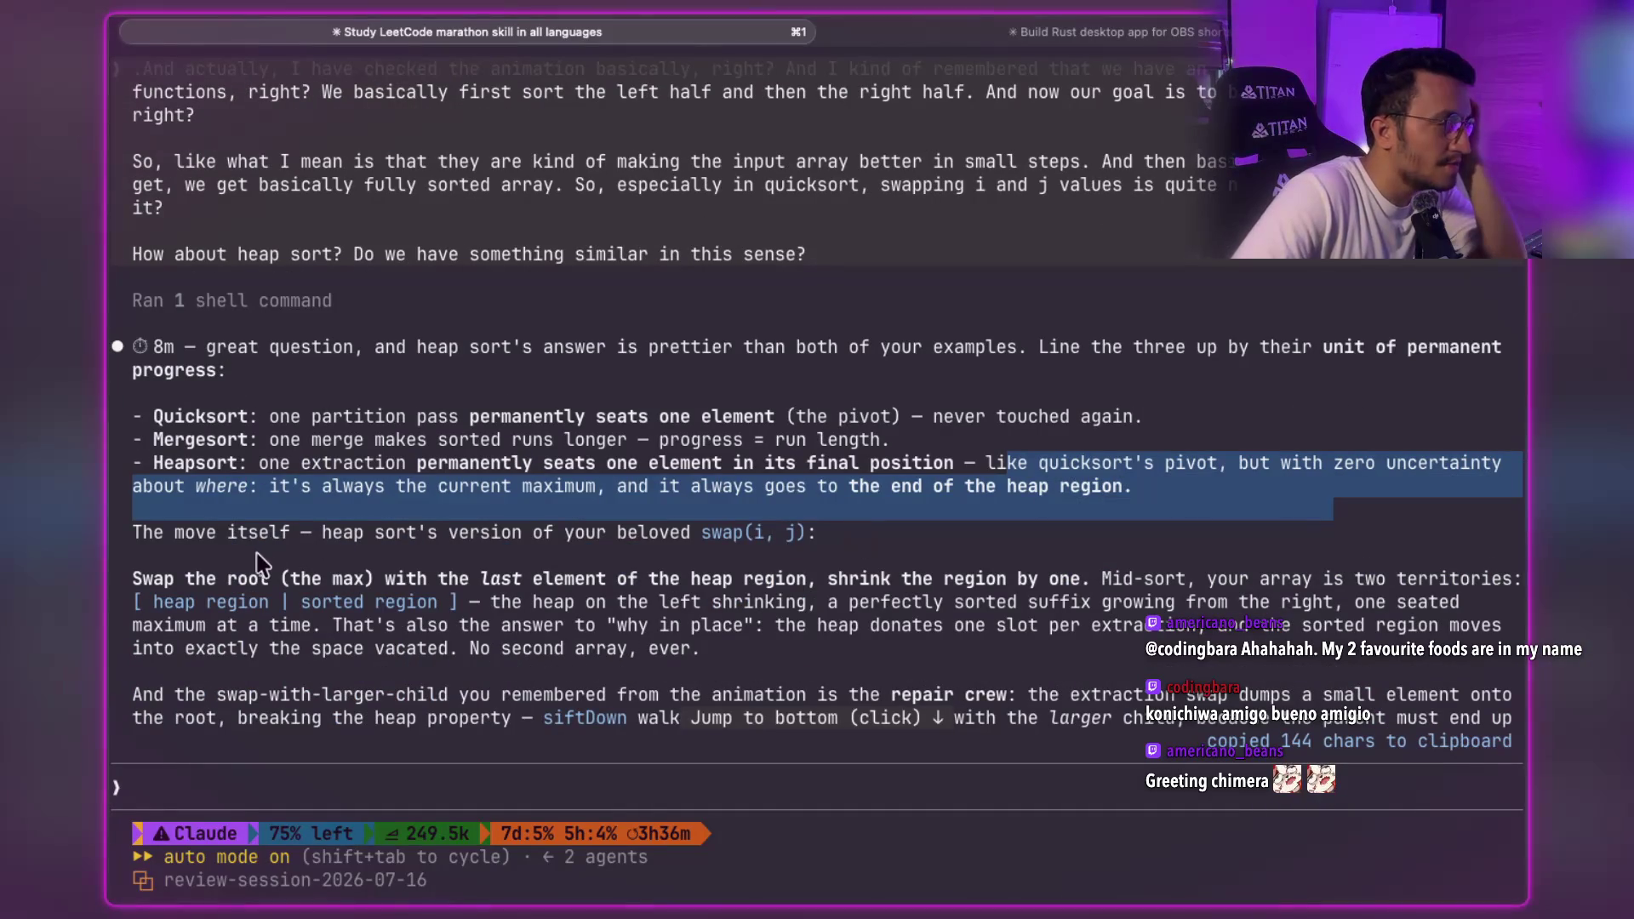
{"action": "left_click_drag", "start_coordinate": [185, 579], "coordinate": [1132, 590]}
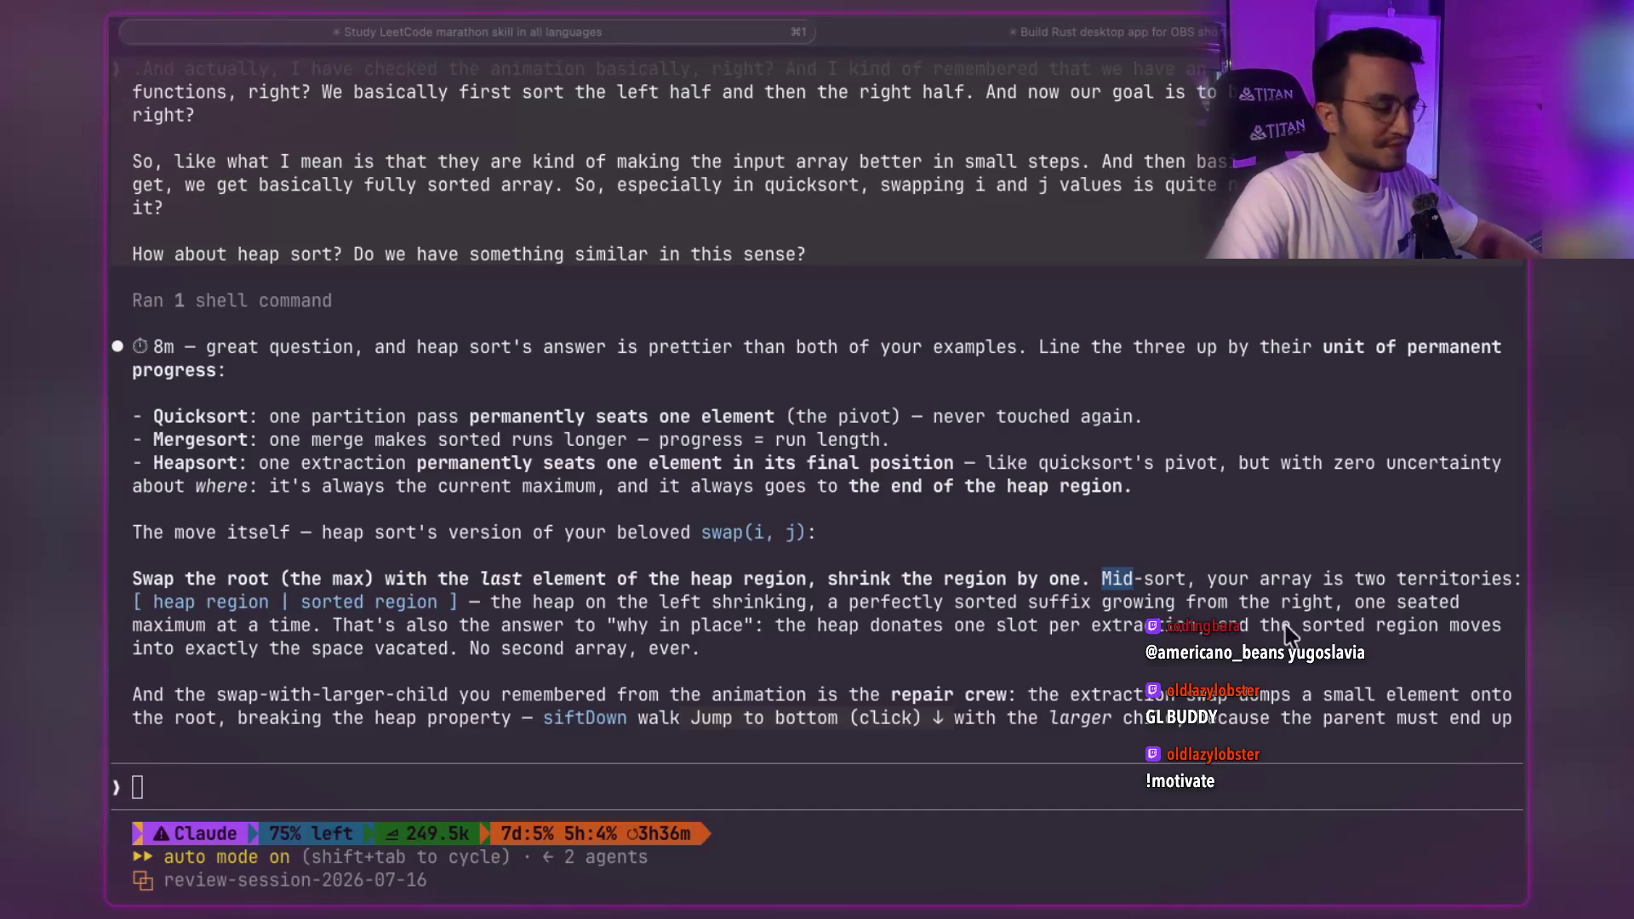
- Copy the phrases about swapping the root with the last element and "your array is two territories"
{"action": "left_click", "coordinate": [717, 585]}
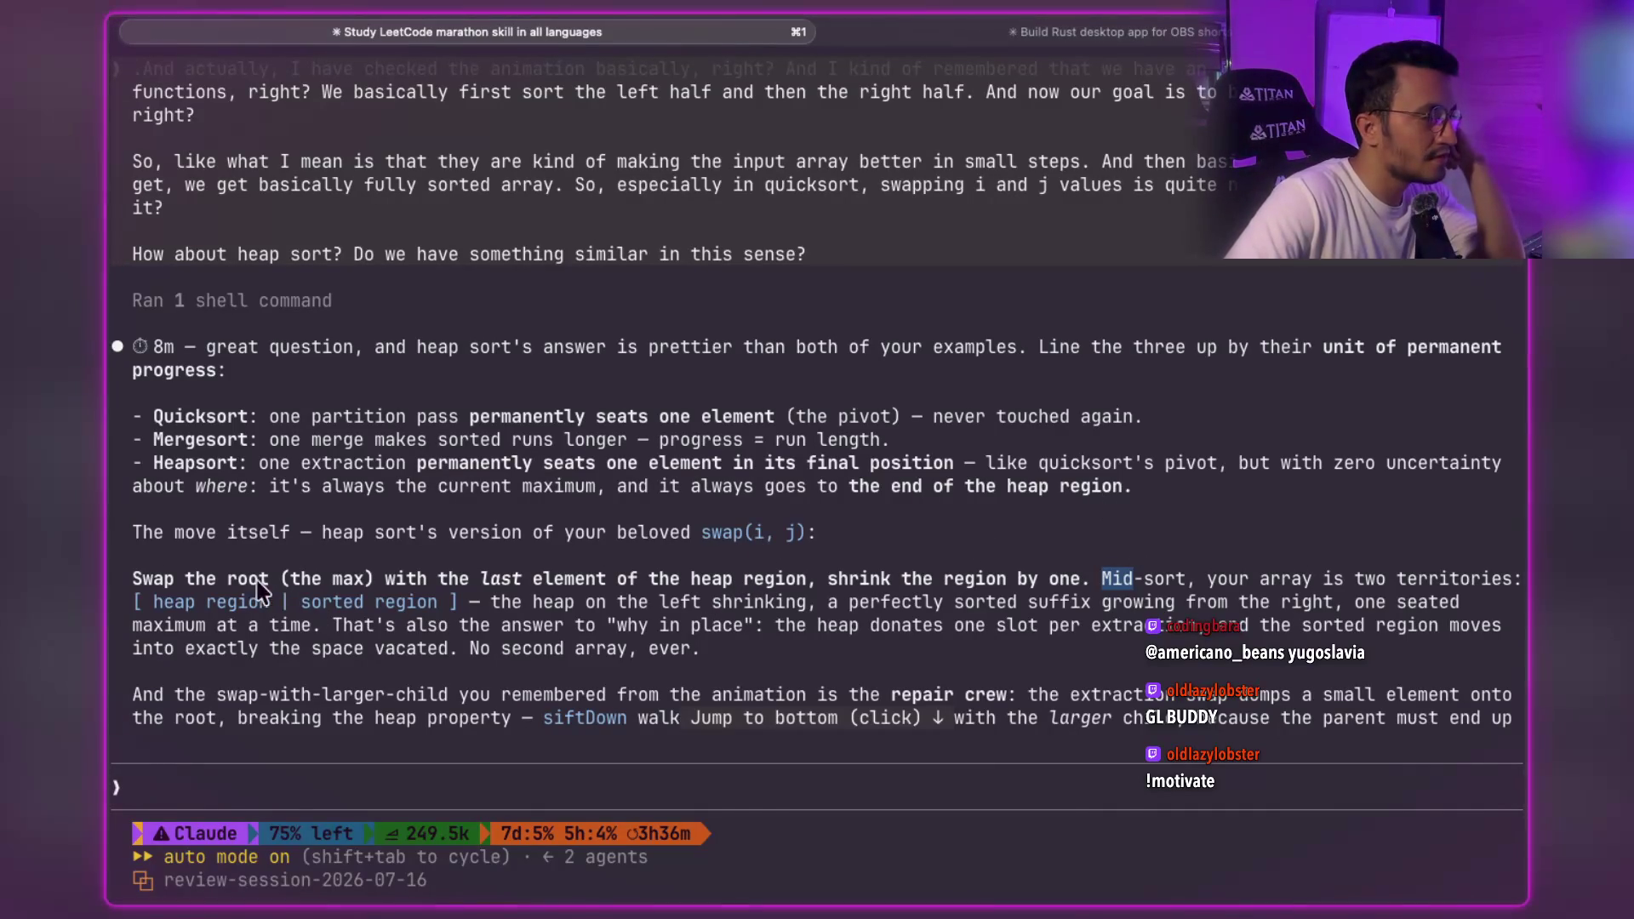
{"action": "left_click_drag", "start_coordinate": [391, 587], "coordinate": [661, 587]}
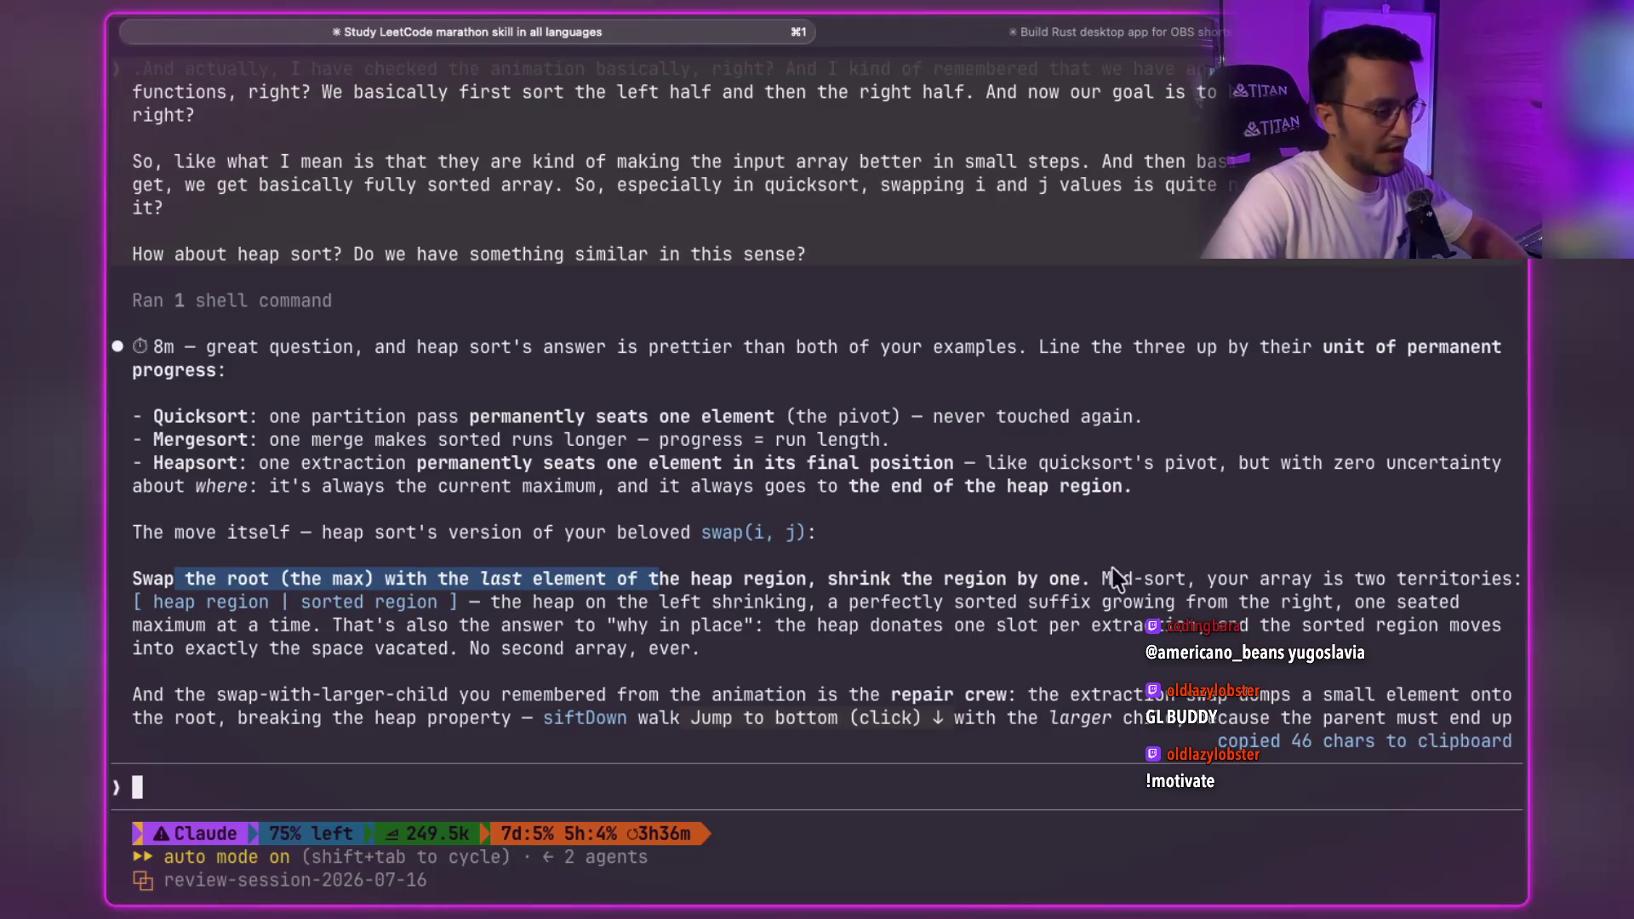
{"action": "left_click_drag", "start_coordinate": [1103, 579], "coordinate": [1470, 584]}
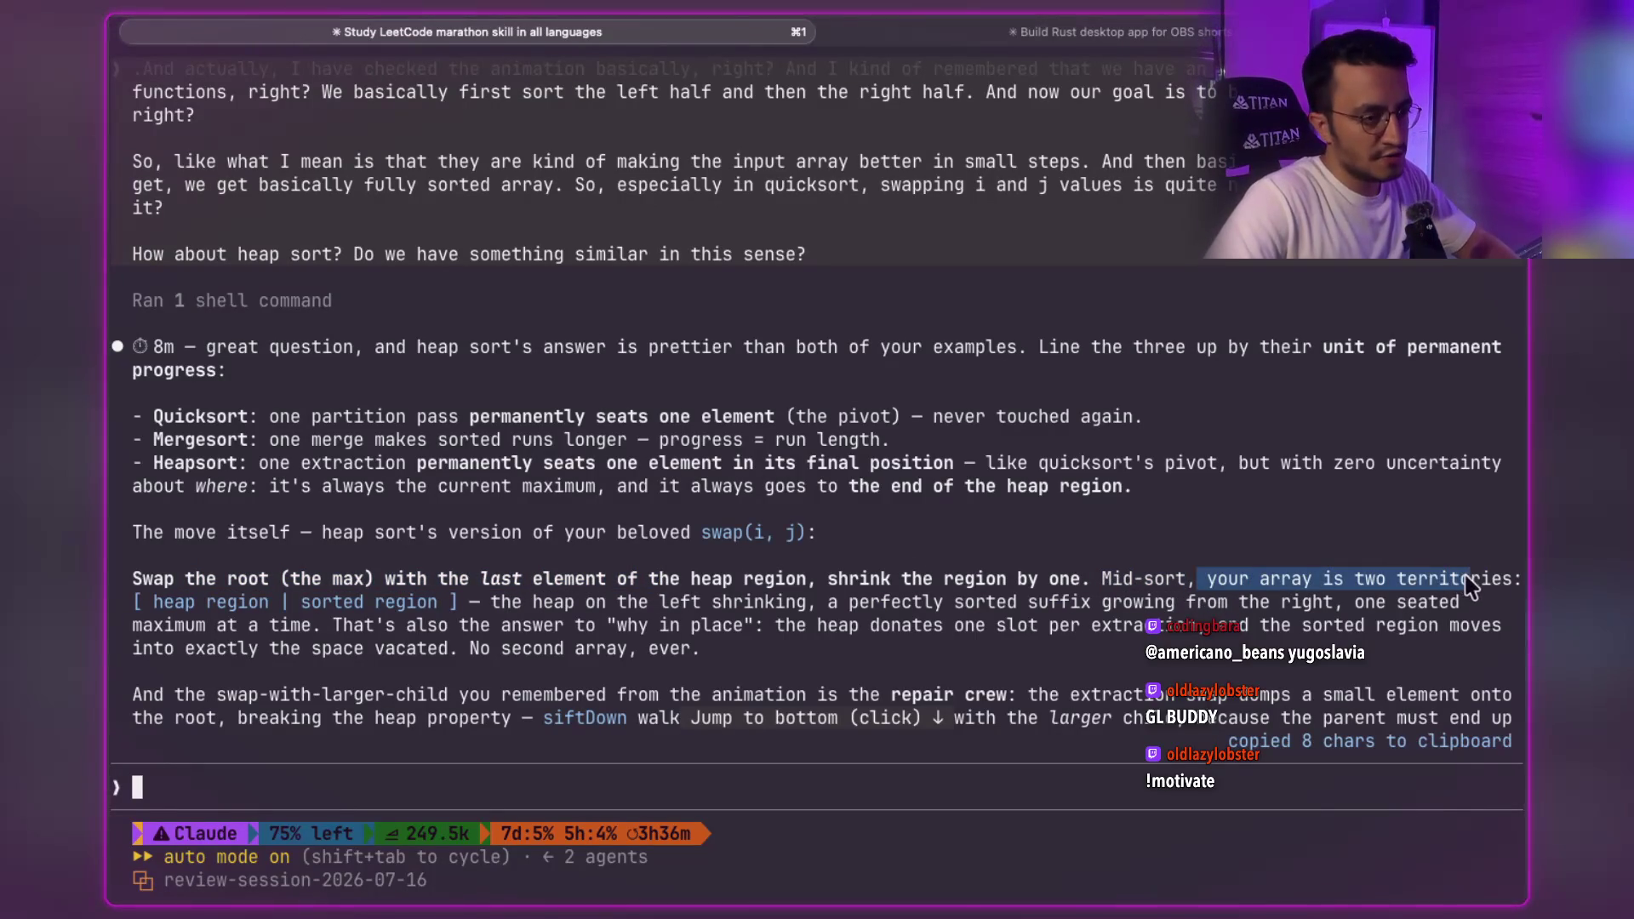
{"action": "left_click", "coordinate": [1472, 588]}
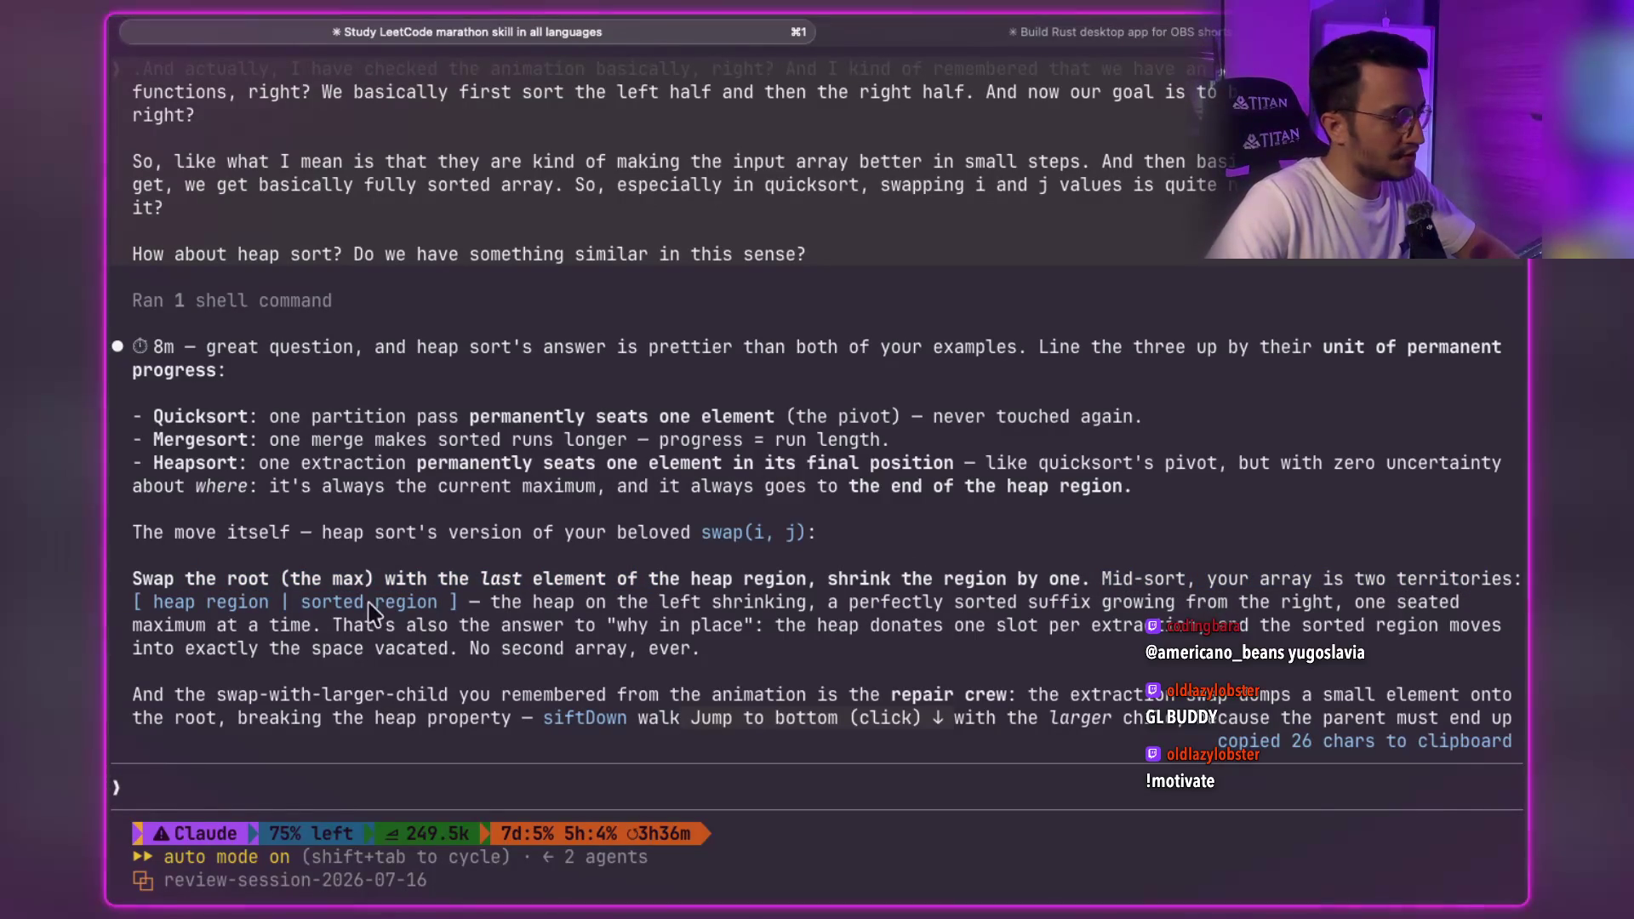
- Copy the phrases about the shrinking left heap, the growing sorted suffix, and why it works in place
{"action": "left_click_drag", "start_coordinate": [493, 606], "coordinate": [800, 613]}
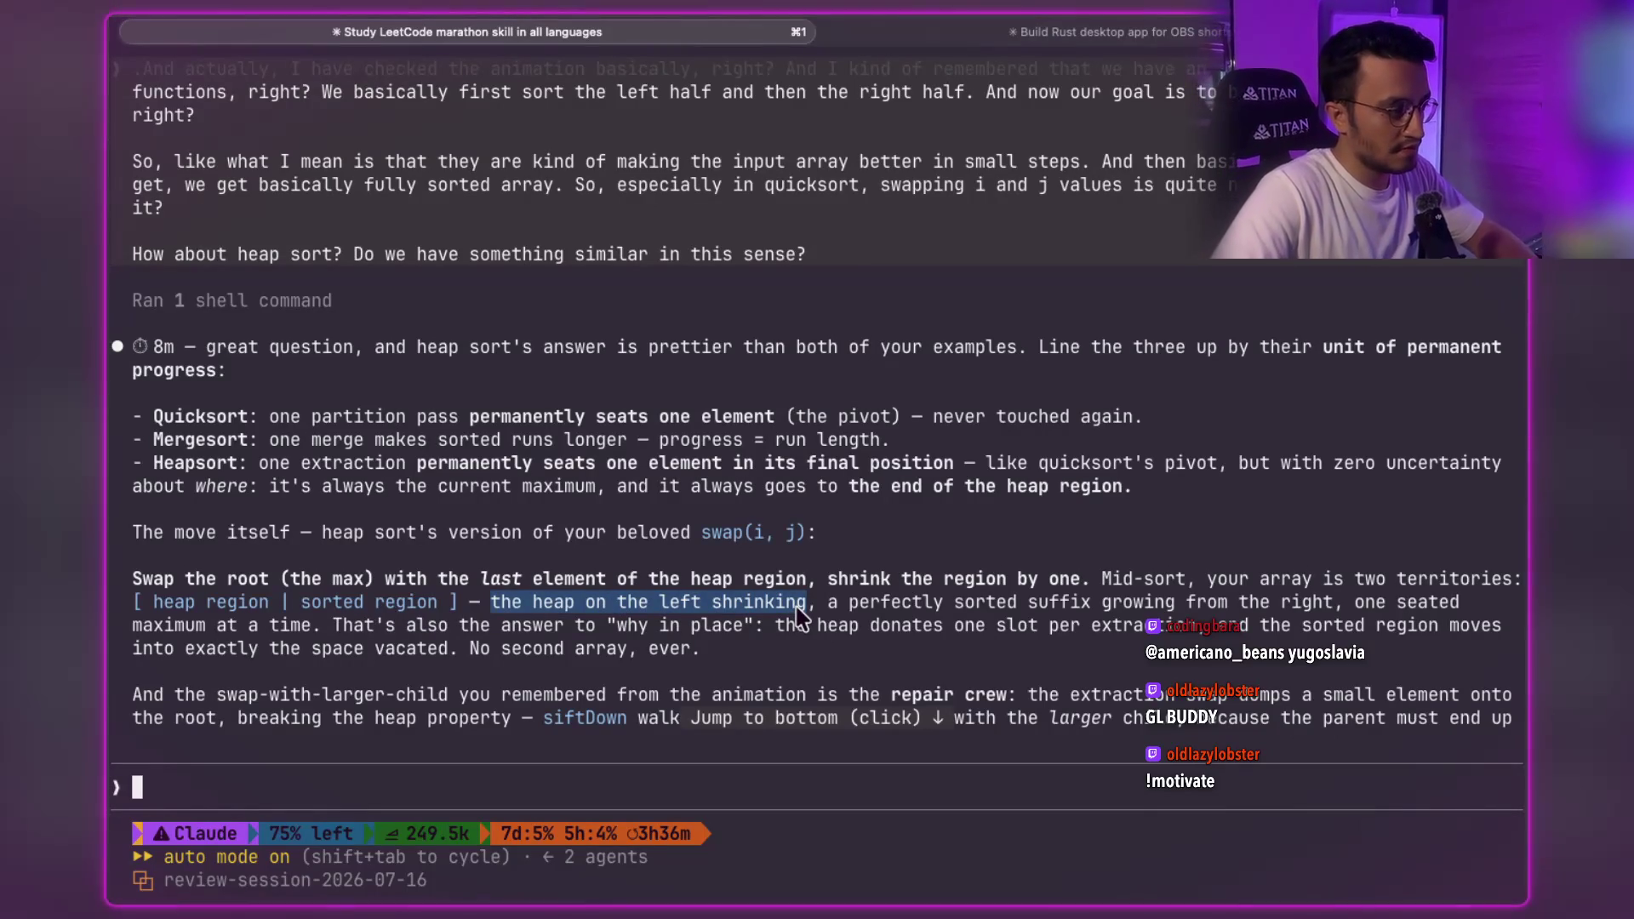
{"action": "mouse_move", "coordinate": [830, 605]}
{"action": "left_mouse_down"}
{"action": "mouse_move", "coordinate": [1358, 614]}
{"action": "mouse_move", "coordinate": [1336, 613]}
{"action": "left_mouse_up"}
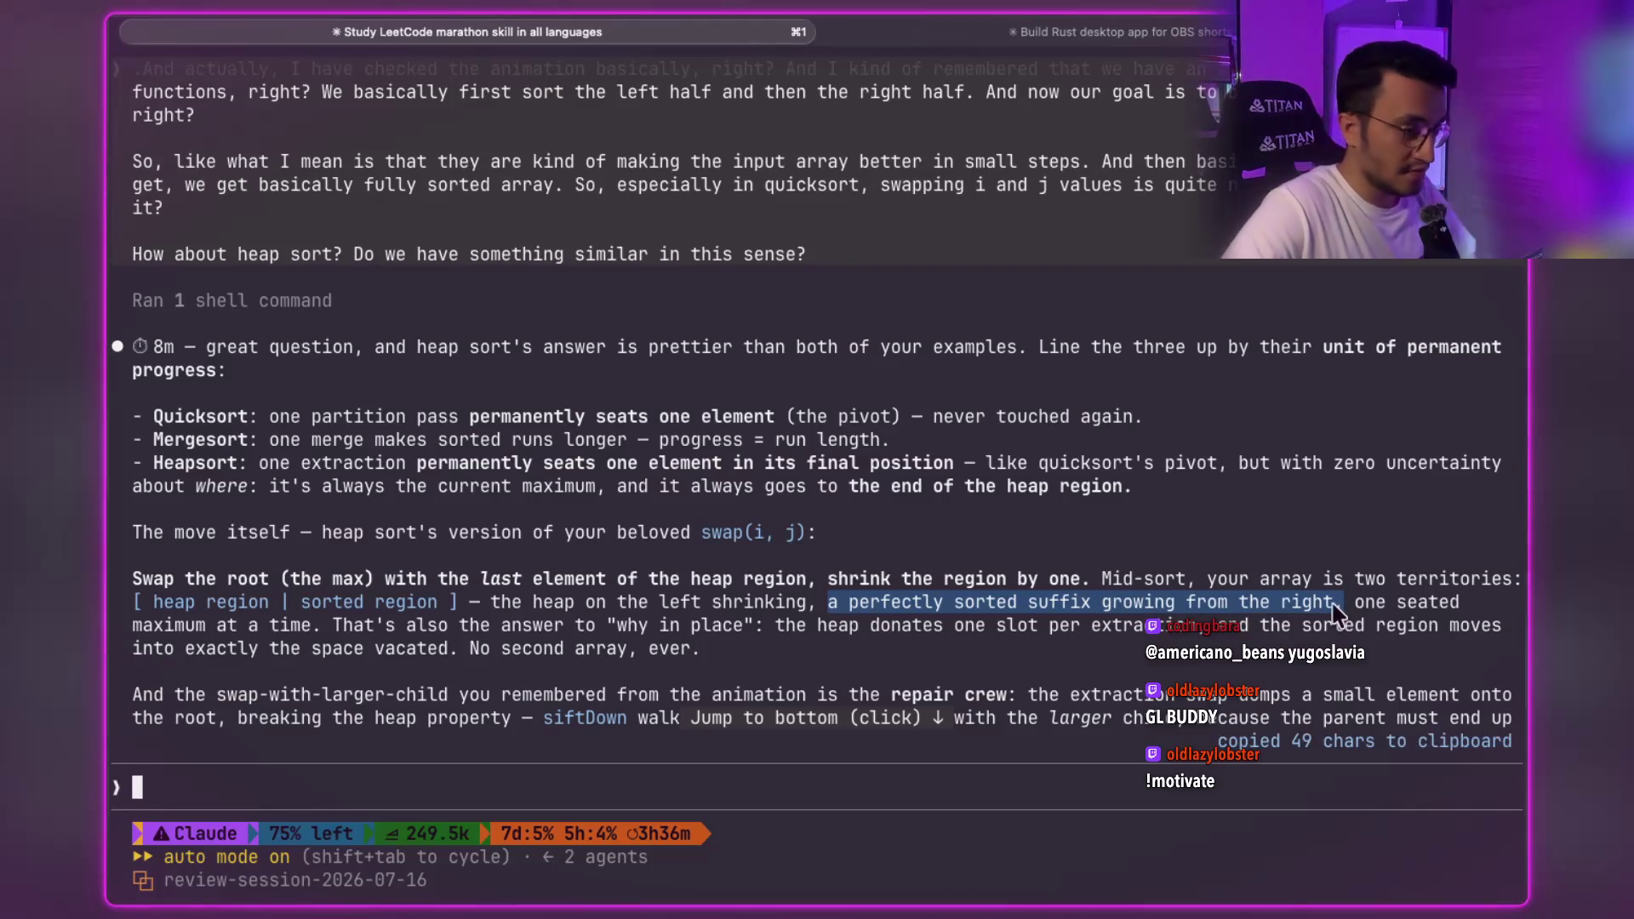
{"action": "left_click_drag", "start_coordinate": [209, 628], "coordinate": [672, 634]}
{"action": "left_click", "coordinate": [732, 632]}
{"action": "left_click_drag", "start_coordinate": [806, 630], "coordinate": [1000, 629]}
{"action": "mouse_move", "coordinate": [774, 629]}
{"action": "left_mouse_down"}
{"action": "mouse_move", "coordinate": [602, 634]}
{"action": "mouse_move", "coordinate": [598, 649]}
{"action": "left_mouse_up"}
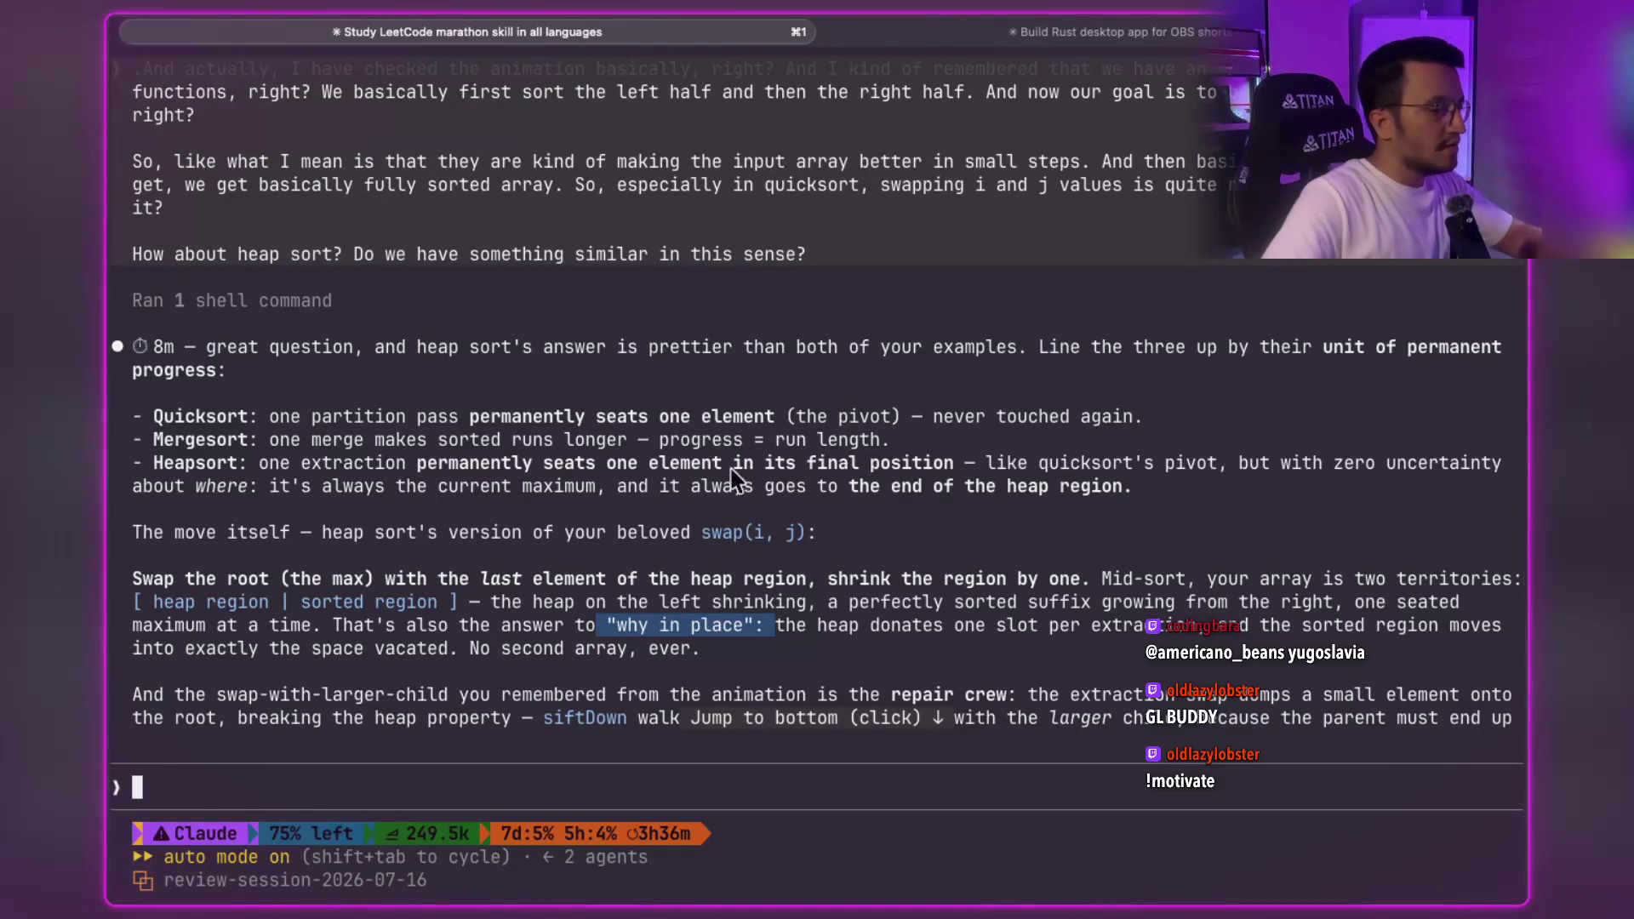
- Copy the Swap the root paragraph of the heap sort explanation
{"action": "scroll", "coordinate": [747, 467], "scroll_direction": "down", "scroll_amount": 3}
{"action": "mouse_move", "coordinate": [720, 510]}
{"action": "left_mouse_down"}
{"action": "mouse_move", "coordinate": [145, 478]}
{"action": "mouse_move", "coordinate": [167, 412]}
{"action": "mouse_move", "coordinate": [130, 436]}
{"action": "left_mouse_up"}
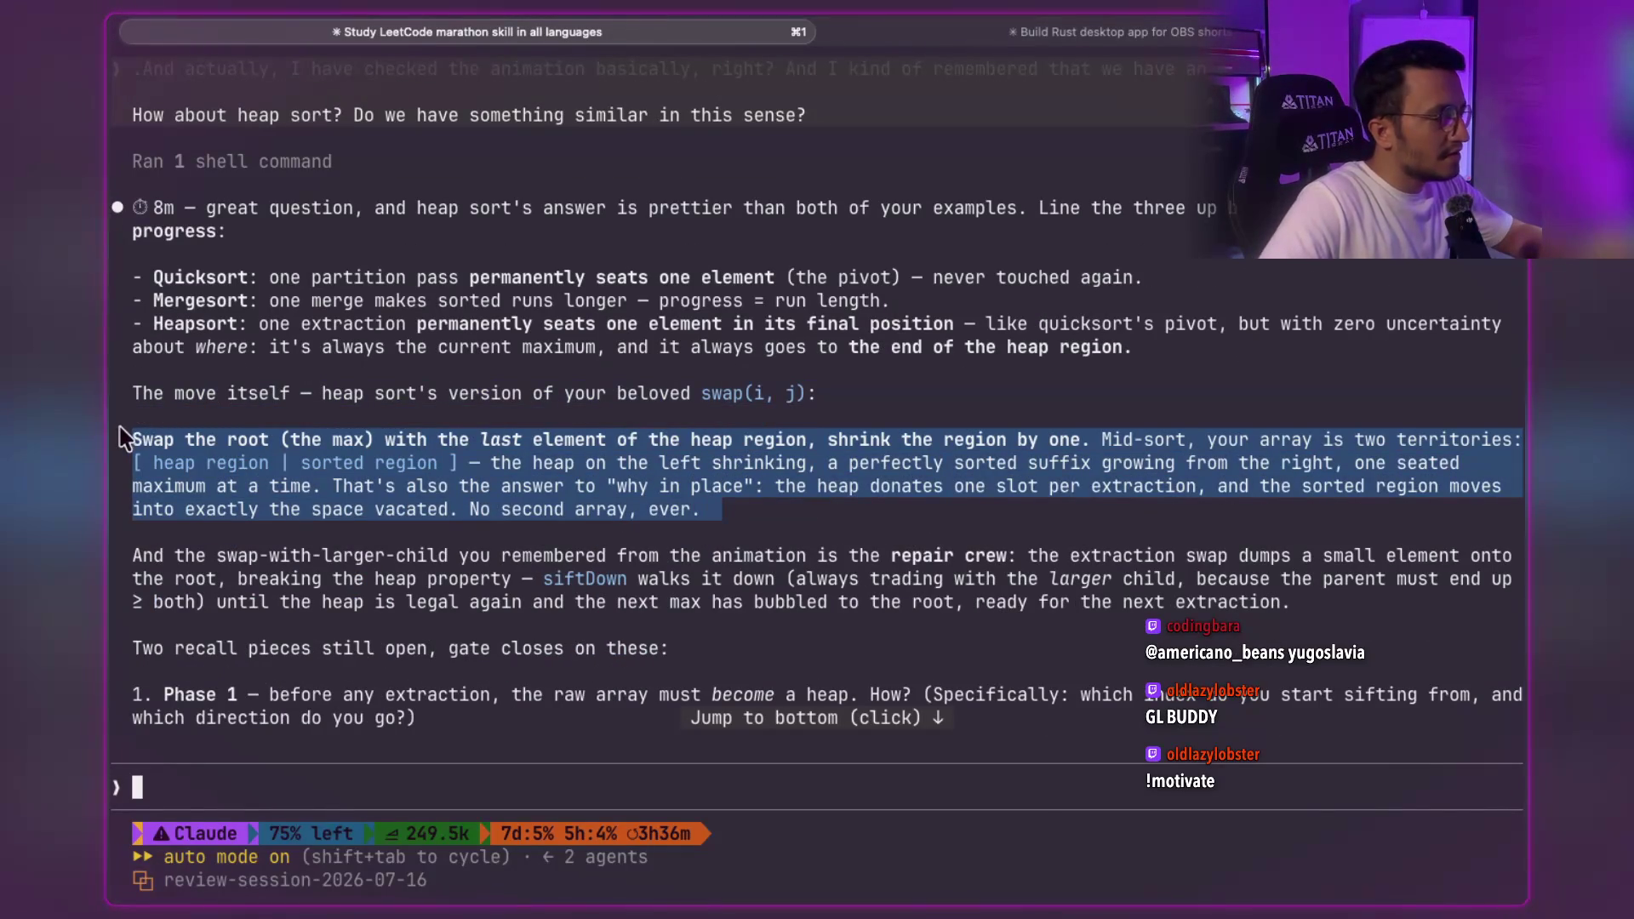
{"action": "mouse_move", "coordinate": [208, 556]}
{"action": "left_mouse_down"}
{"action": "mouse_move", "coordinate": [952, 566]}
{"action": "mouse_move", "coordinate": [890, 564]}
{"action": "left_mouse_up"}
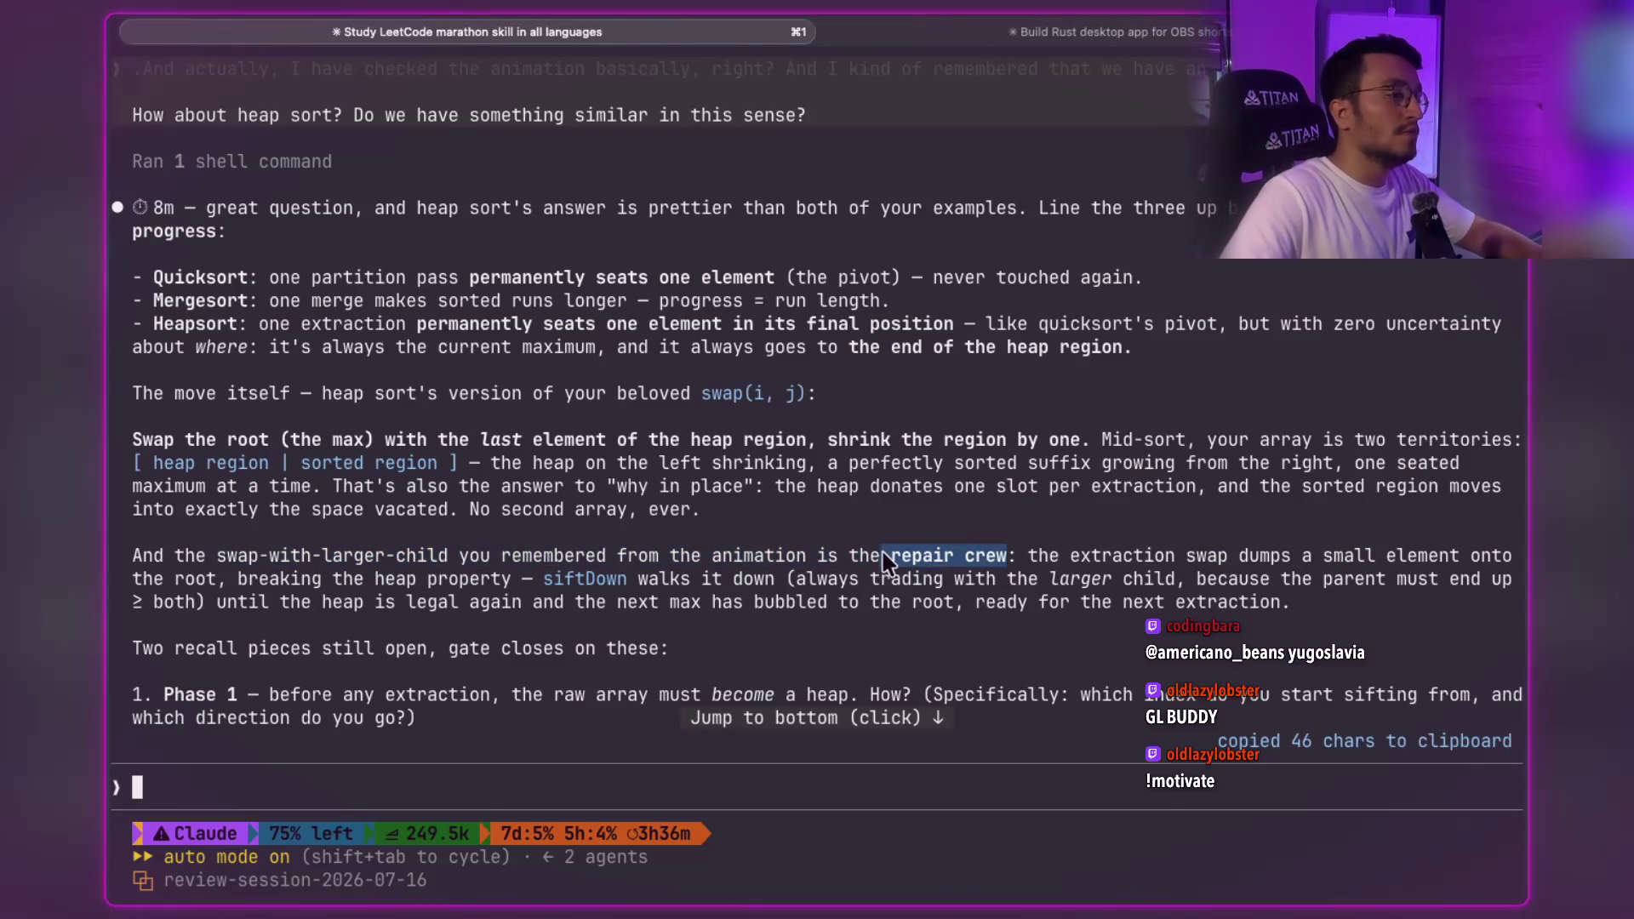
- Highlight the repair crew, siftDown, and extraction-swap phrases, then start a dictated prompt
{"action": "mouse_move", "coordinate": [1032, 561]}
{"action": "left_mouse_down"}
{"action": "mouse_move", "coordinate": [1312, 566]}
{"action": "mouse_move", "coordinate": [1242, 564]}
{"action": "left_mouse_up"}
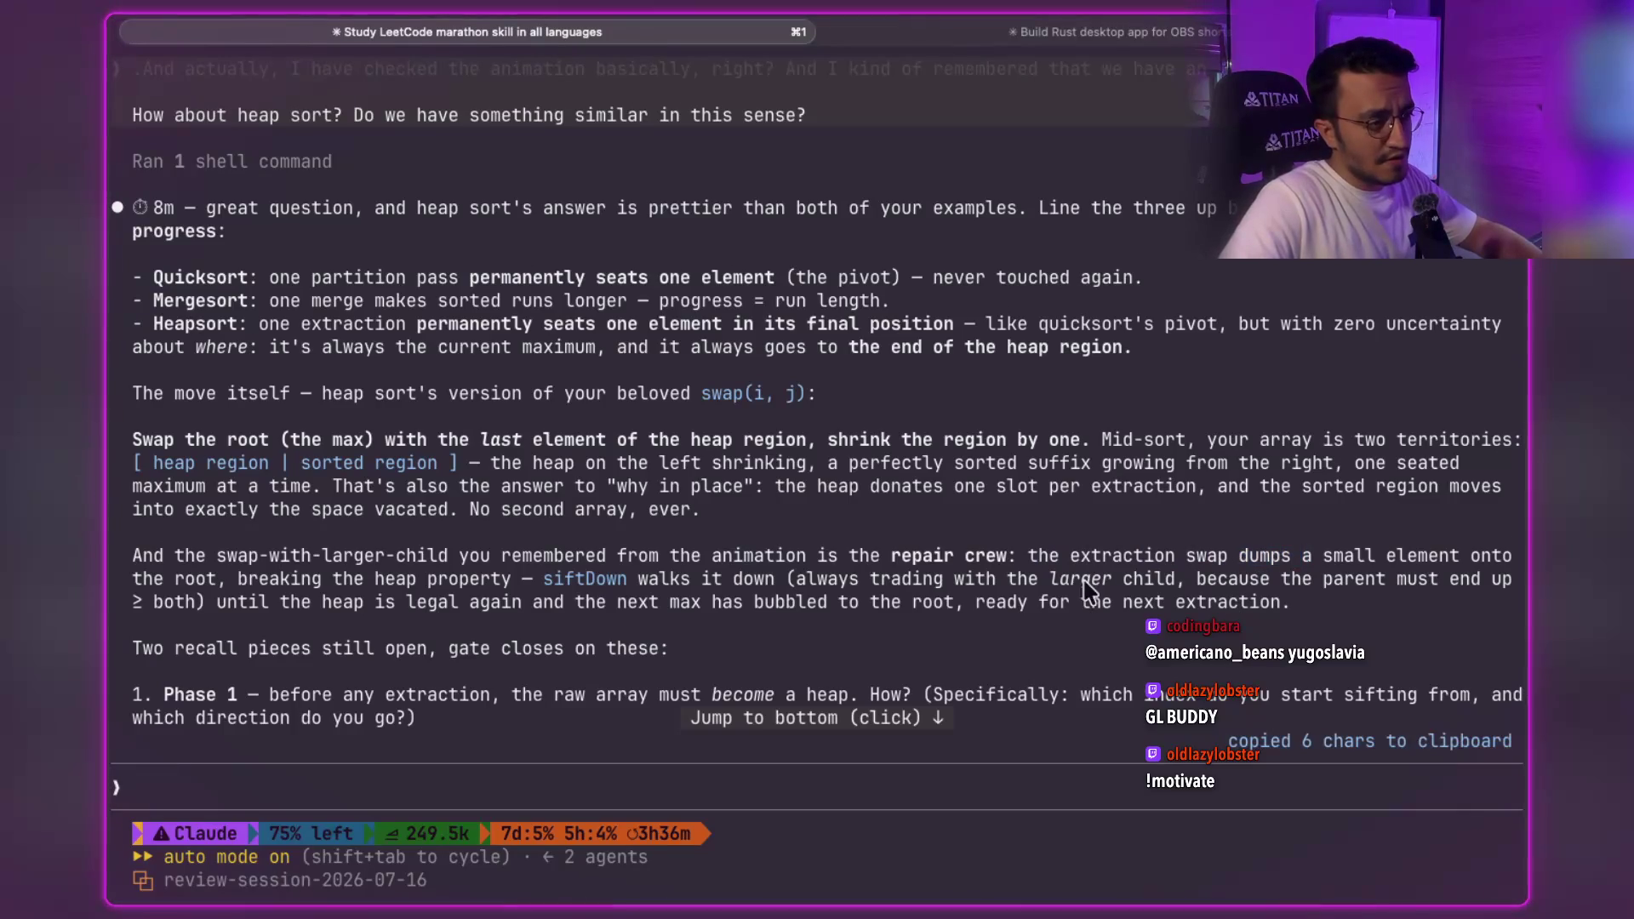
{"action": "left_click_drag", "start_coordinate": [1028, 561], "coordinate": [1459, 566]}
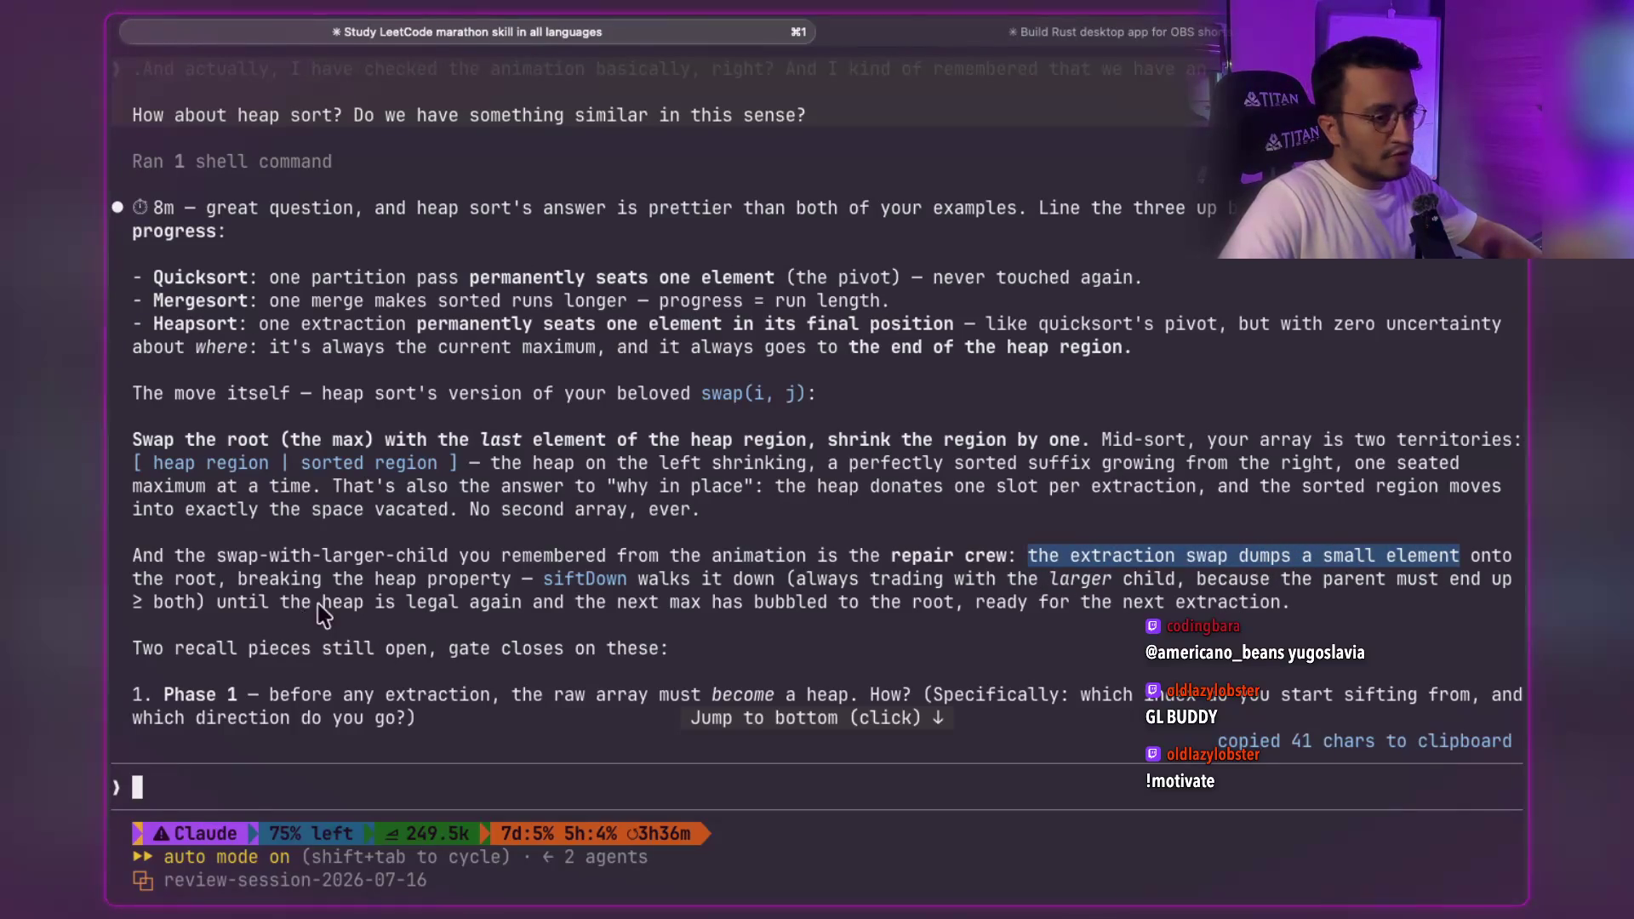
{"action": "left_click_drag", "start_coordinate": [133, 579], "coordinate": [413, 584]}
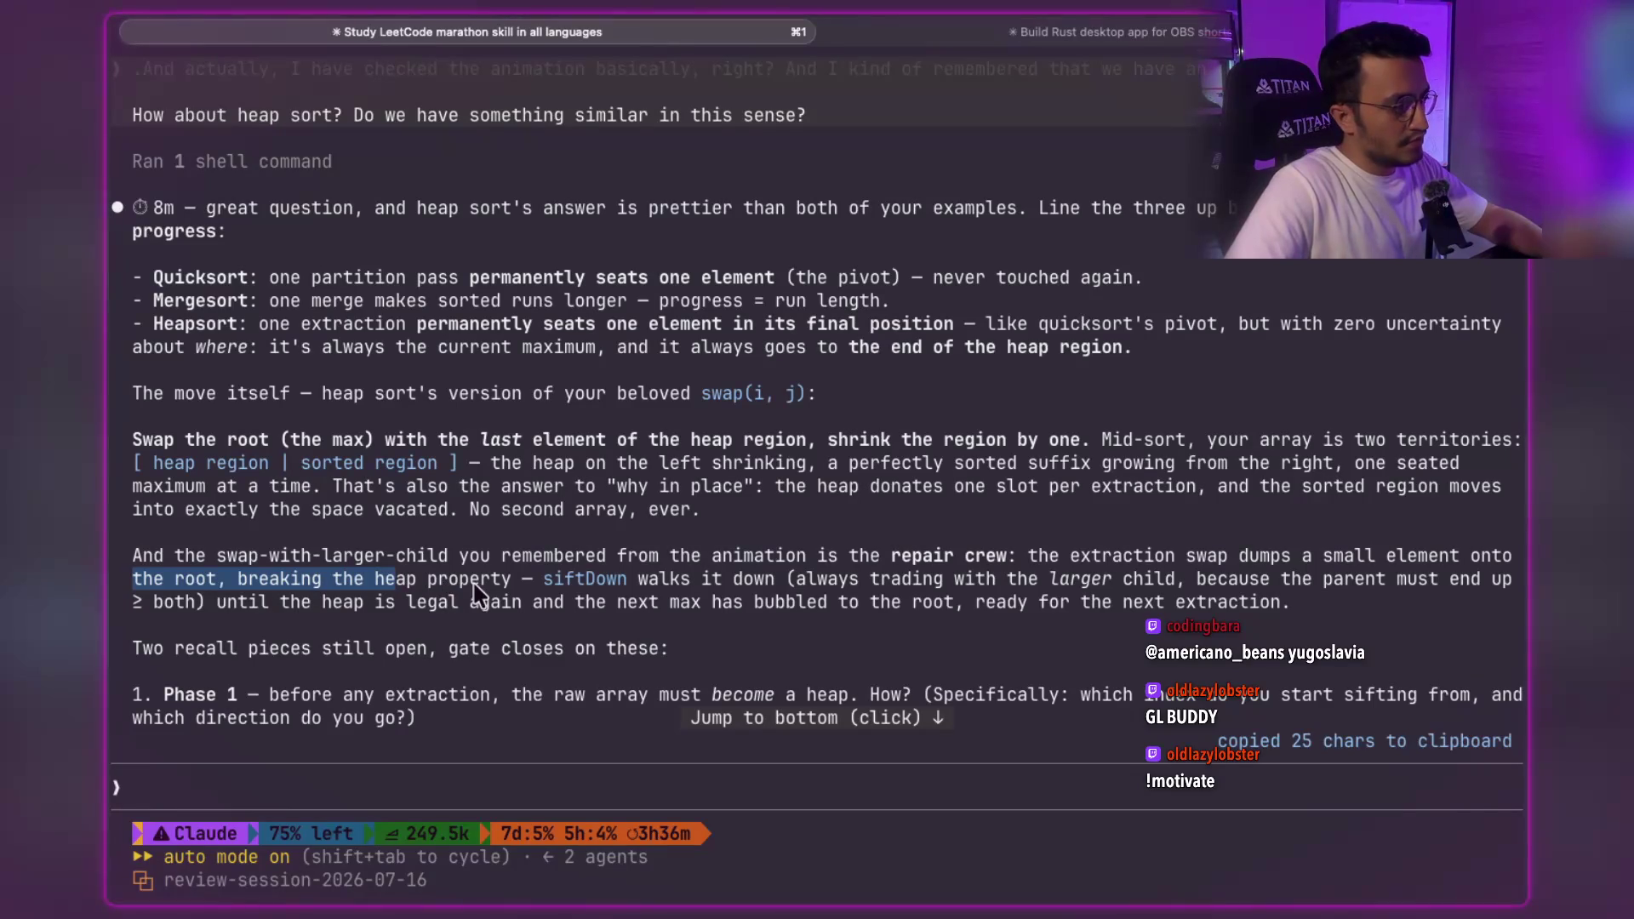
{"action": "left_click_drag", "start_coordinate": [543, 579], "coordinate": [1082, 586]}
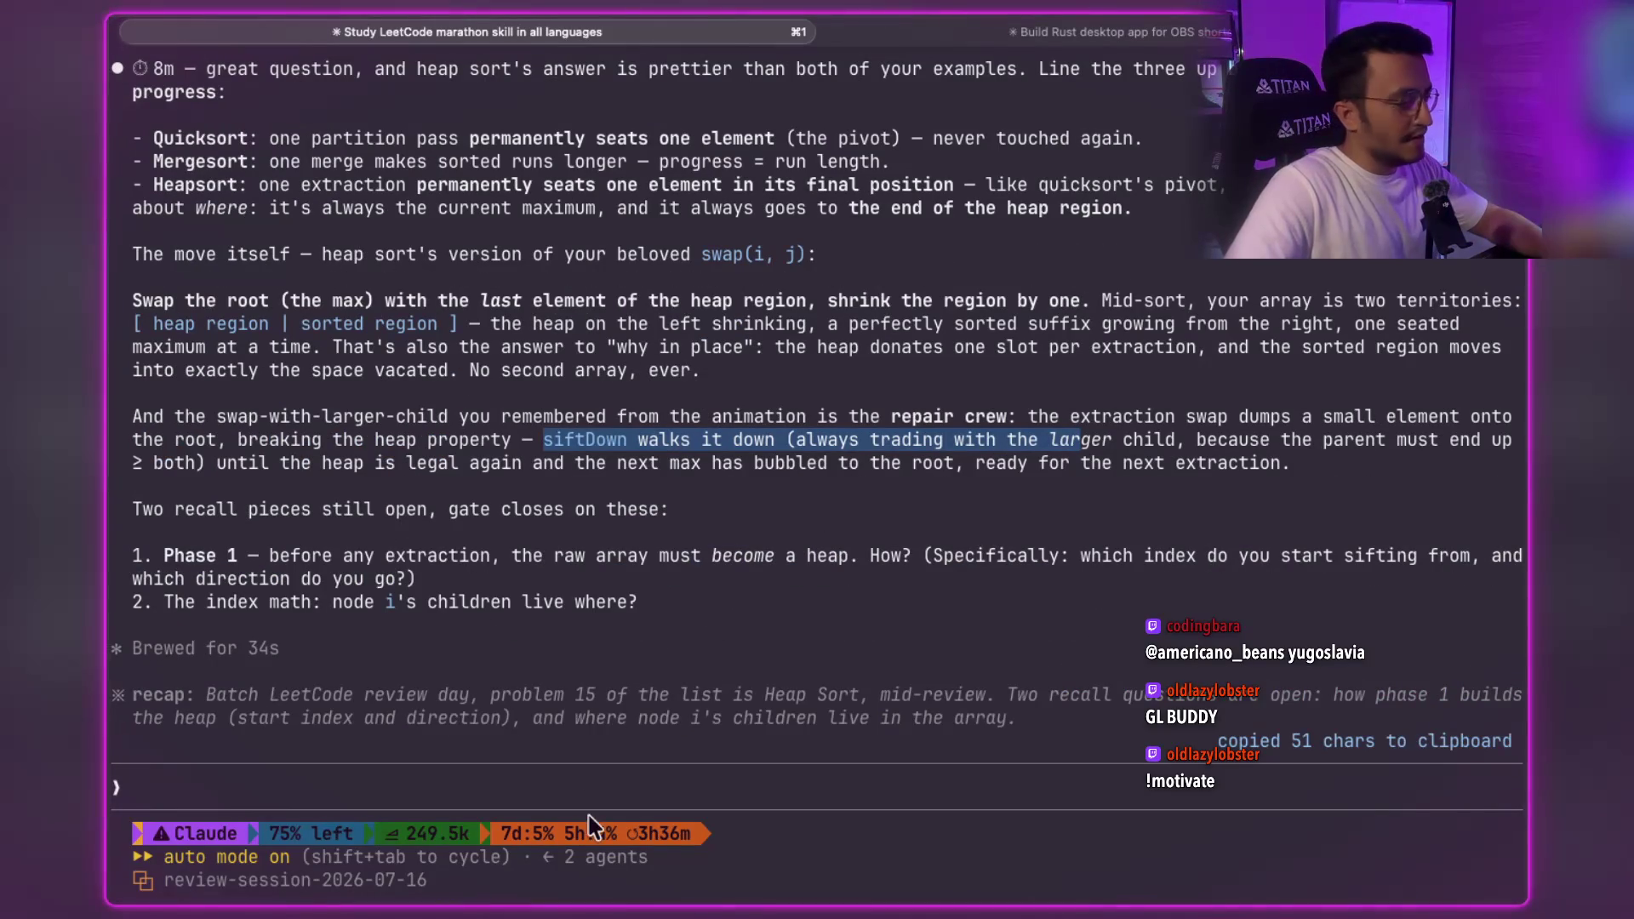
{"action": "left_click", "coordinate": [605, 815]}
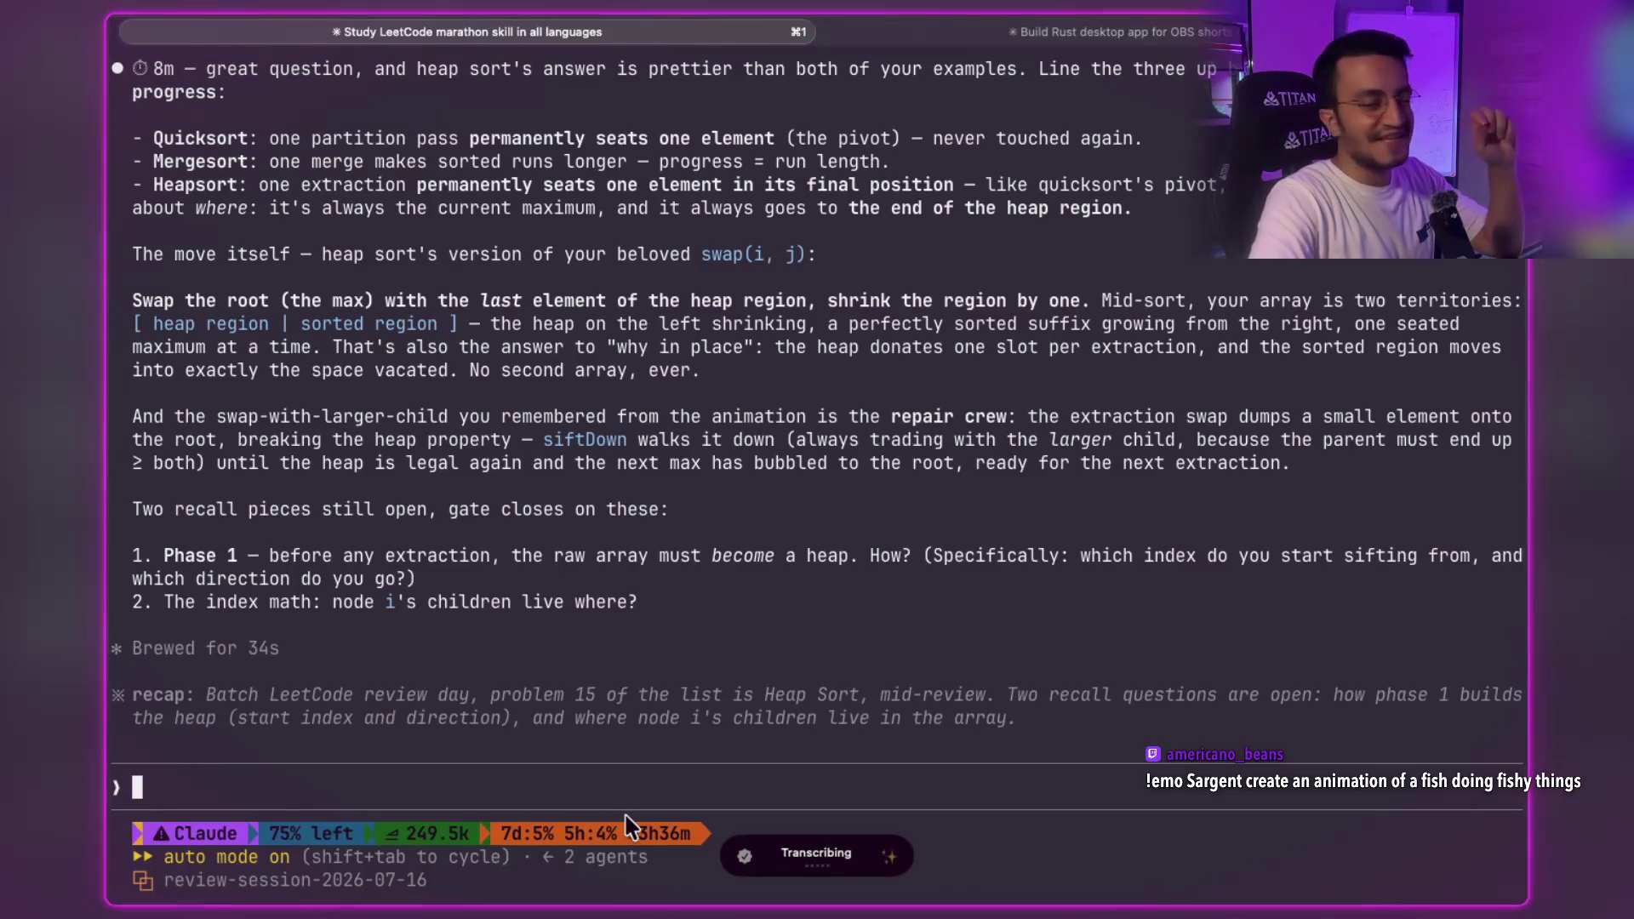
- Submit the dictated request for an animated heap sort explanation
{"action": "key", "text": "Return"}
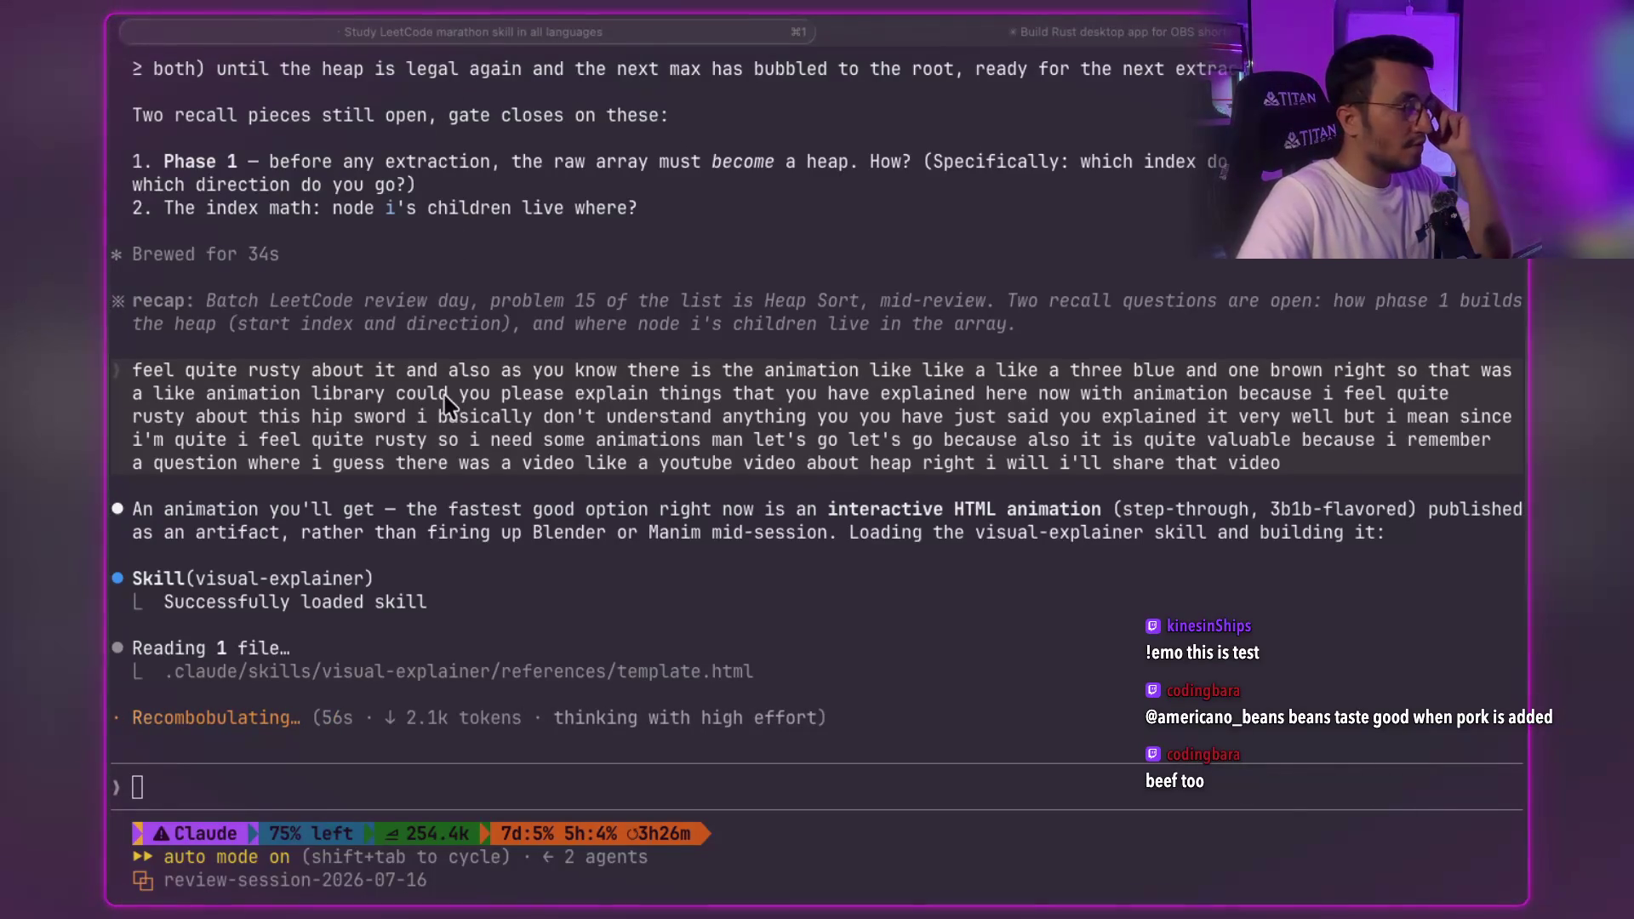
{"action": "left_click", "coordinate": [252, 505]}
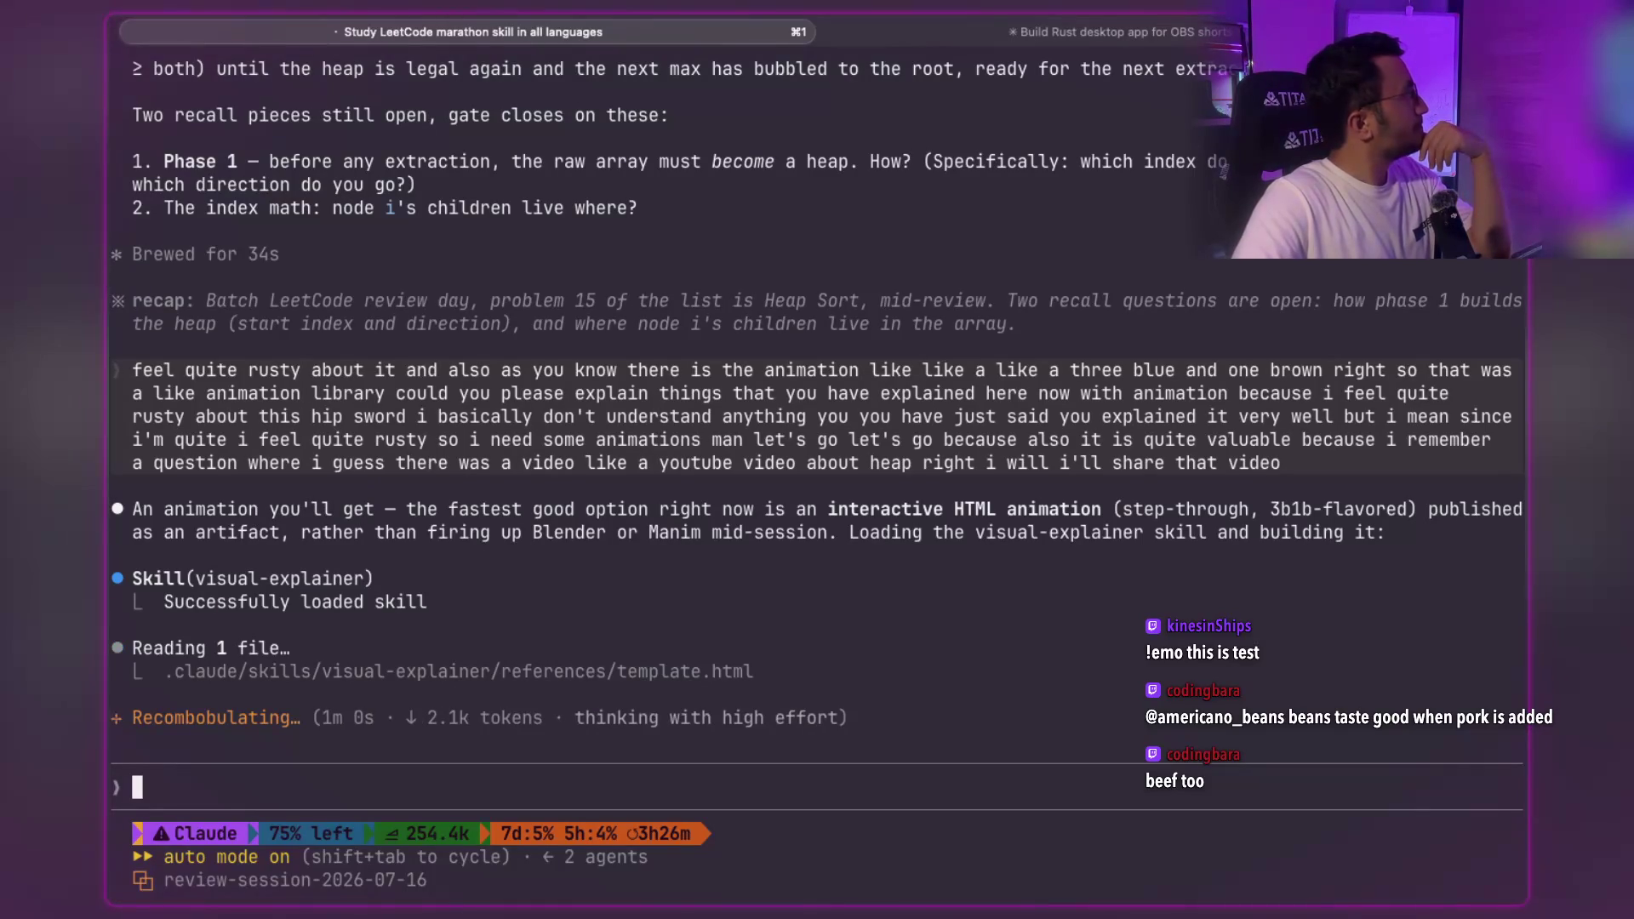
{"action": "key", "text": "super+Tab"}
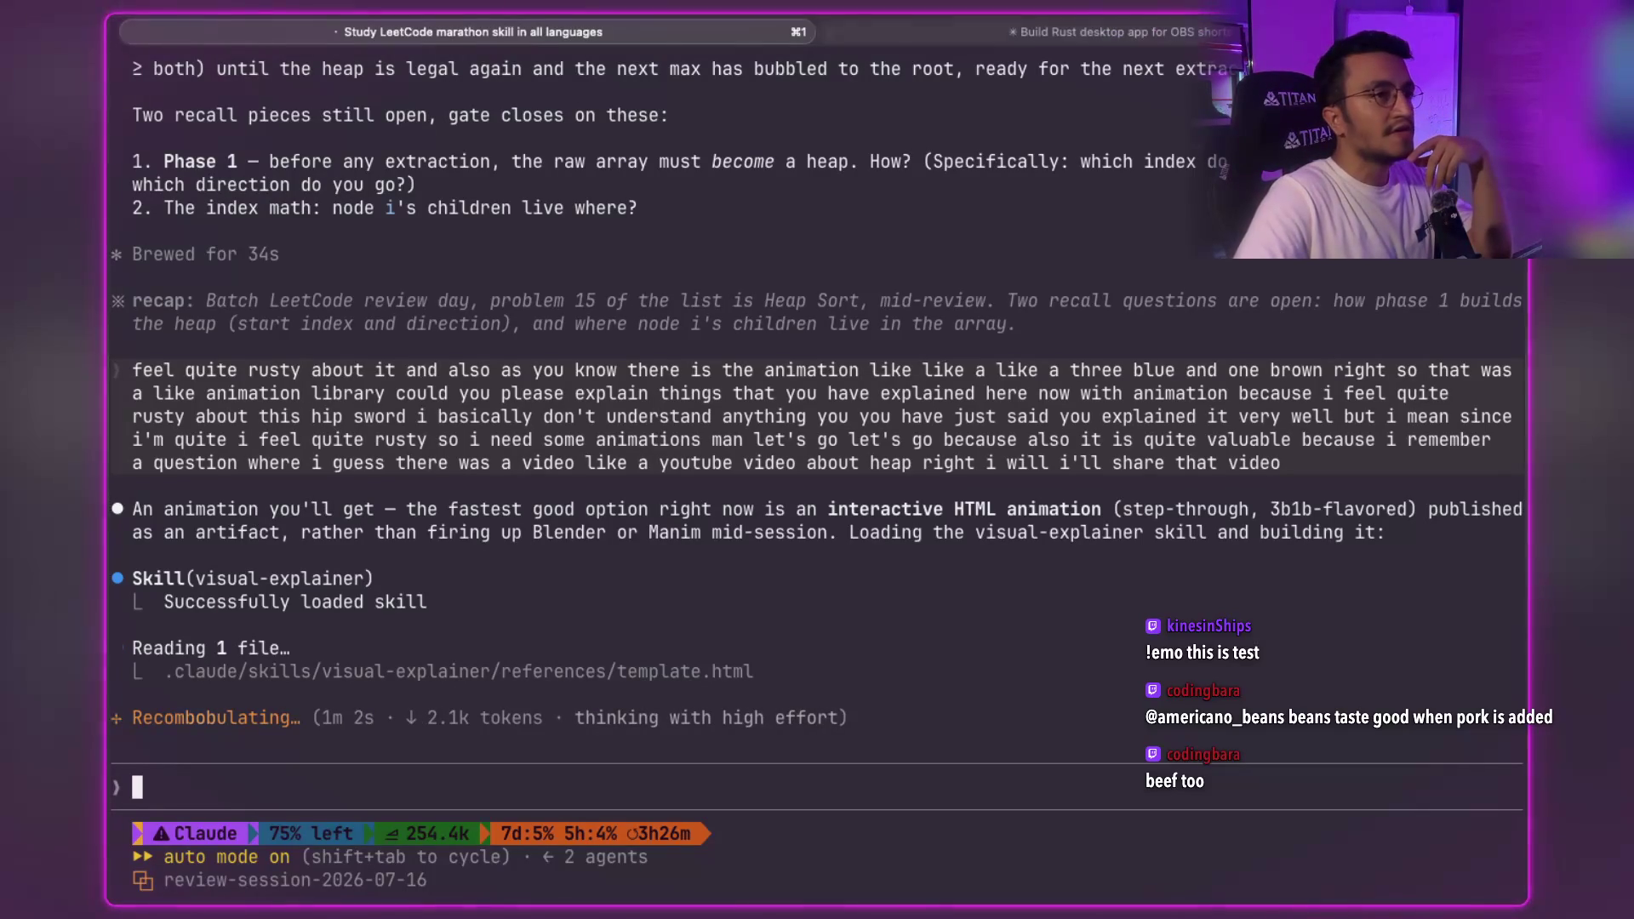
- Open a new Ghostty tab and a new window, then take the terminal out of full screen
{"action": "key", "text": "super+t"}
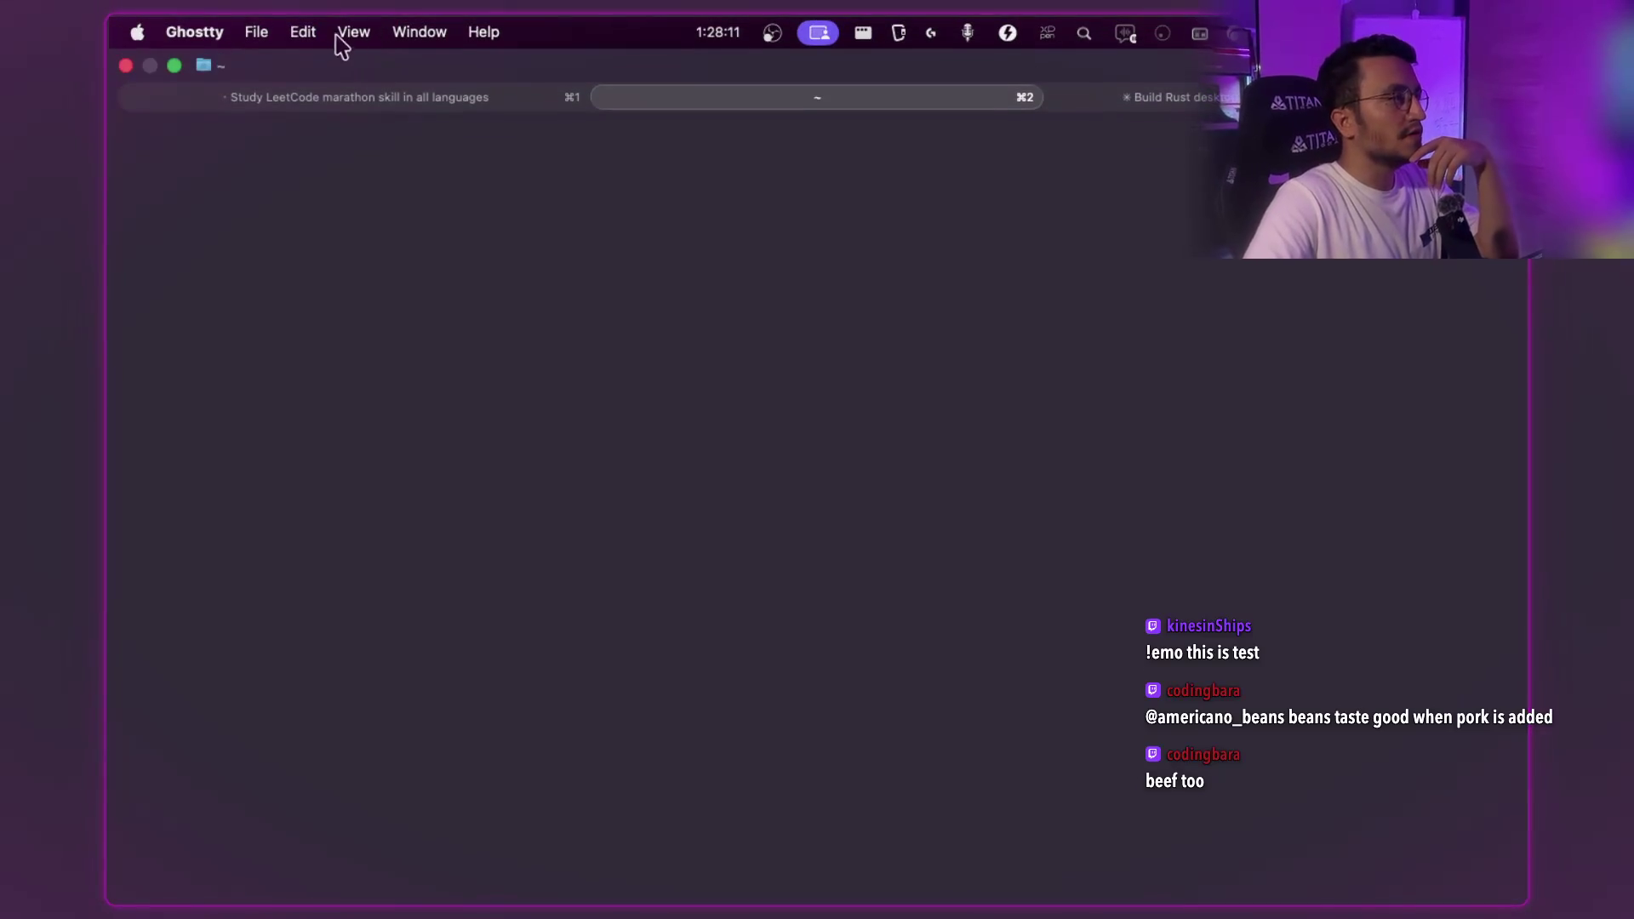
{"action": "left_click", "coordinate": [256, 31]}
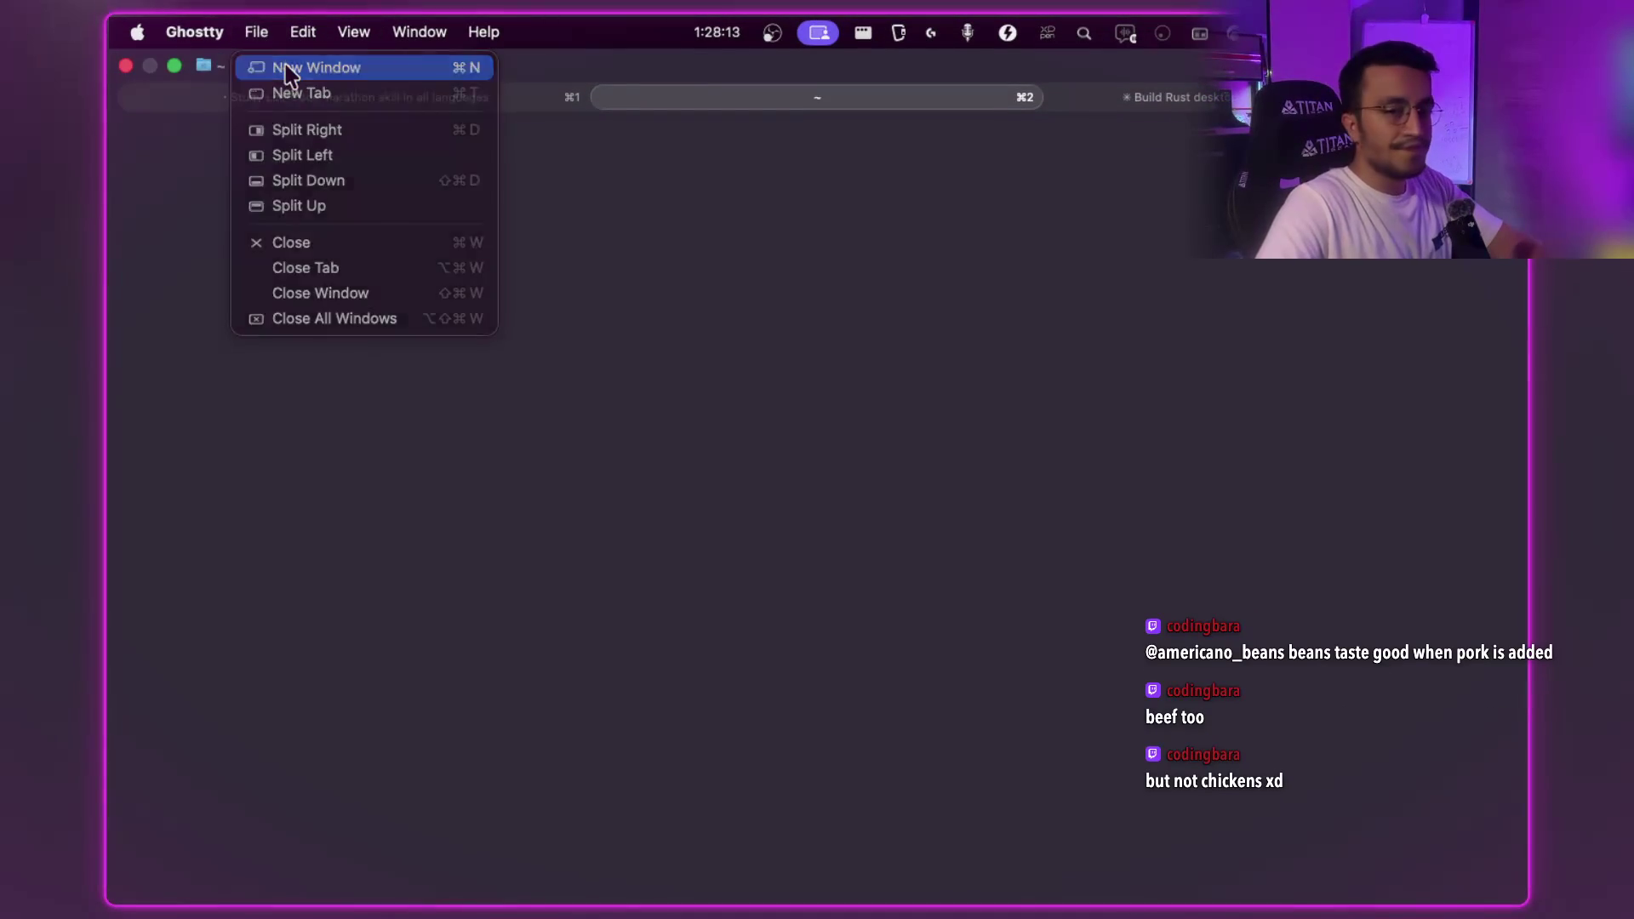
{"action": "left_click", "coordinate": [286, 70]}
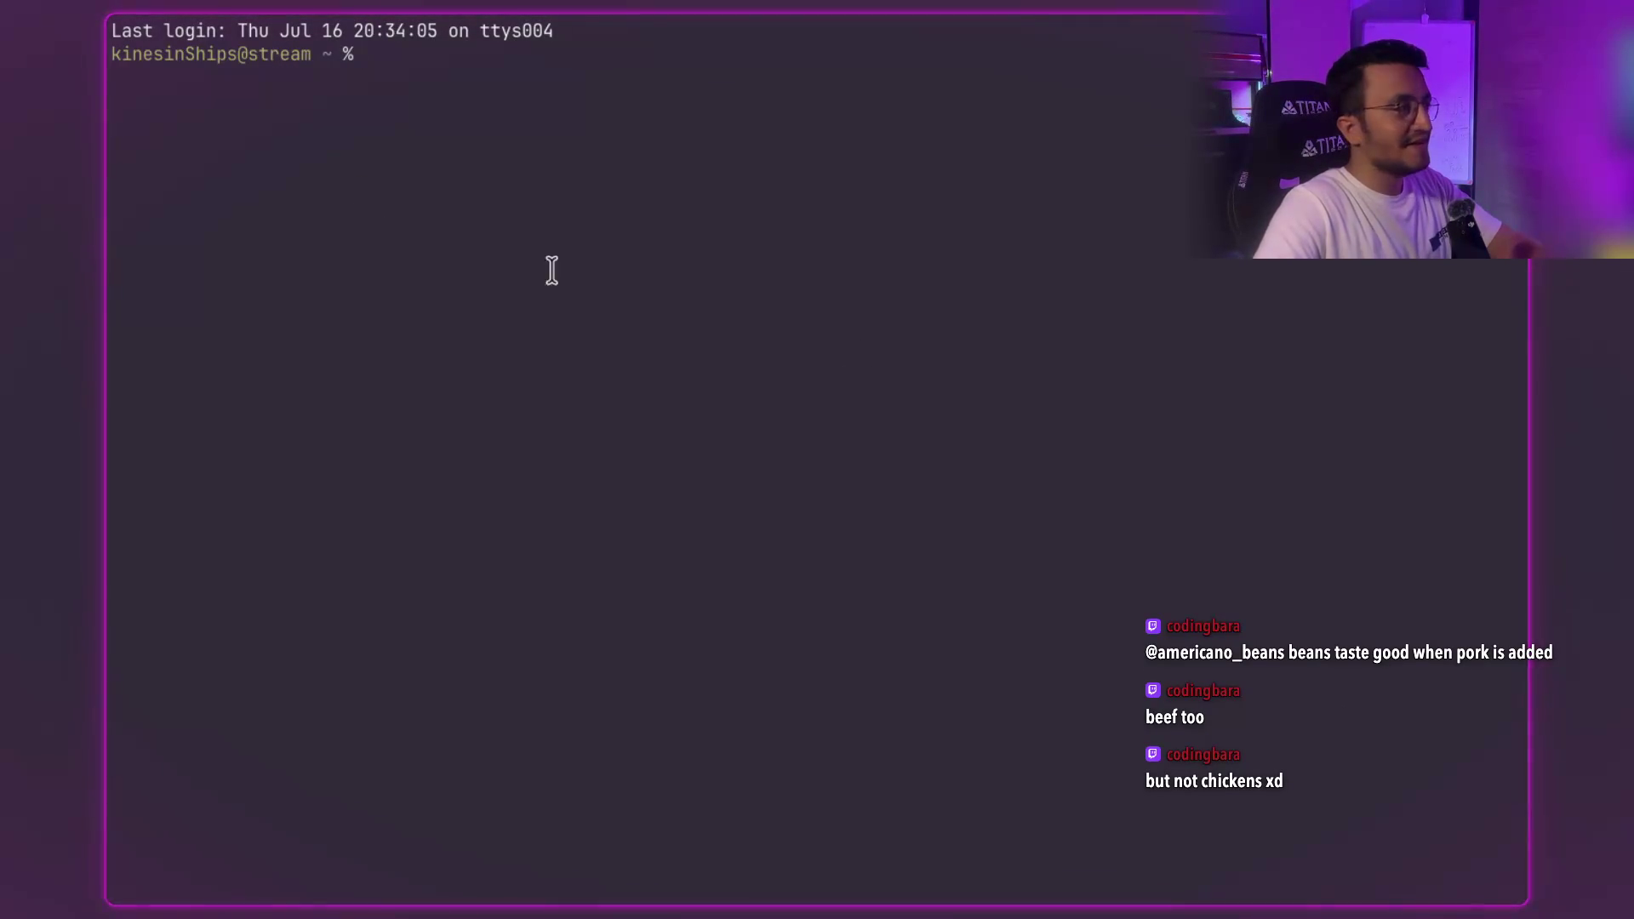
{"action": "mouse_move", "coordinate": [408, 29]}
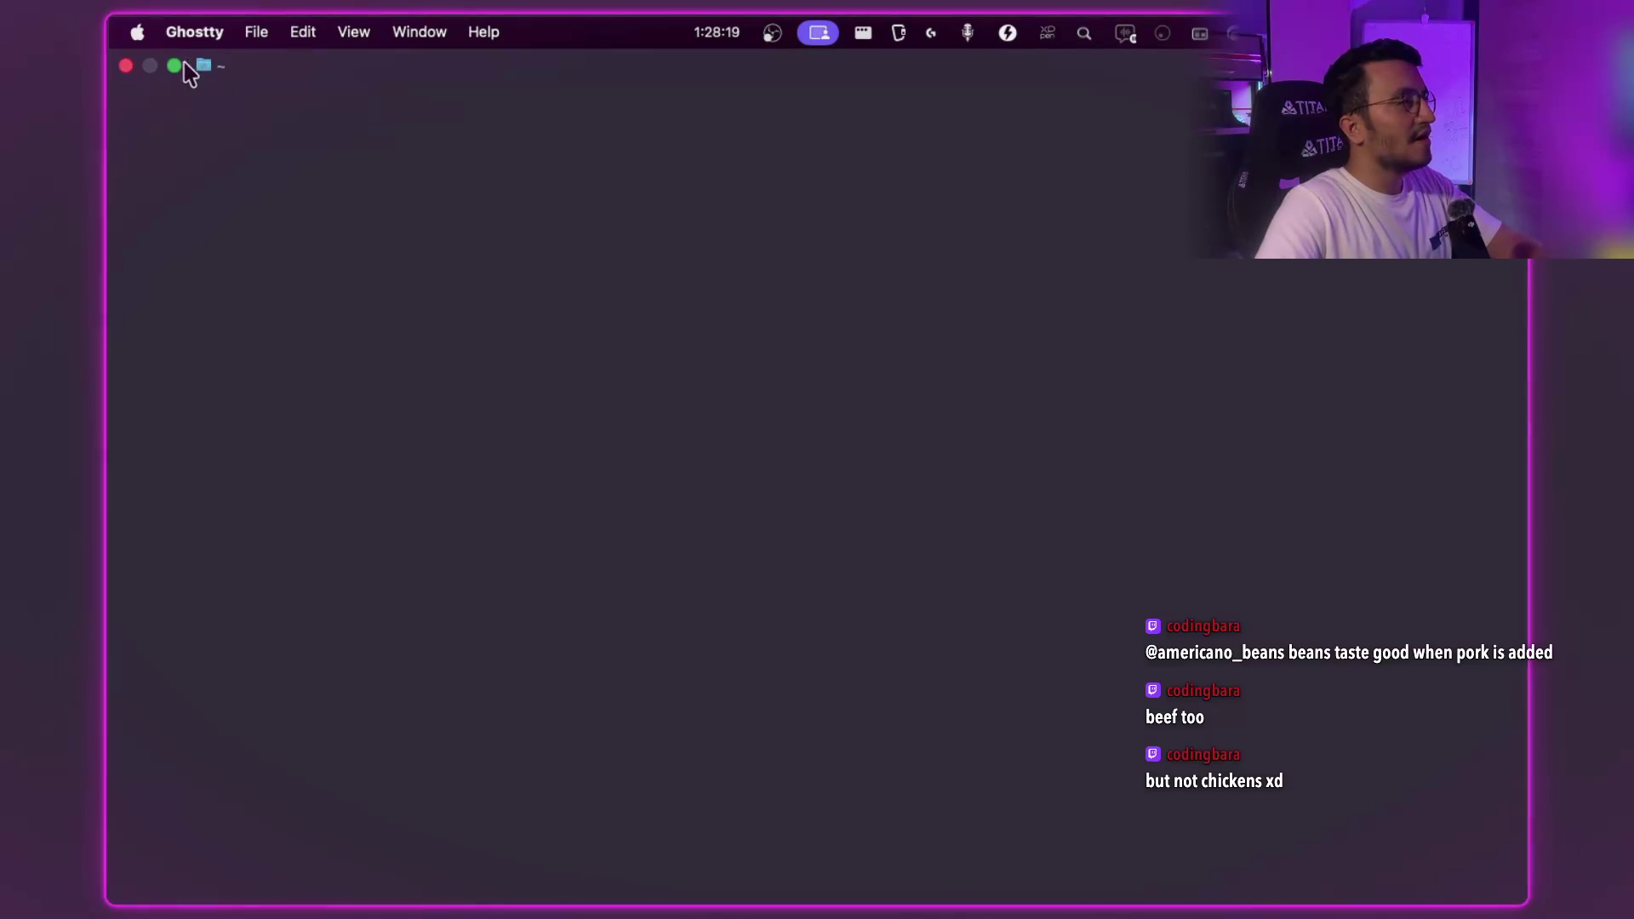
{"action": "left_click", "coordinate": [174, 66]}
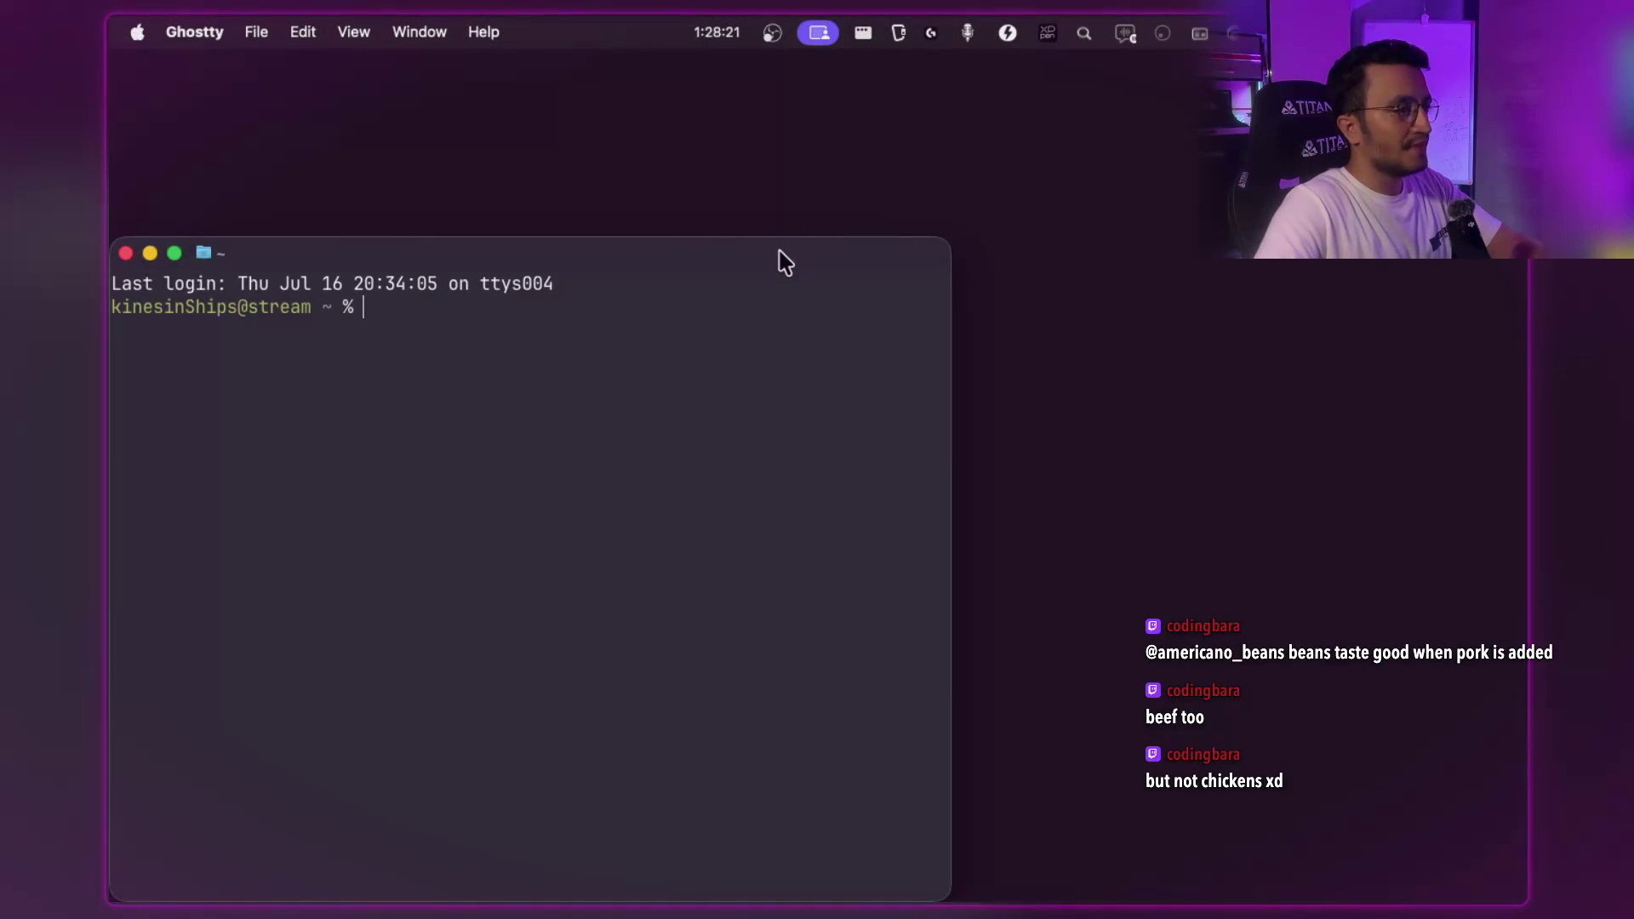
- Return to the Study LeetCode session's heap video, then switch to the browser
{"action": "key", "text": "ctrl+Right"}
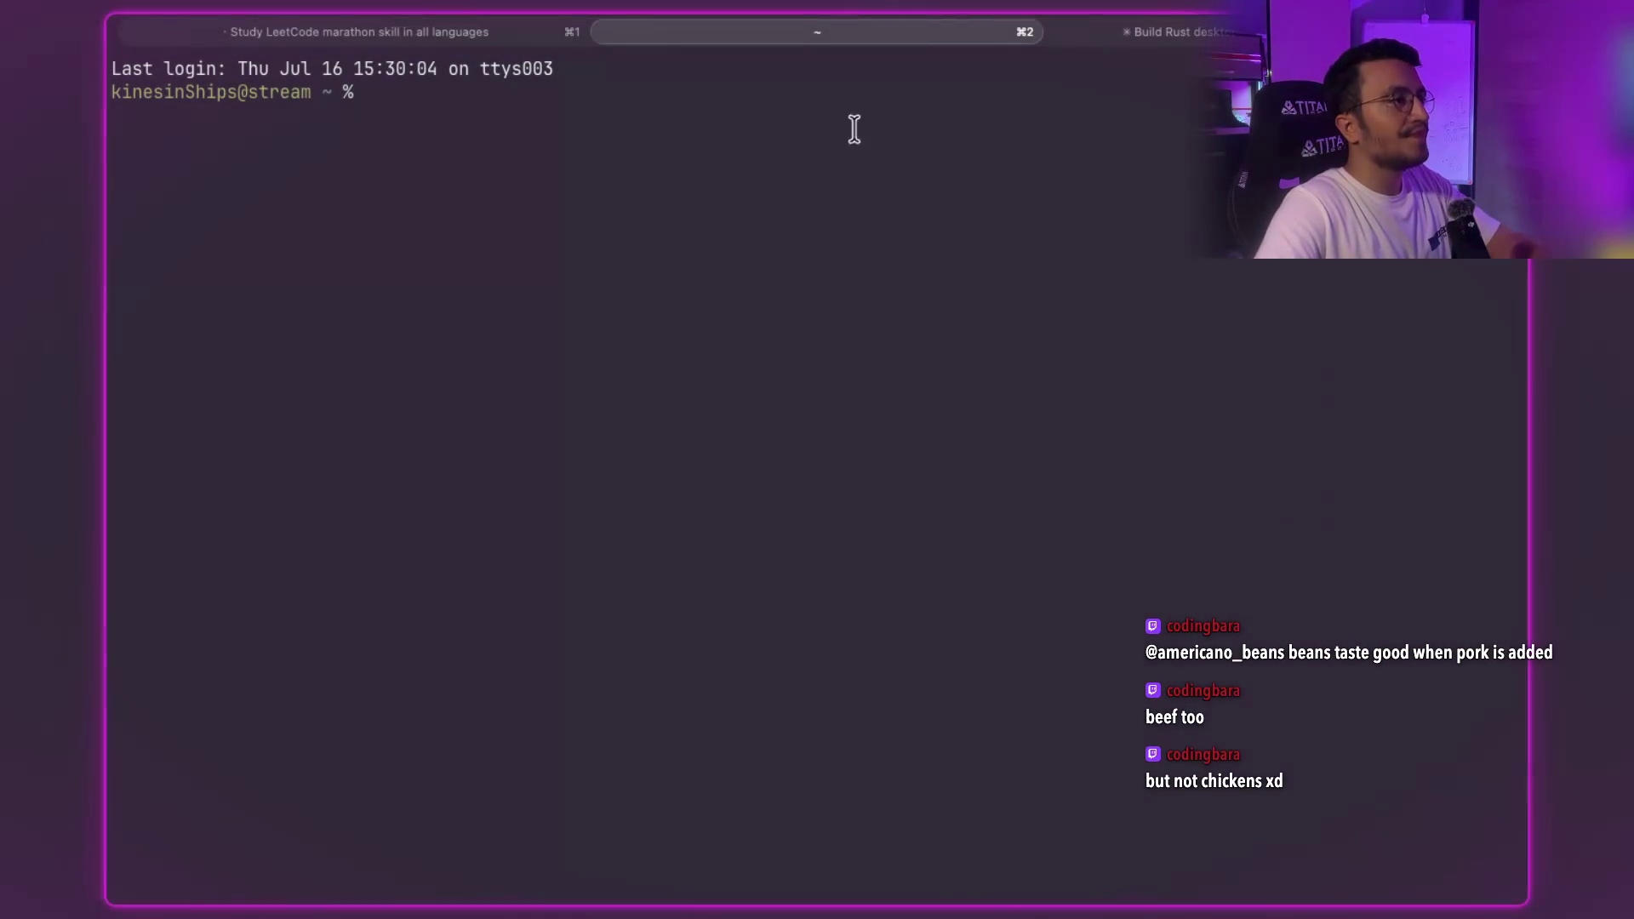
{"action": "left_click", "coordinate": [477, 41]}
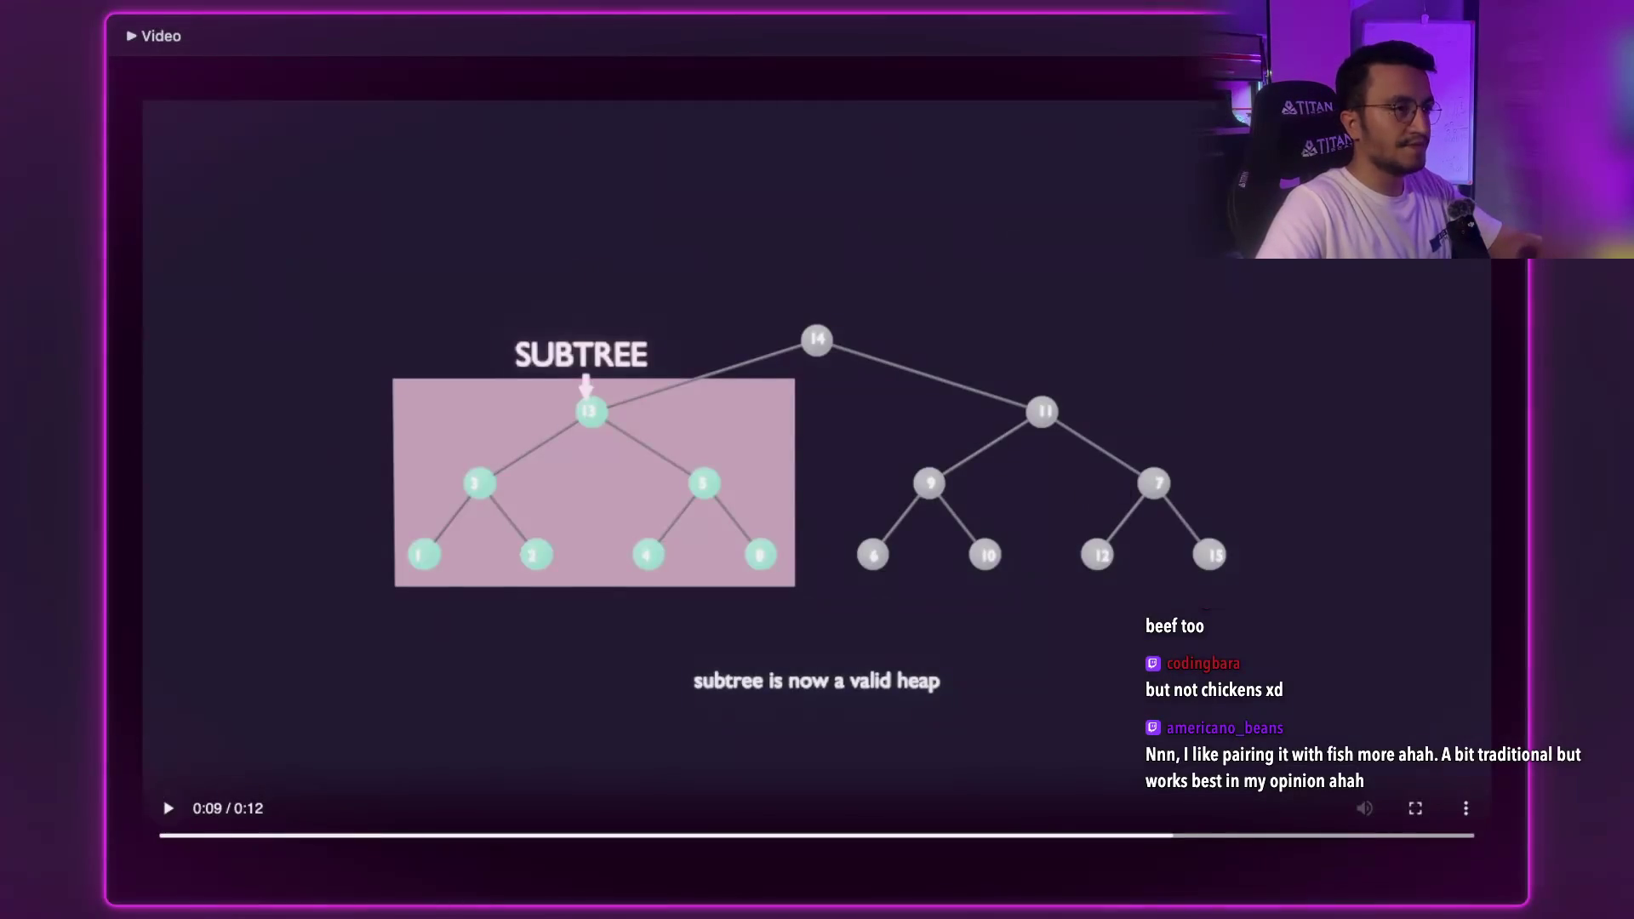
{"action": "key", "text": "super+Tab"}
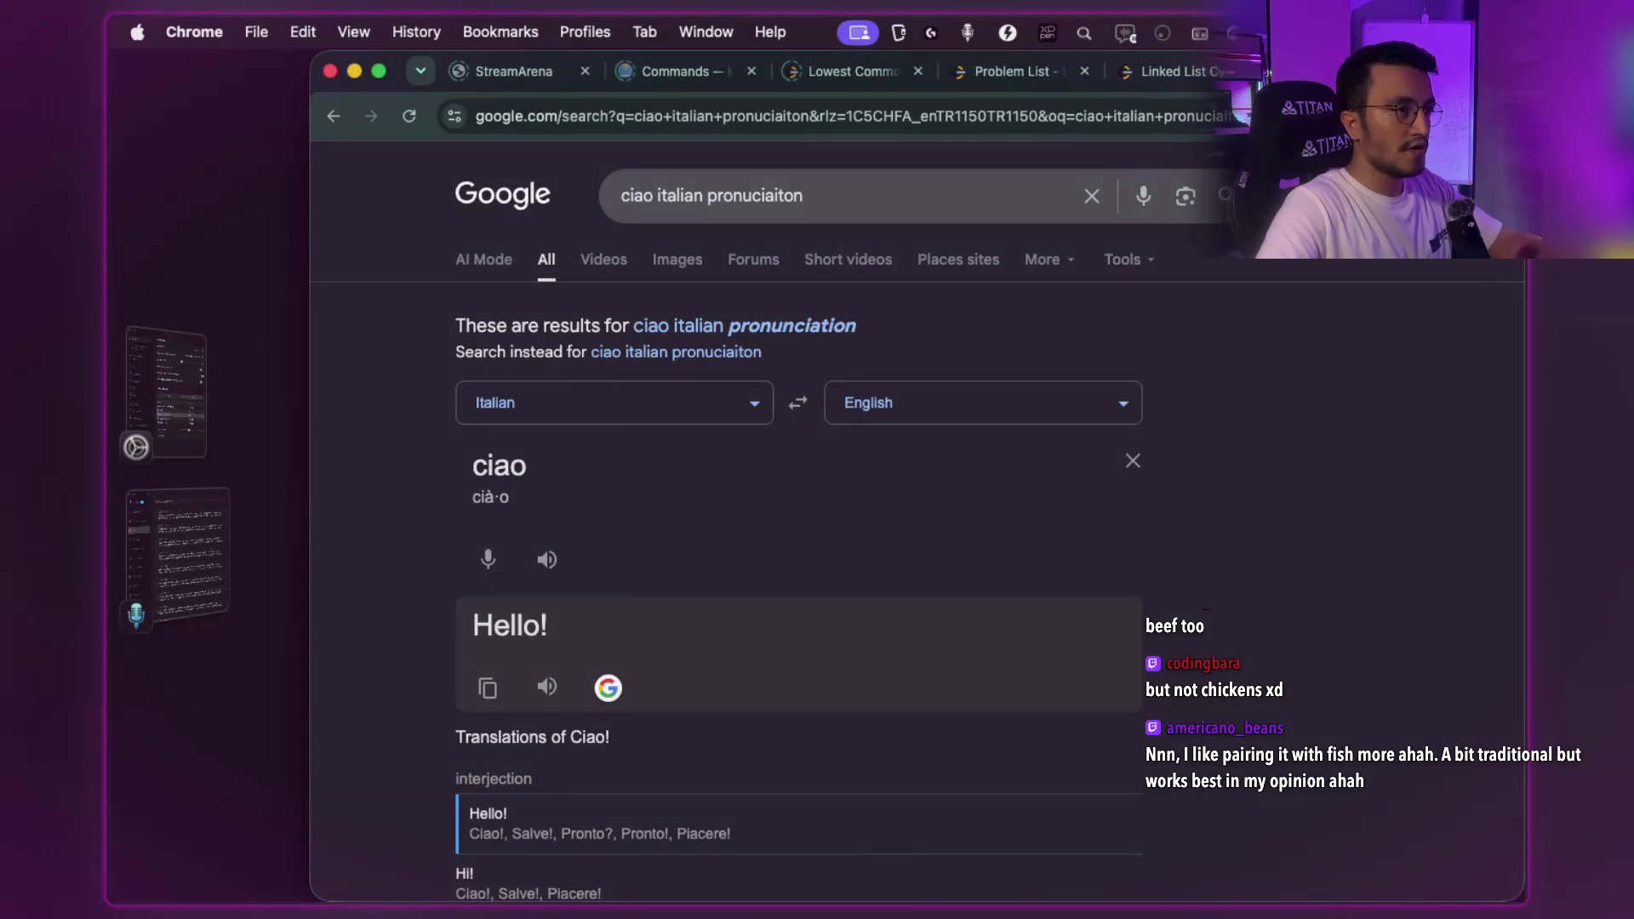
- Load the local visual-heap-sort.html explainer in a new Chrome tab by pasting its path
{"action": "key", "text": "super+Tab"}
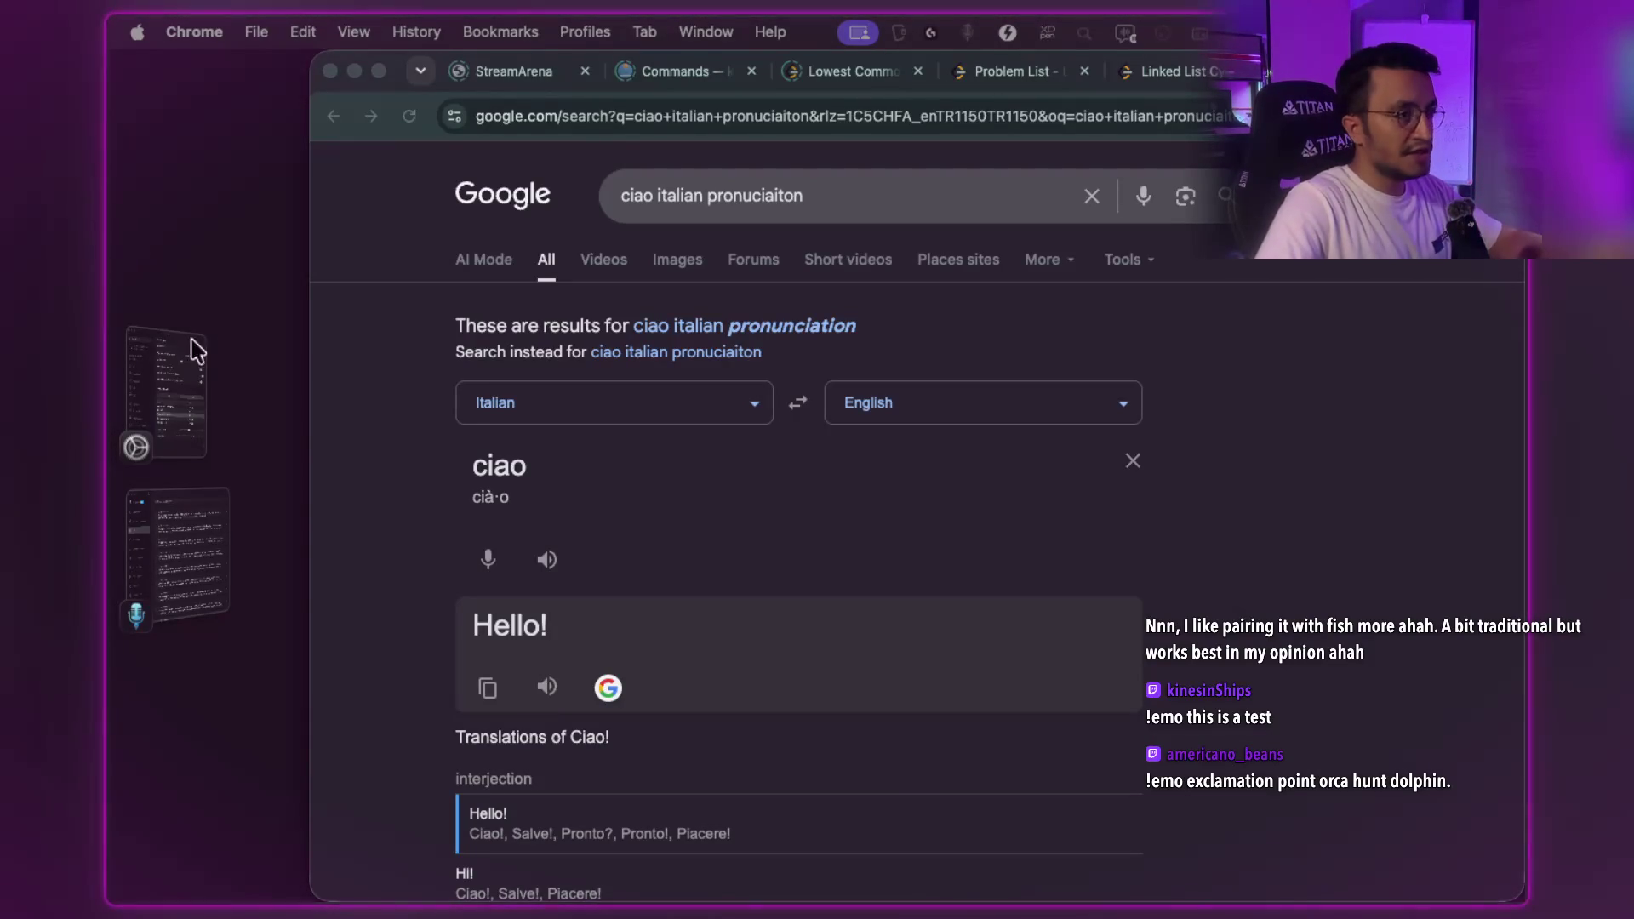
{"action": "key", "text": "super+Tab"}
{"action": "key", "text": "super+Tab"}
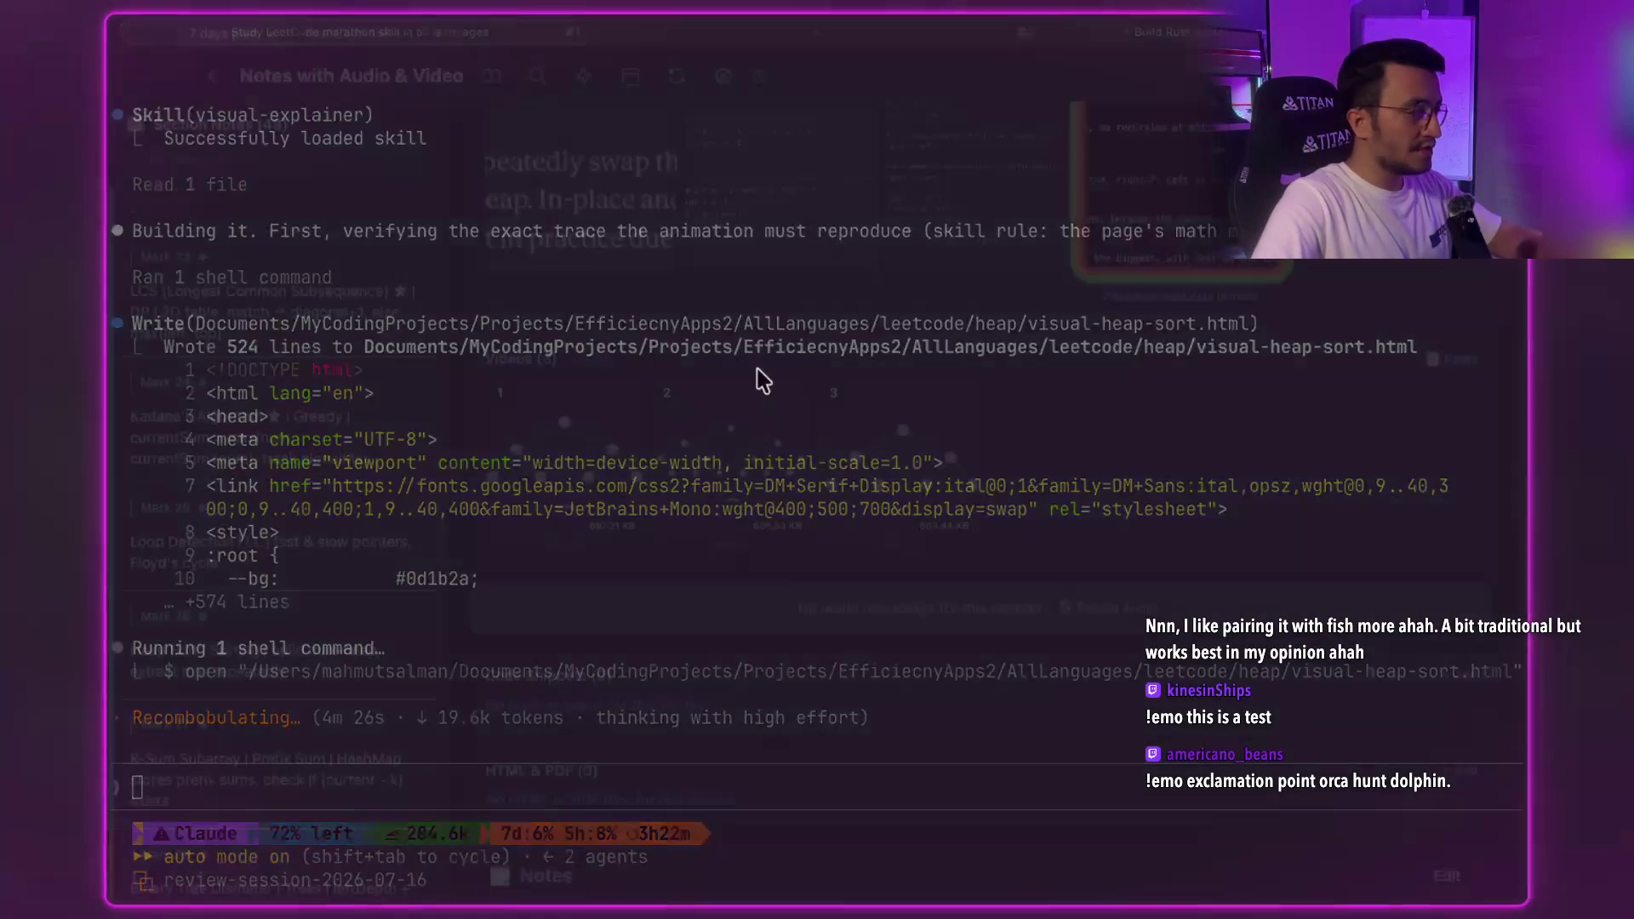
{"action": "key", "text": "super+Tab"}
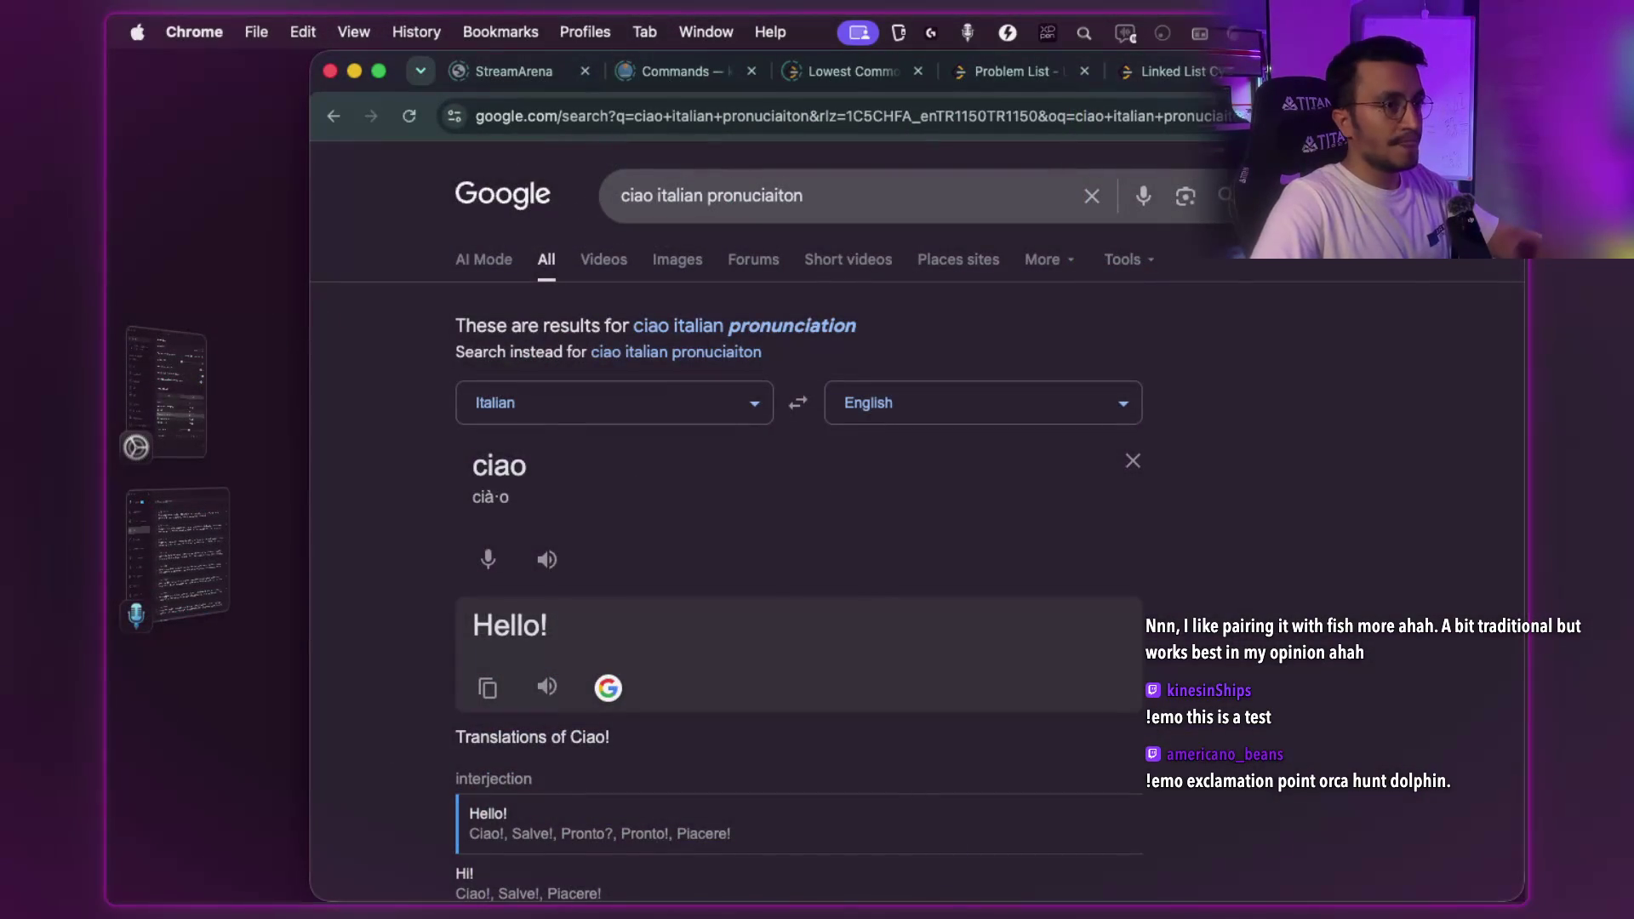
{"action": "key", "text": "super+t"}
{"action": "key", "text": "super+v"}
{"action": "key", "text": "Return"}
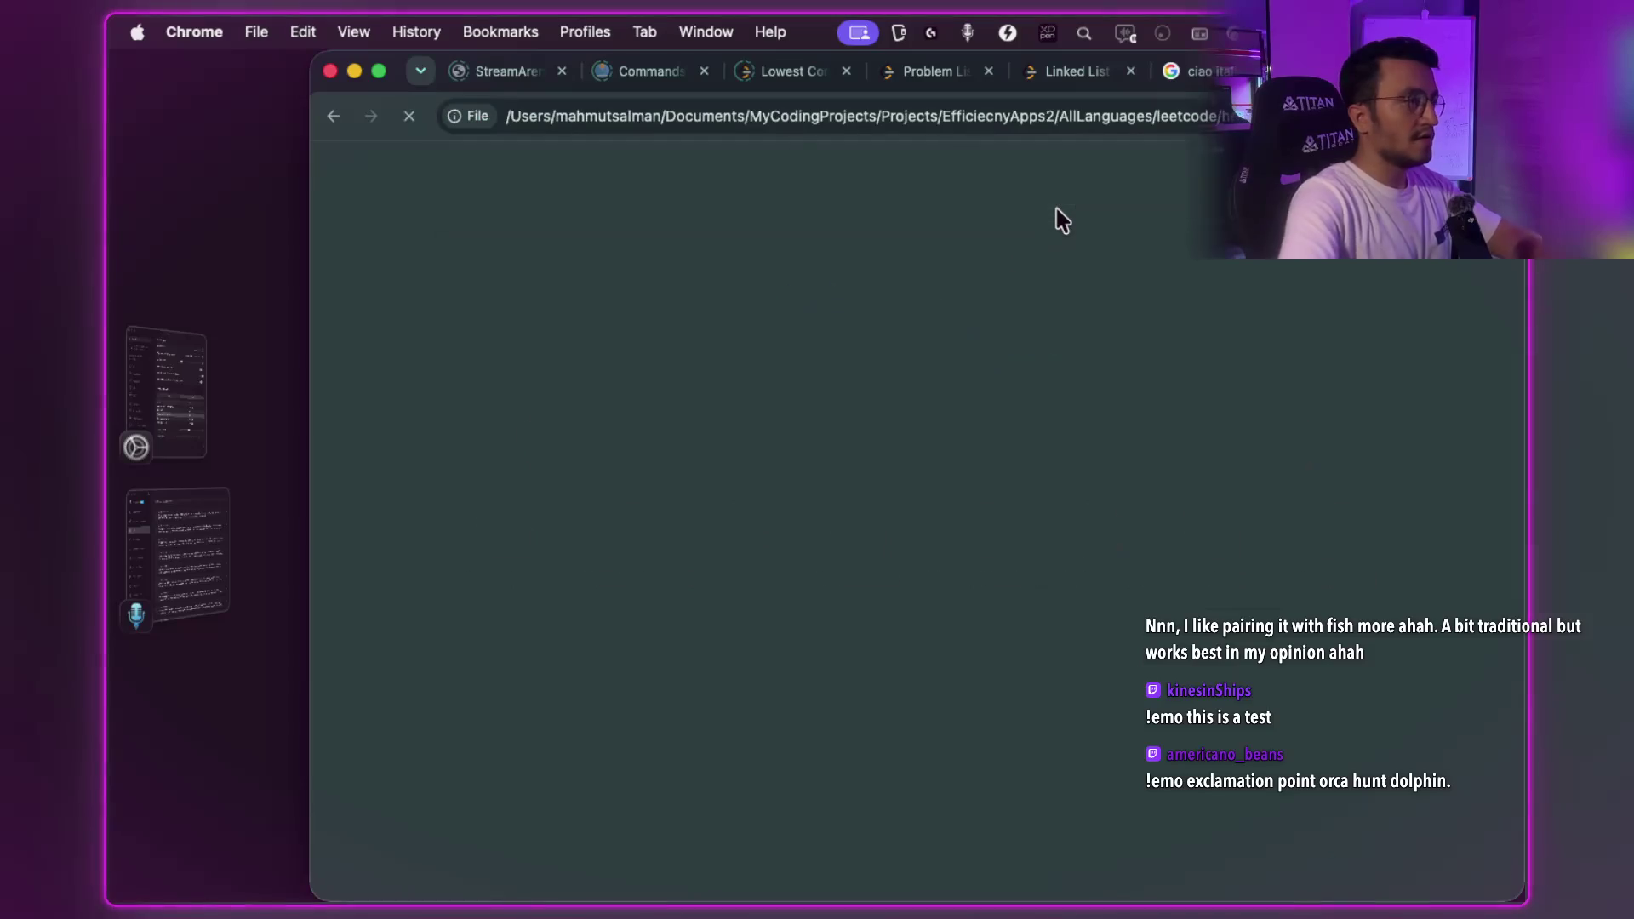
{"action": "scroll", "coordinate": [1036, 412], "scroll_direction": "down", "scroll_amount": 5}
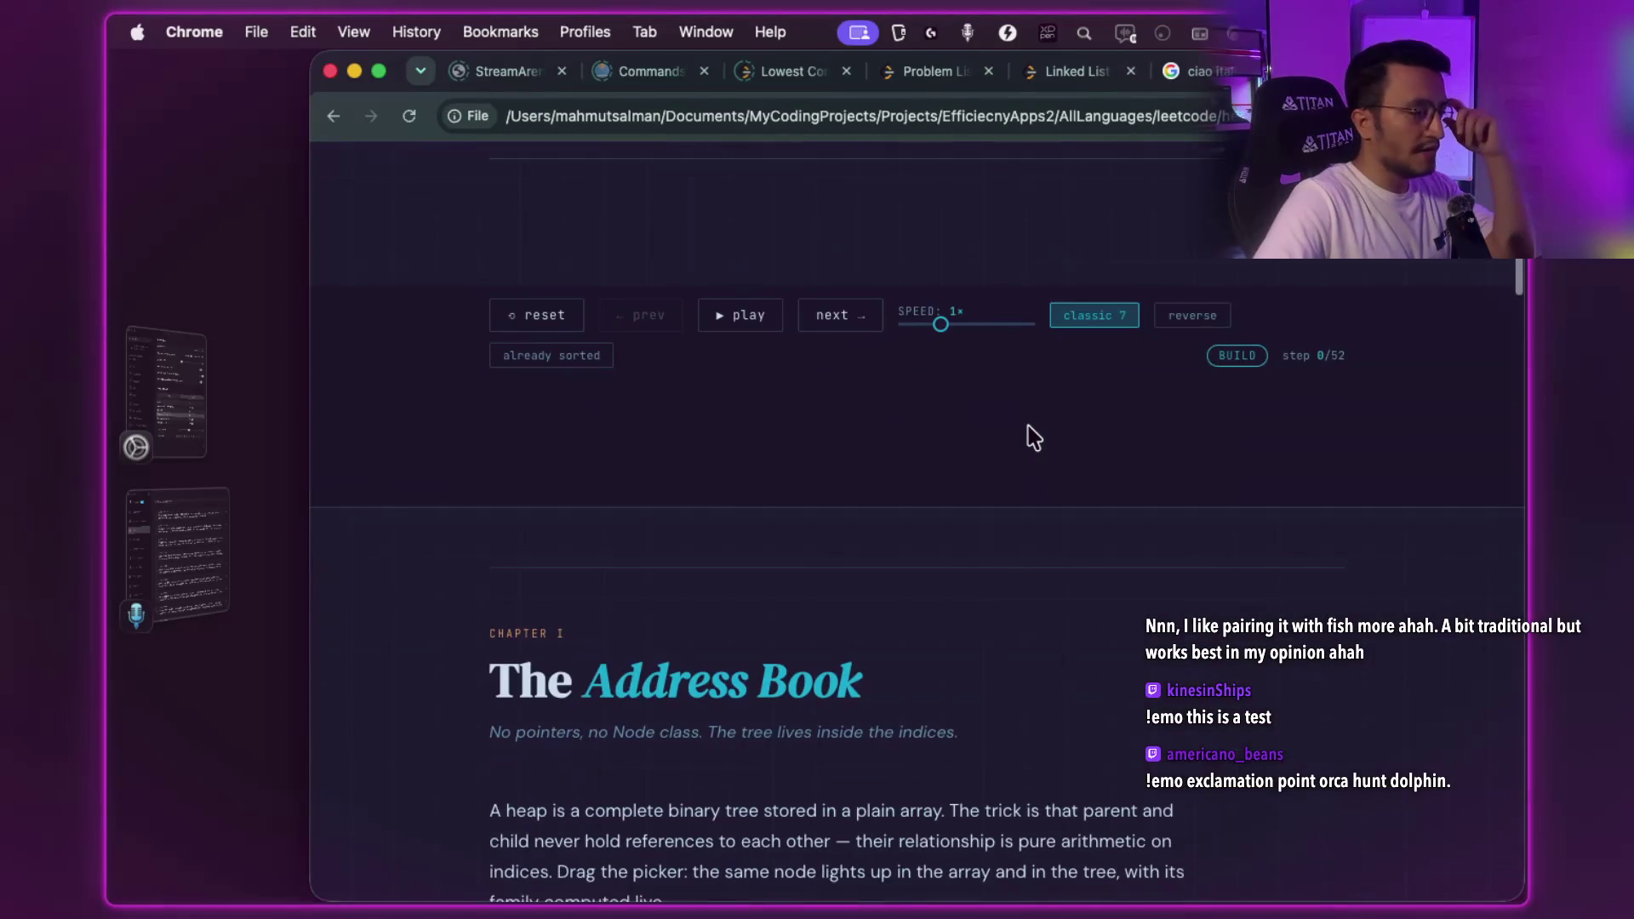
{"action": "scroll", "coordinate": [1029, 436], "scroll_direction": "down", "scroll_amount": 2}
{"action": "scroll", "coordinate": [1023, 425], "scroll_direction": "down", "scroll_amount": 10}
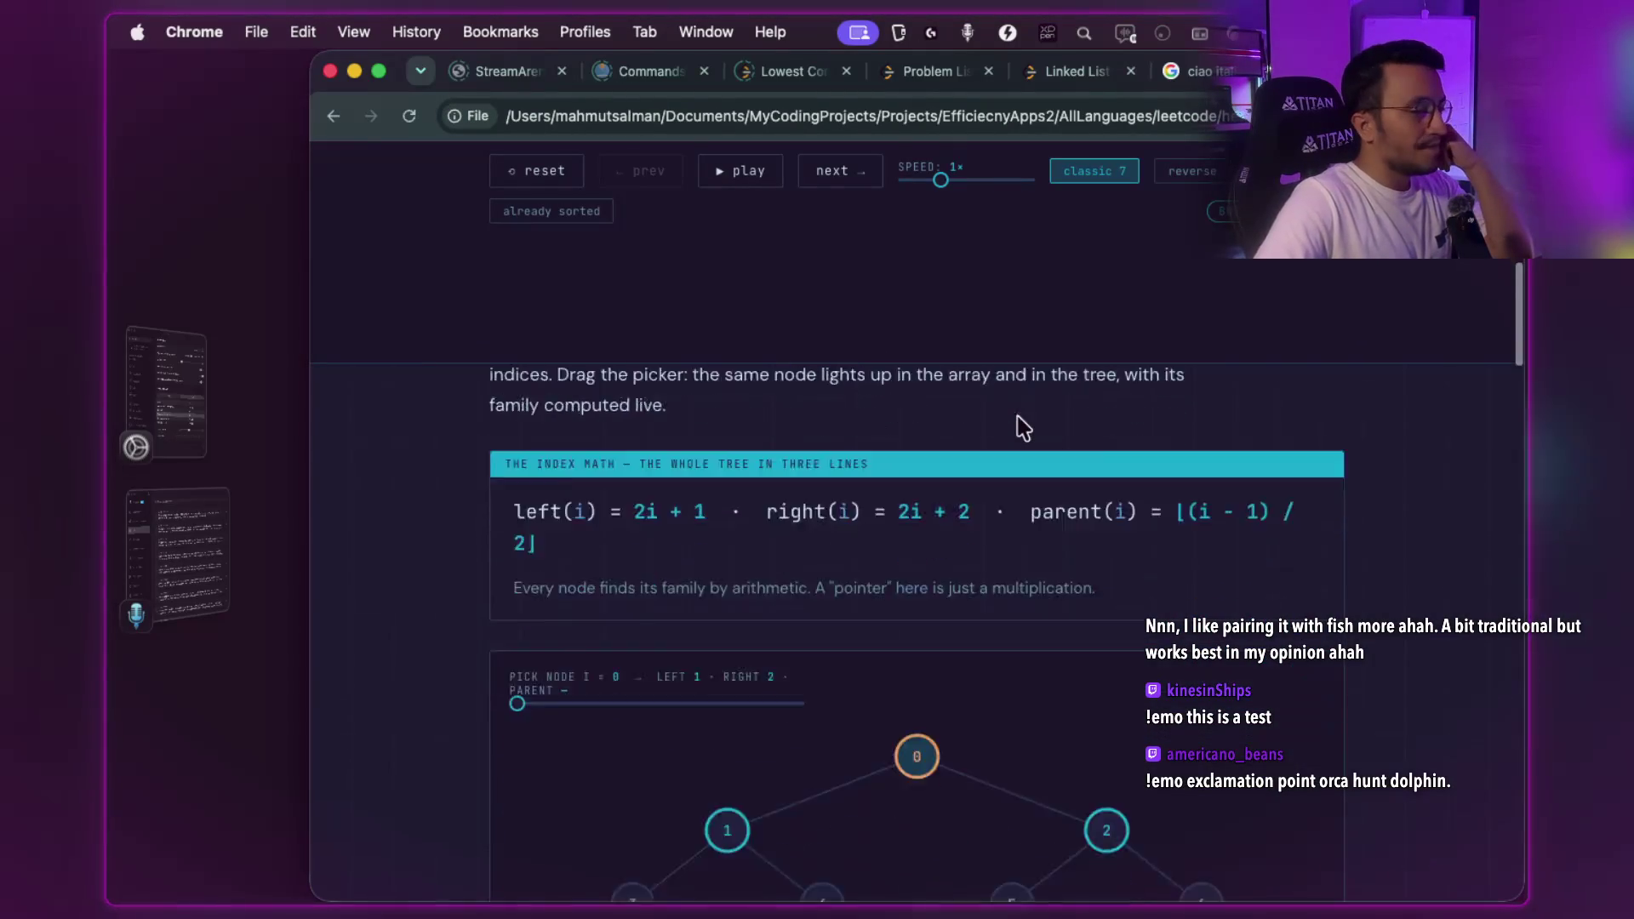
{"action": "scroll", "coordinate": [1021, 426], "scroll_direction": "down", "scroll_amount": 15}
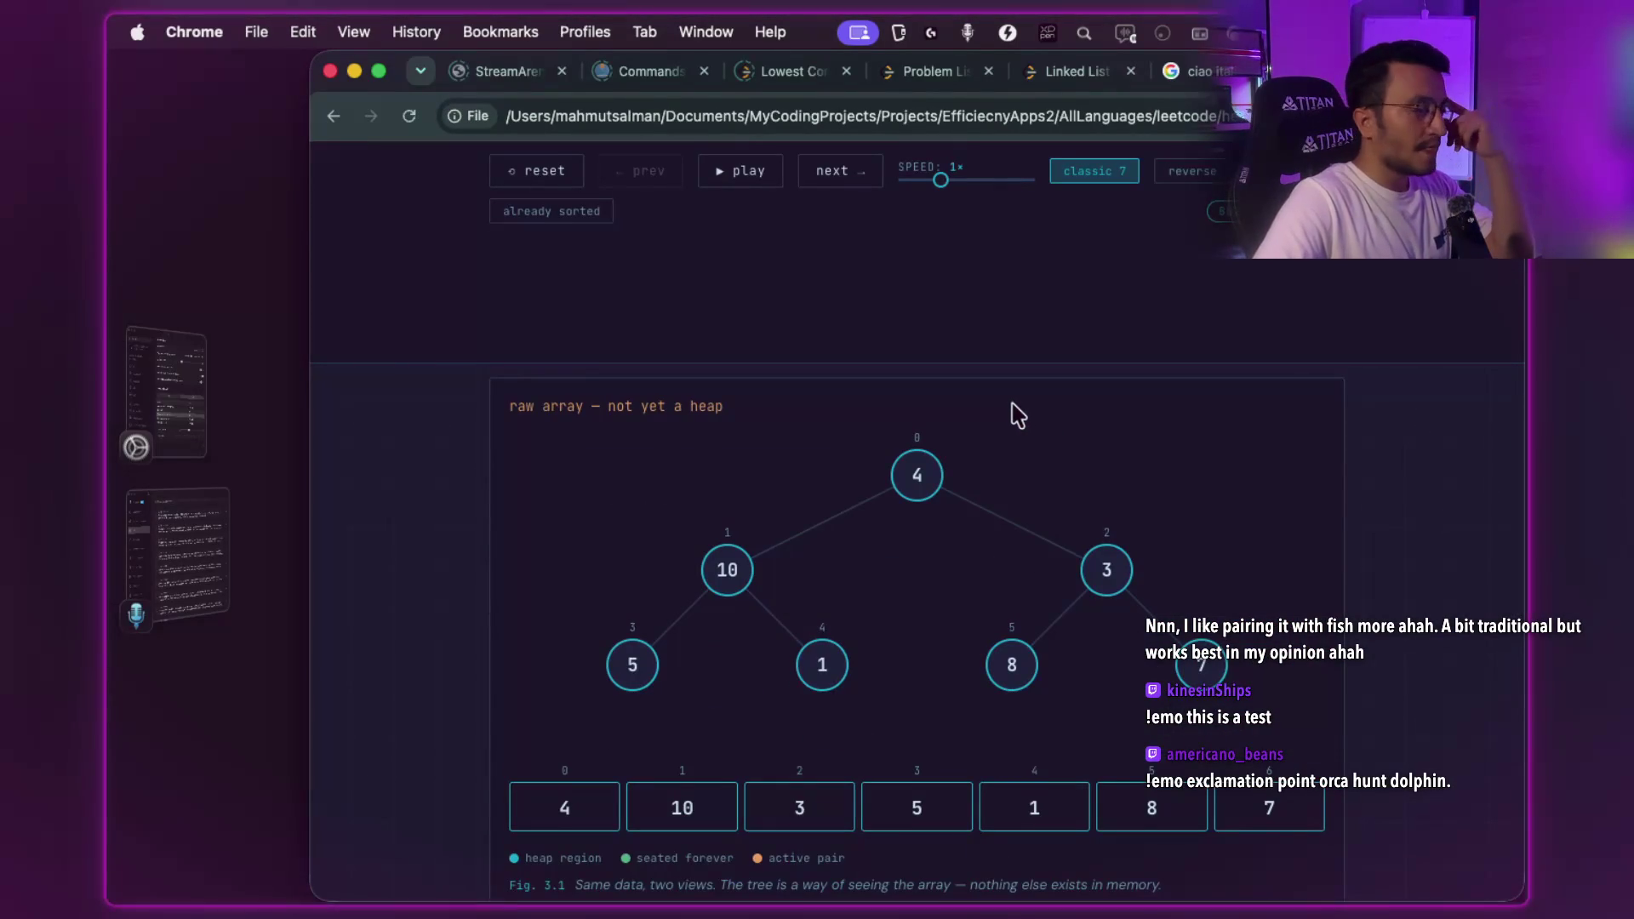
{"action": "scroll", "coordinate": [1021, 427], "scroll_direction": "down", "scroll_amount": 8}
{"action": "scroll", "coordinate": [1021, 430], "scroll_direction": "down", "scroll_amount": 12}
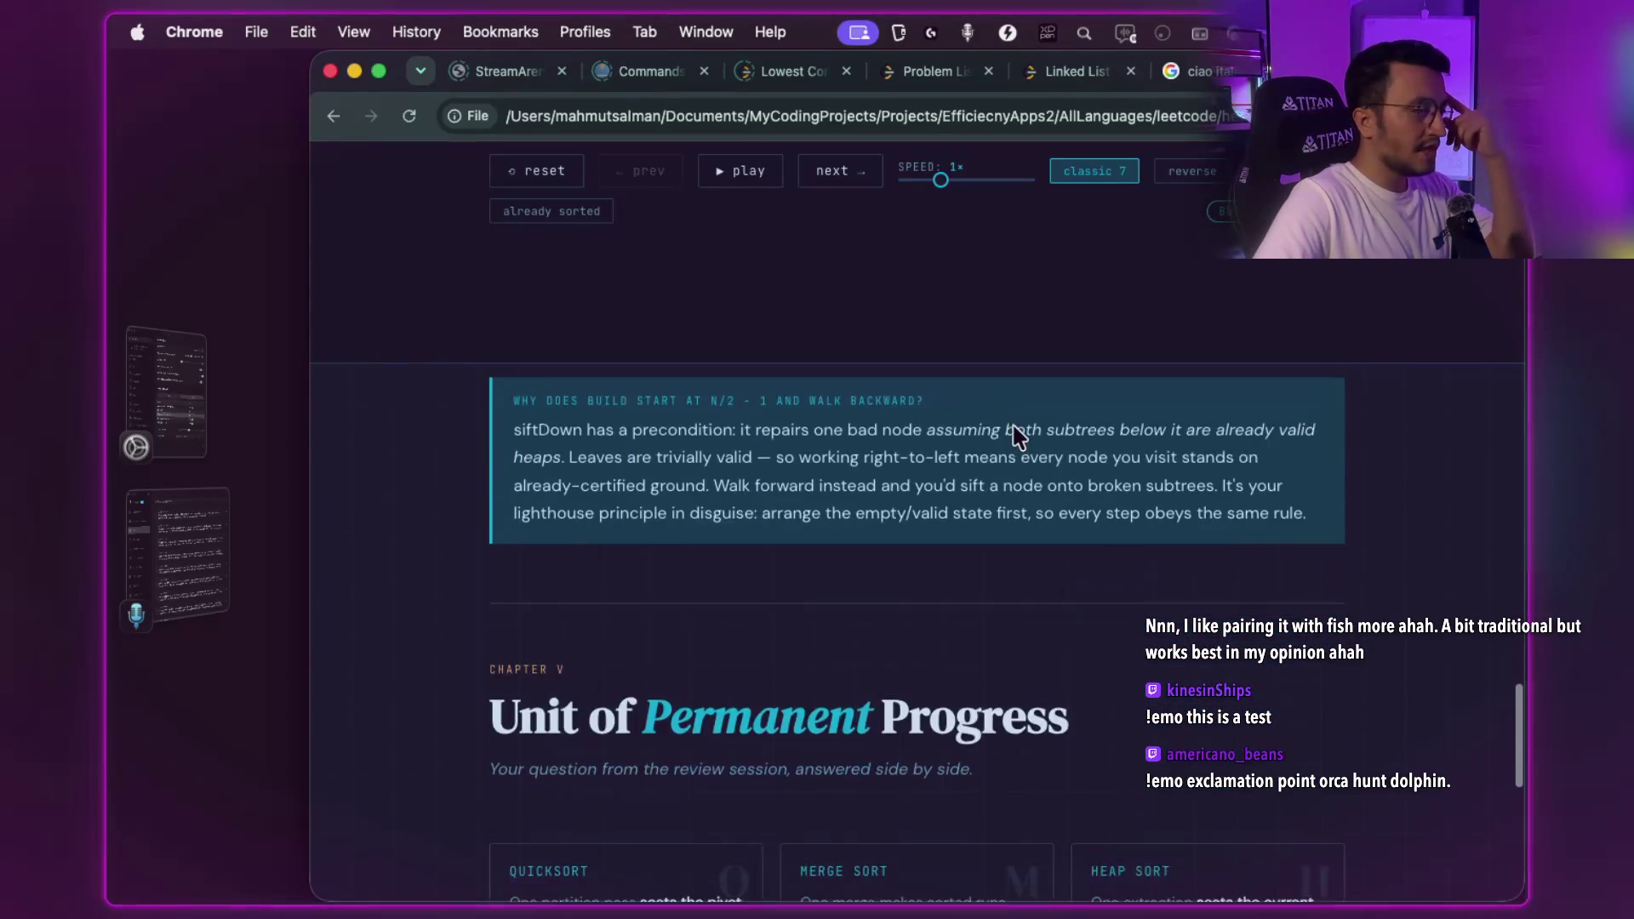
{"action": "scroll", "coordinate": [1012, 427], "scroll_direction": "down", "scroll_amount": 2}
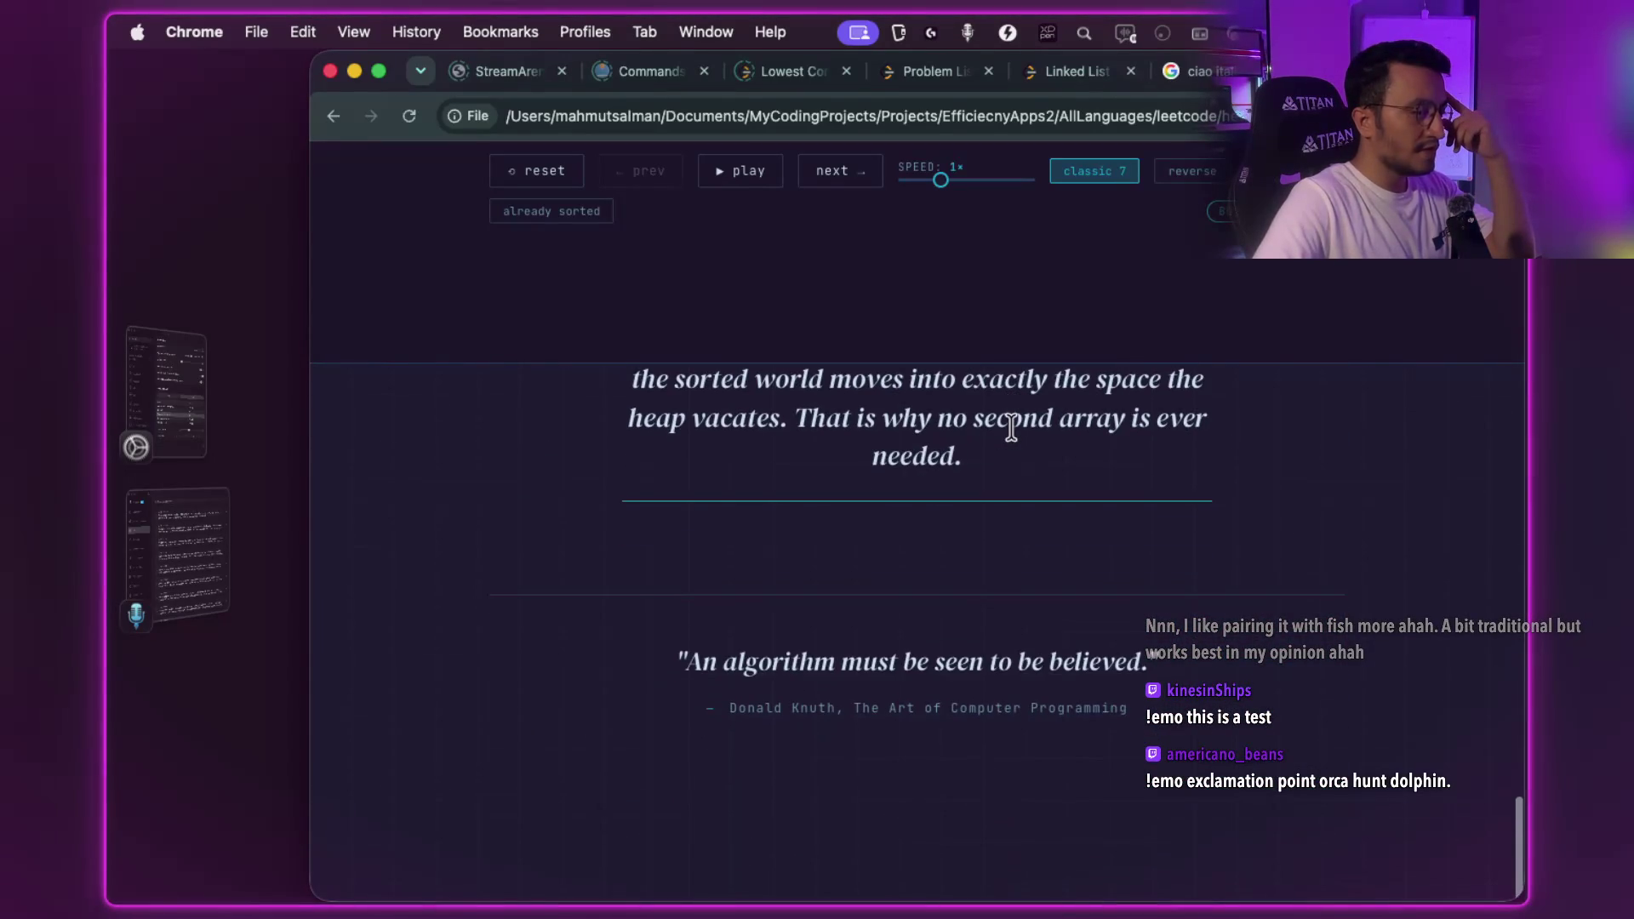
{"action": "scroll", "coordinate": [1010, 428], "scroll_direction": "up", "scroll_amount": 10}
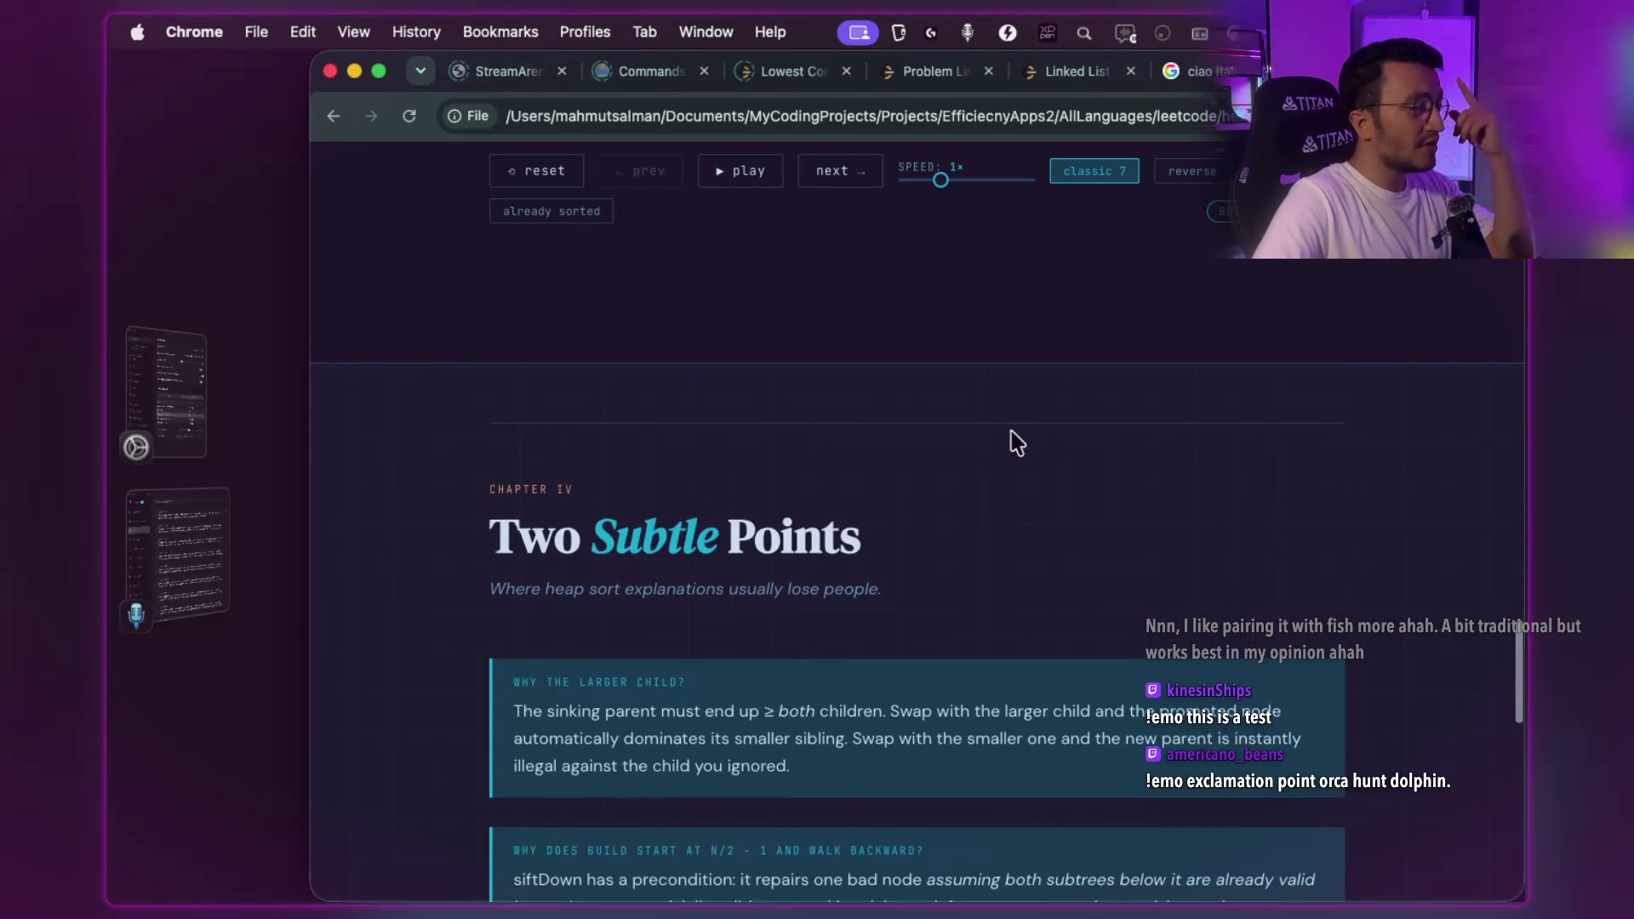
{"action": "scroll", "coordinate": [1010, 434], "scroll_direction": "up", "scroll_amount": 4}
{"action": "scroll", "coordinate": [1009, 436], "scroll_direction": "up", "scroll_amount": 15}
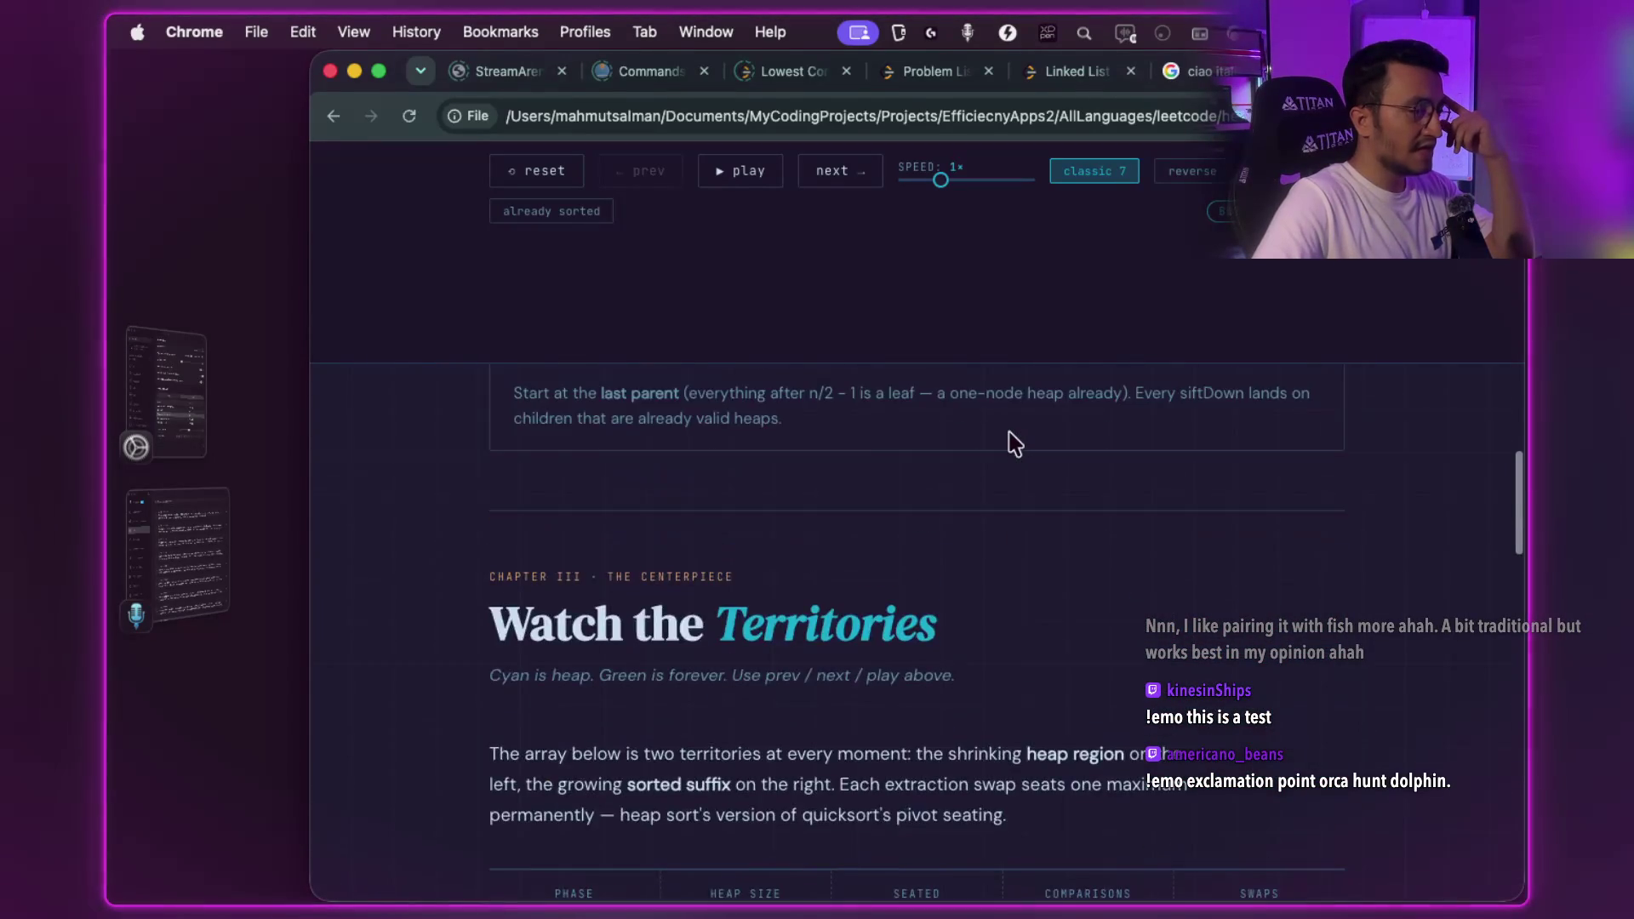
{"action": "scroll", "coordinate": [1011, 440], "scroll_direction": "up", "scroll_amount": 15}
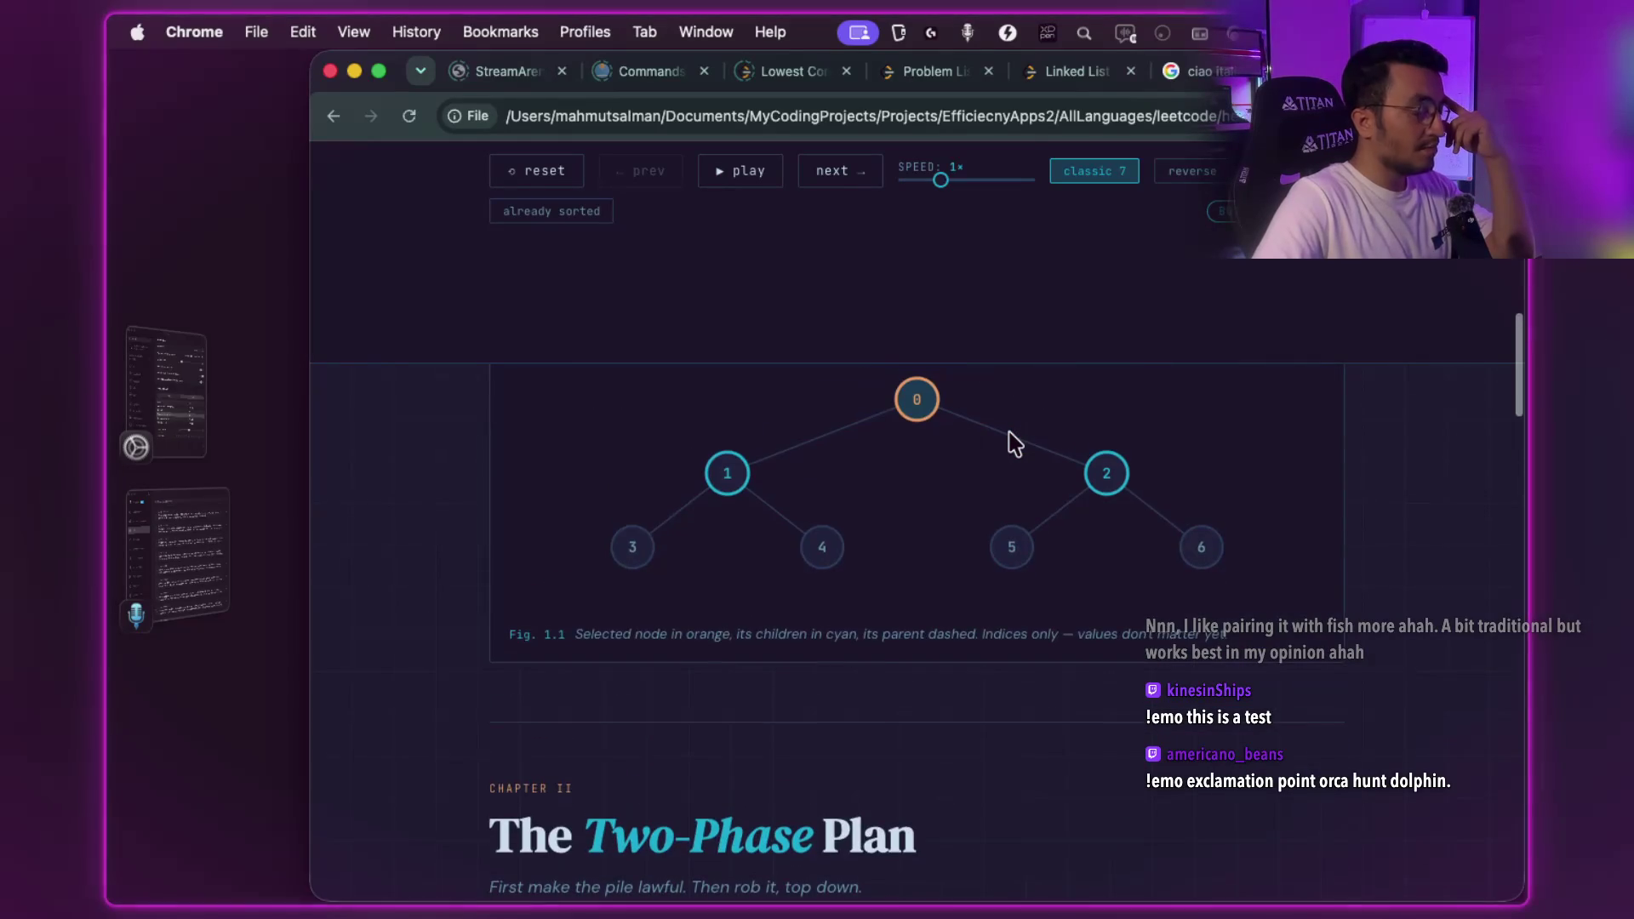
{"action": "scroll", "coordinate": [1013, 441], "scroll_direction": "up", "scroll_amount": 10}
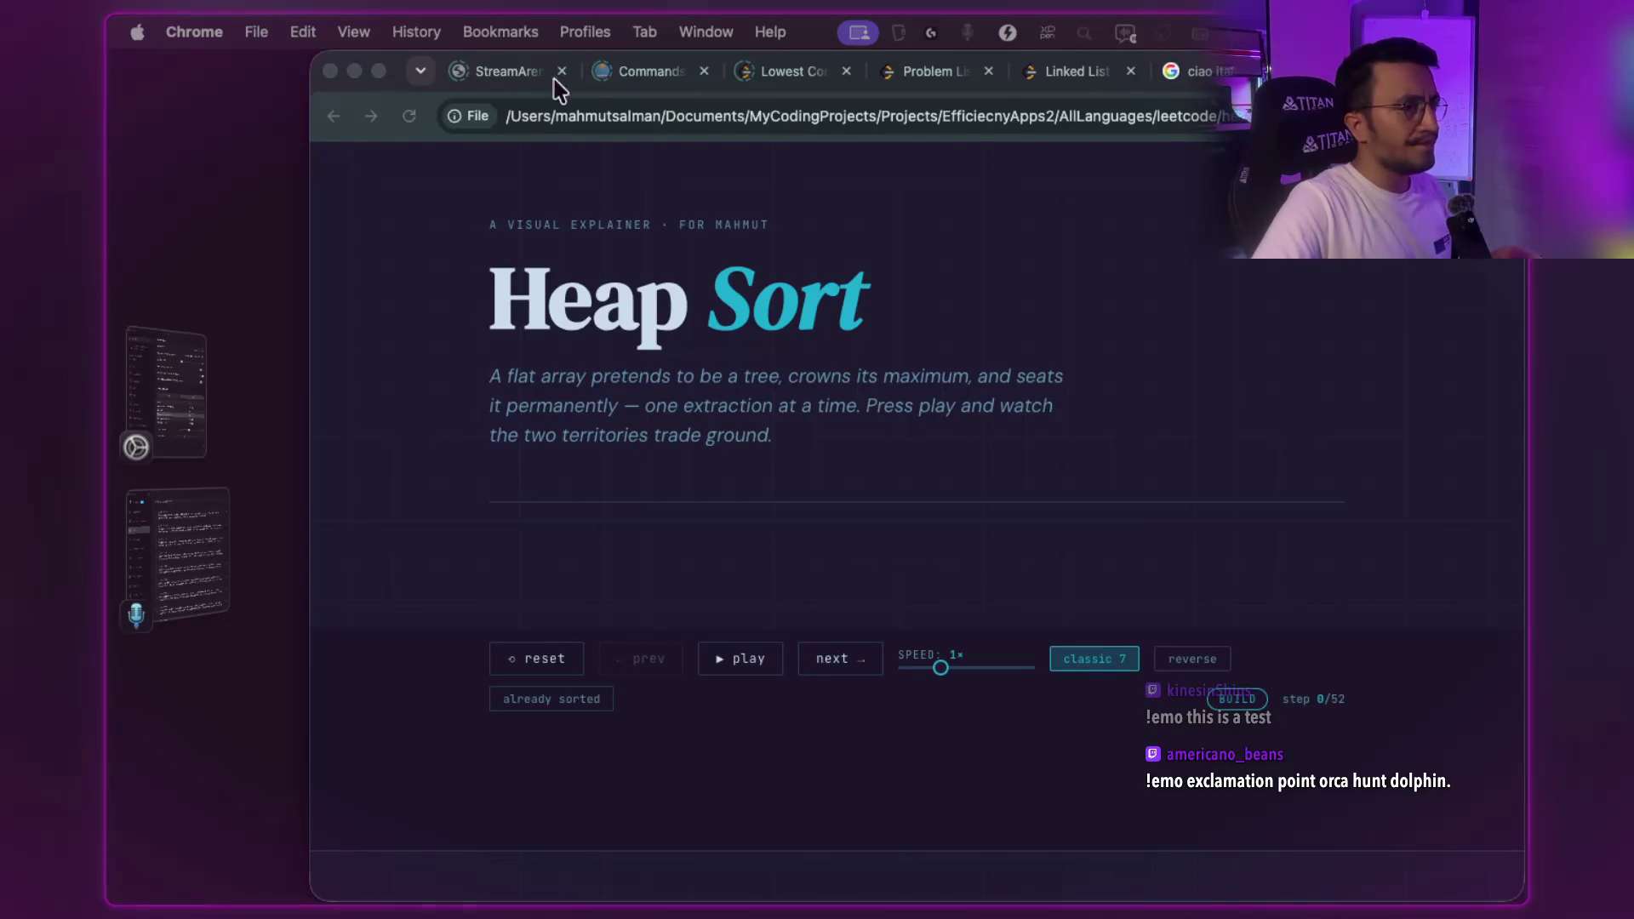
{"action": "left_click", "coordinate": [1383, 32]}
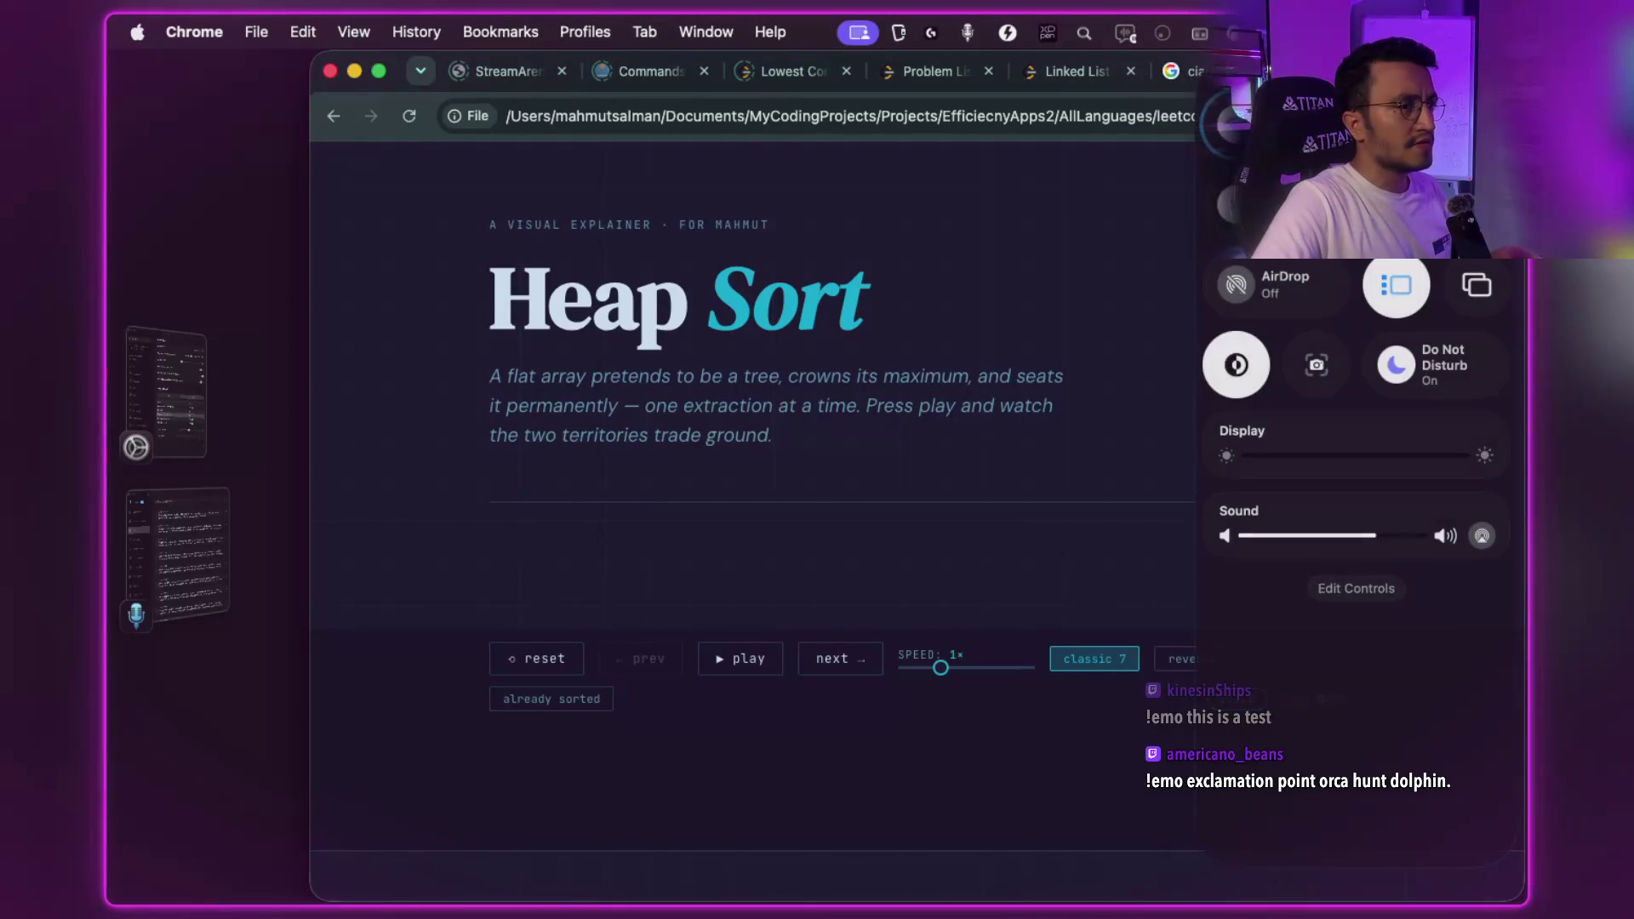
{"action": "left_click", "coordinate": [1482, 536]}
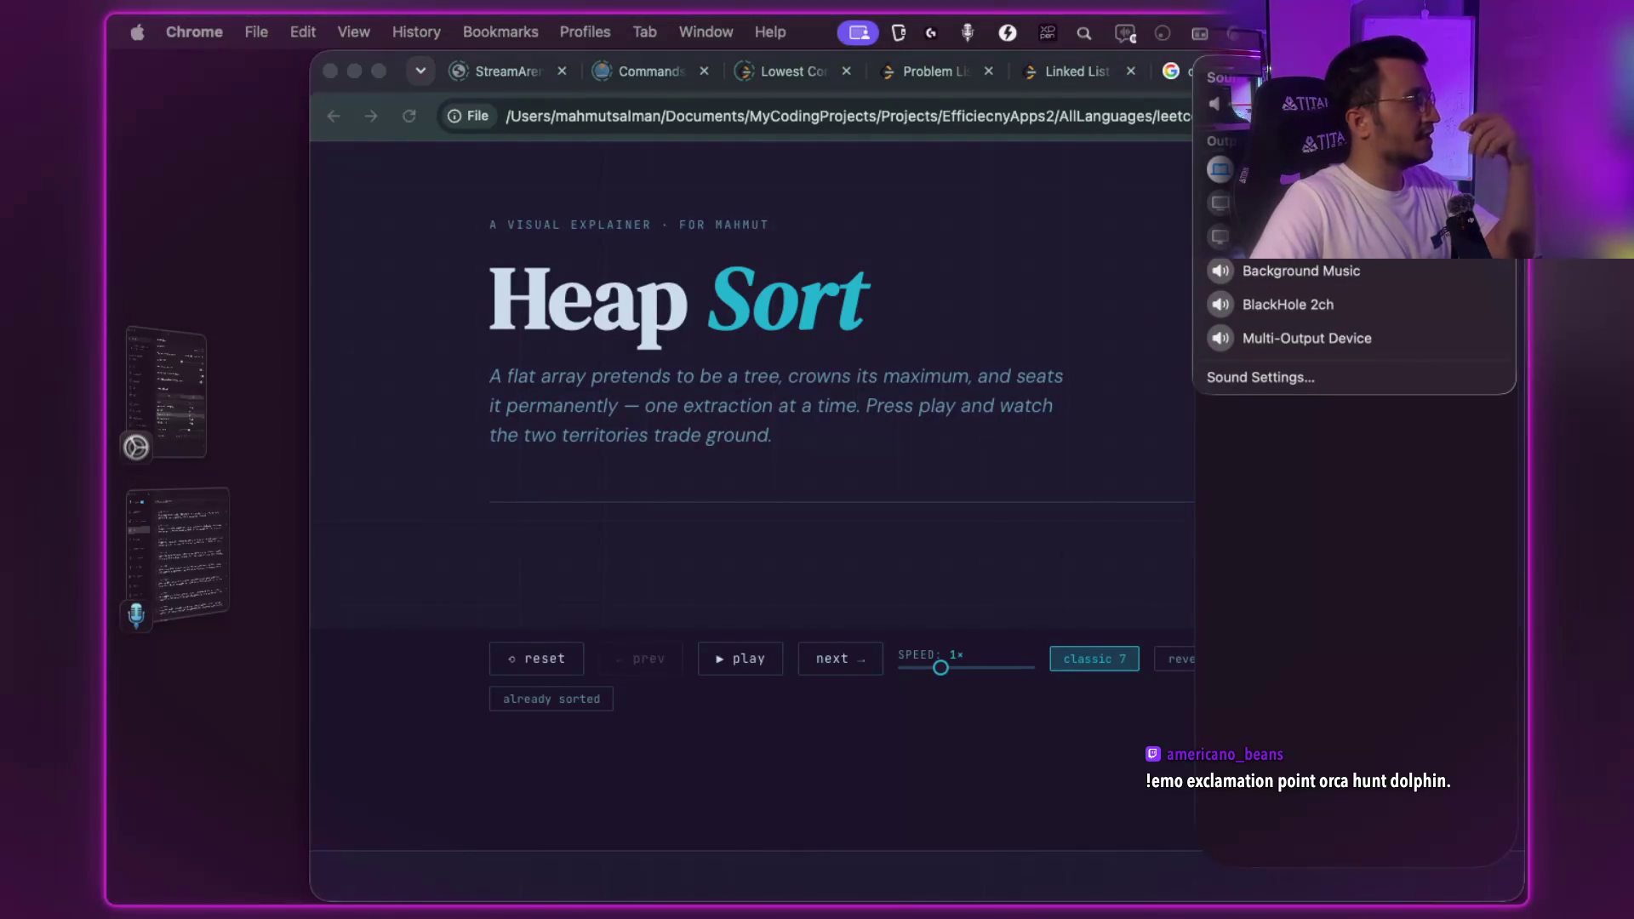
{"action": "key", "text": "Escape"}
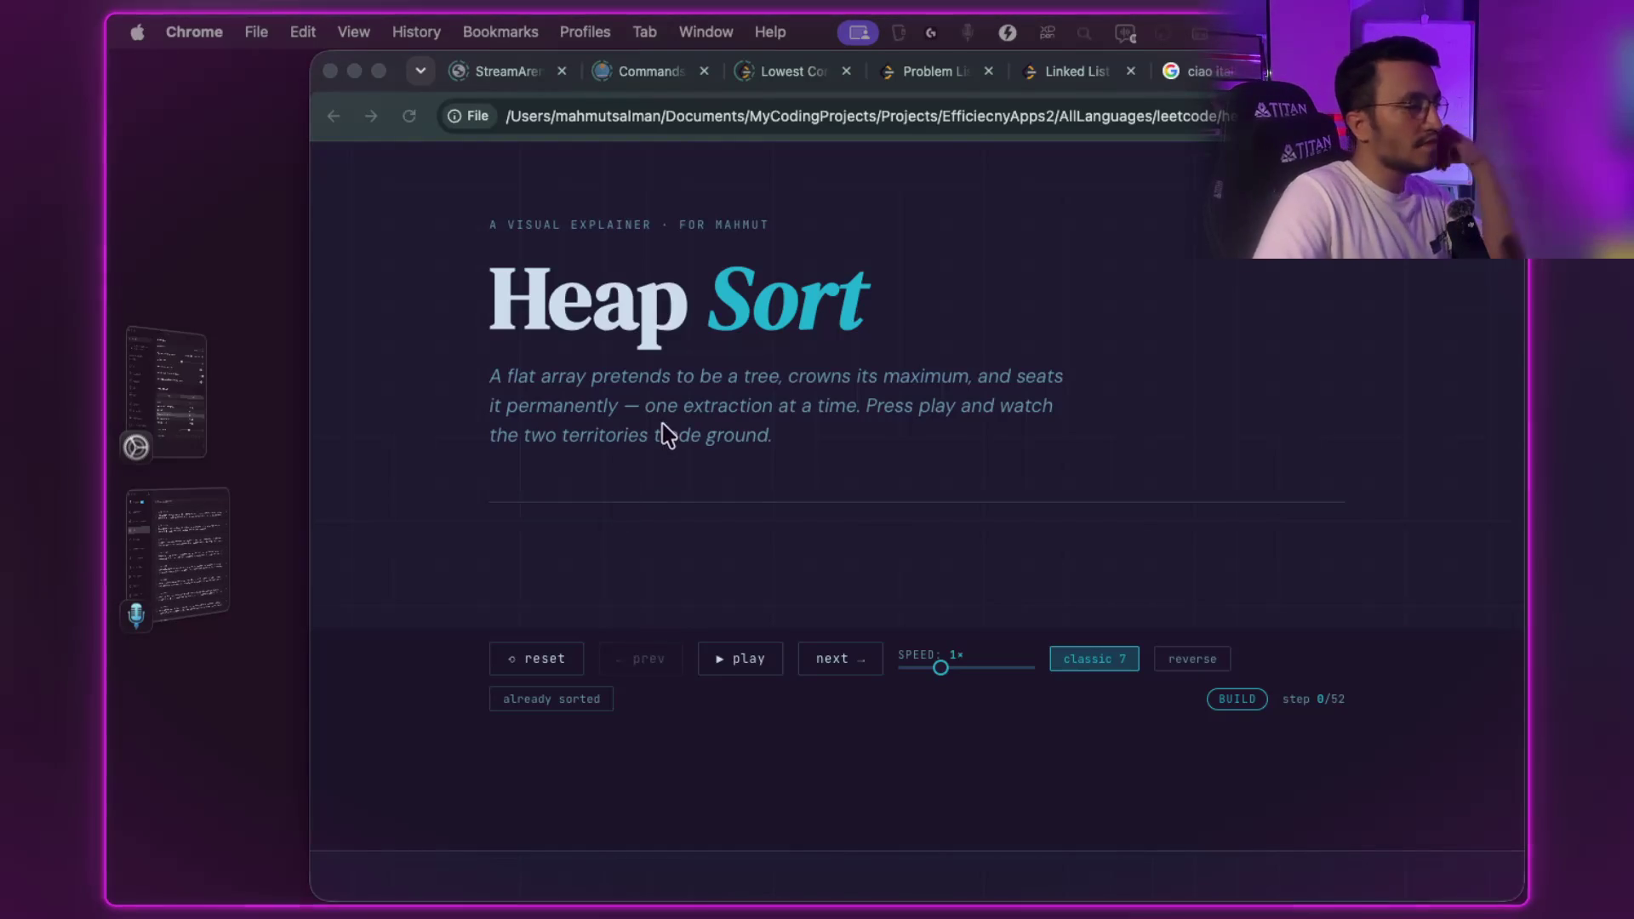
- Read the Heap Sort intro paragraph, highlighting the phrase 'crowns its maximum'
{"action": "left_click", "coordinate": [636, 405]}
{"action": "left_click_drag", "start_coordinate": [545, 374], "coordinate": [951, 375]}
{"action": "left_click", "coordinate": [926, 405]}
{"action": "left_click", "coordinate": [997, 440]}
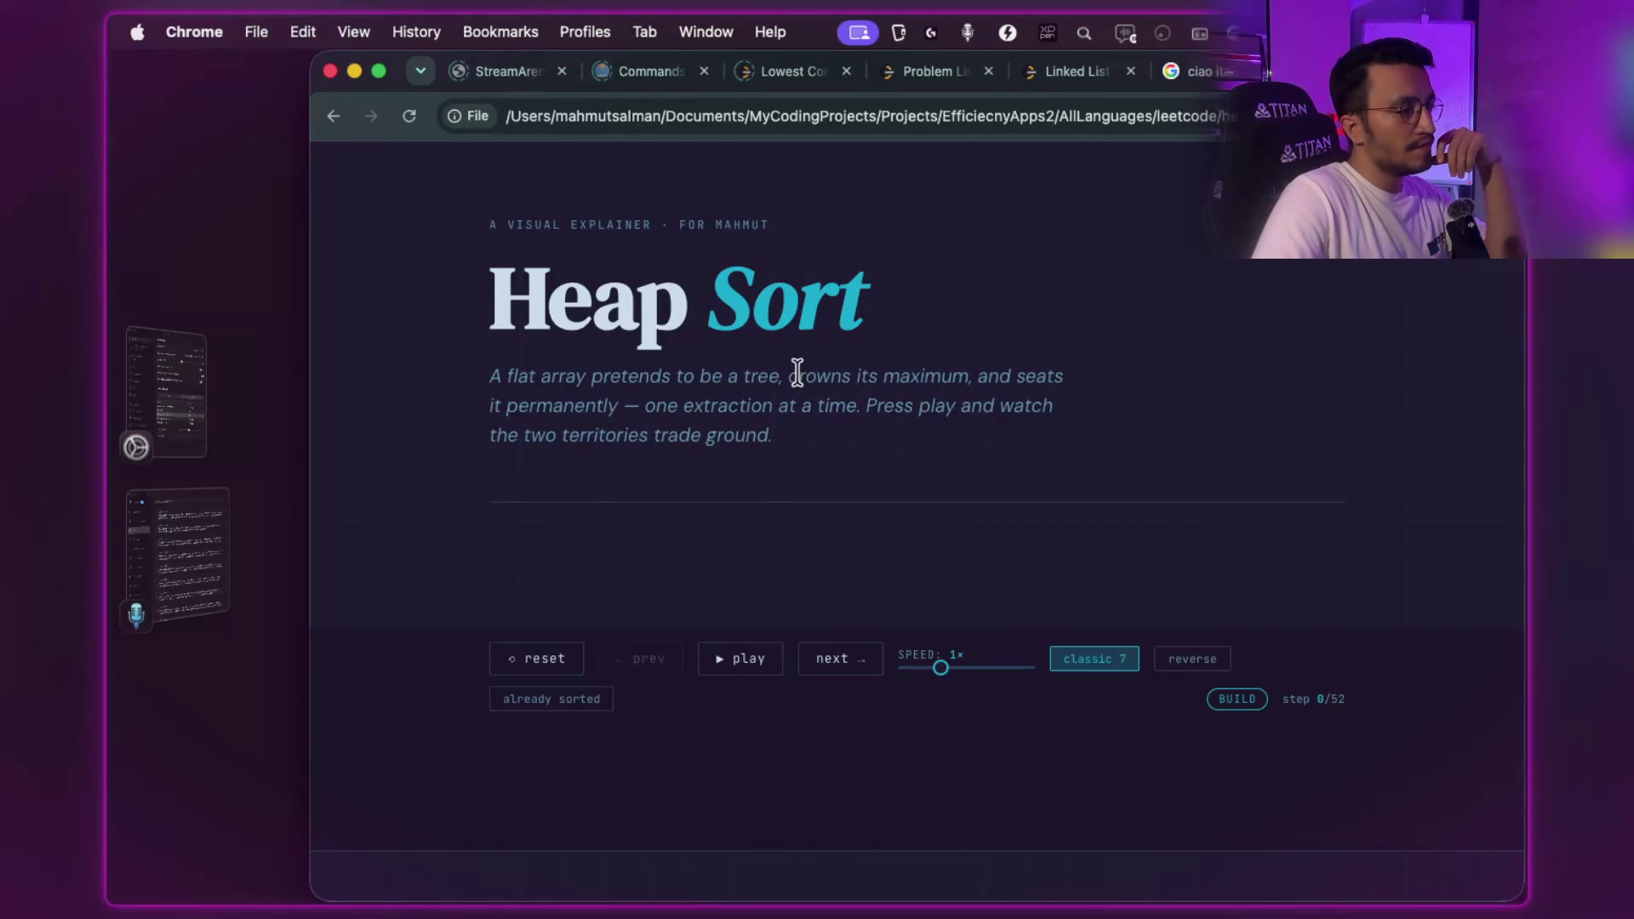
{"action": "left_click_drag", "start_coordinate": [808, 375], "coordinate": [910, 378]}
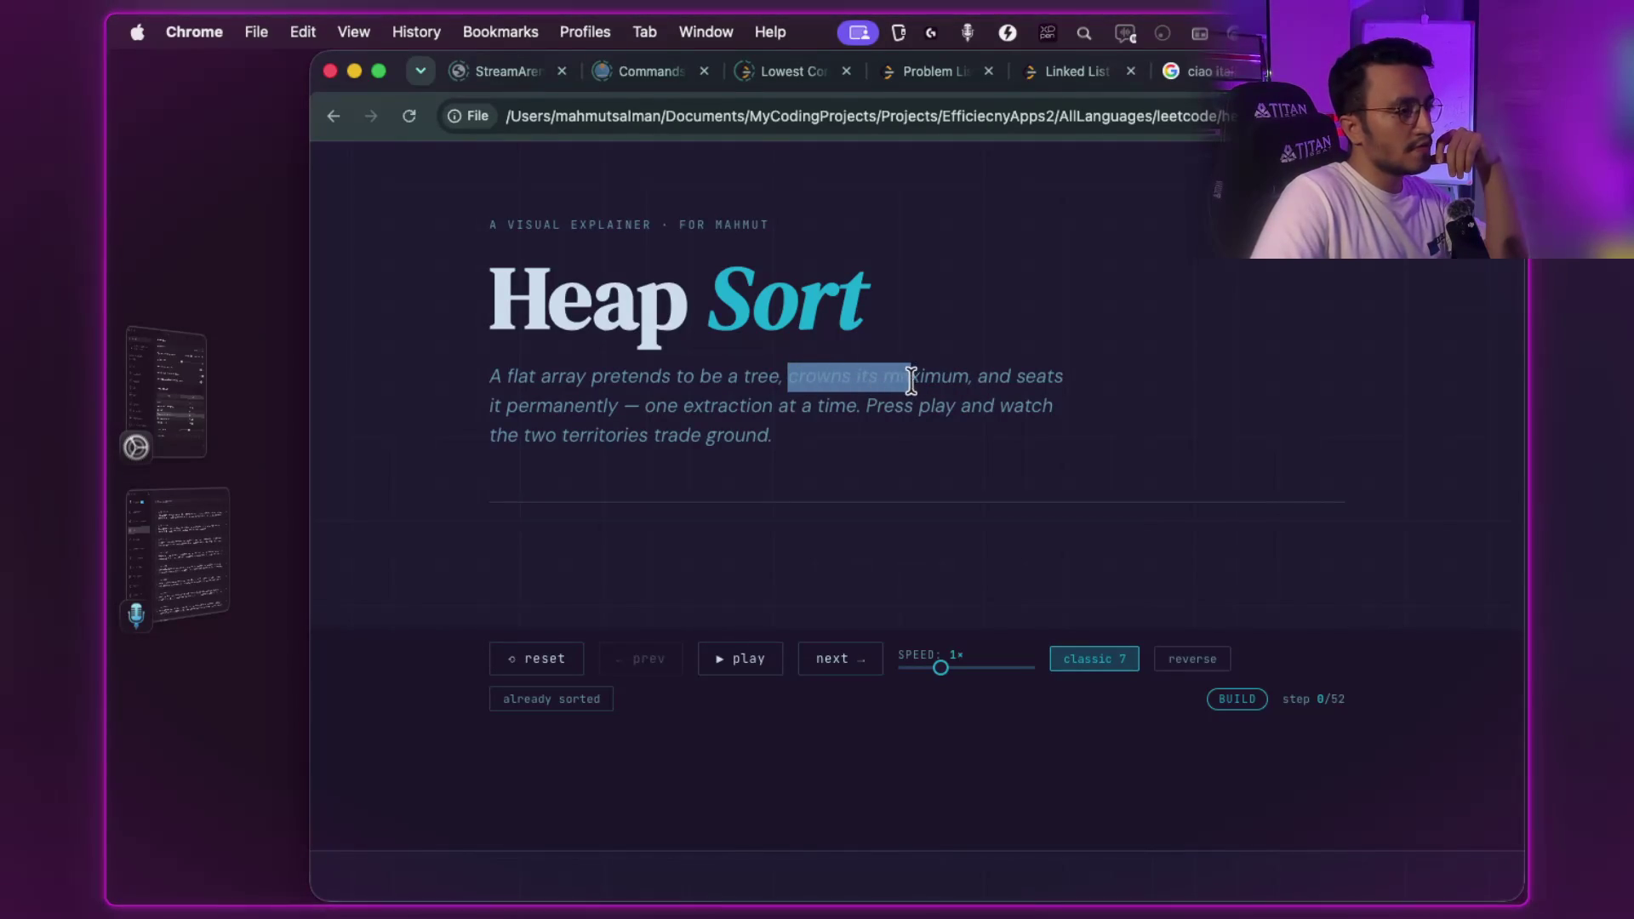
{"action": "left_click", "coordinate": [953, 442]}
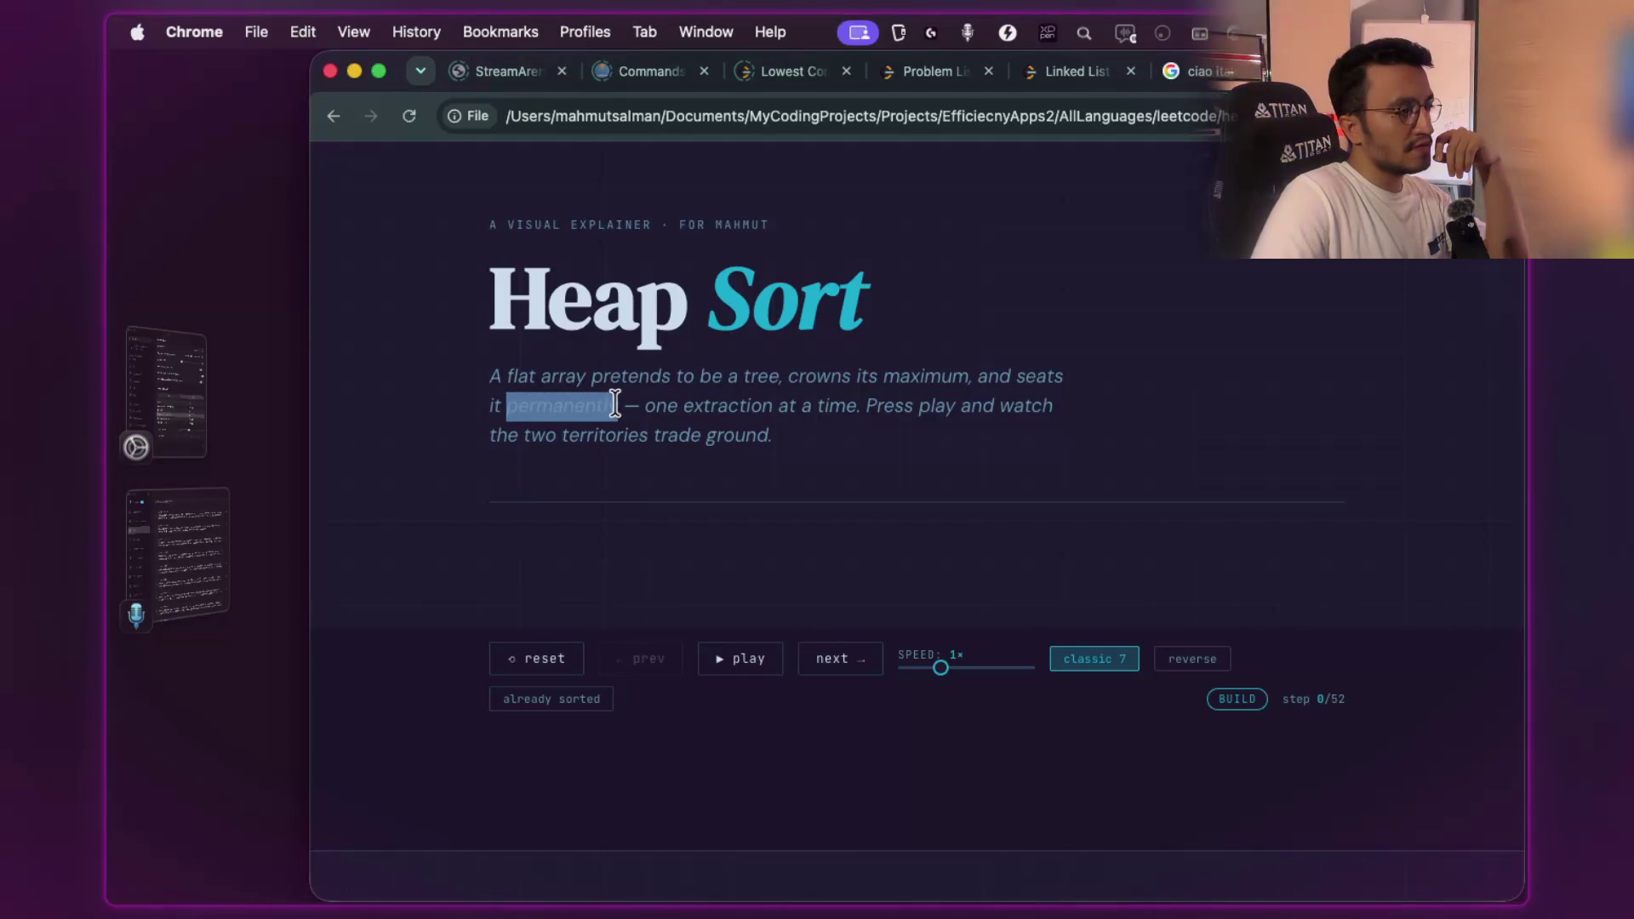
- Read the rest of the intro through the play-and-watch sentence, then make the page full screen
{"action": "left_click", "coordinate": [645, 438]}
{"action": "mouse_move", "coordinate": [679, 406]}
{"action": "left_mouse_down"}
{"action": "mouse_move", "coordinate": [851, 406]}
{"action": "mouse_move", "coordinate": [666, 403]}
{"action": "left_mouse_up"}
{"action": "left_click", "coordinate": [845, 447]}
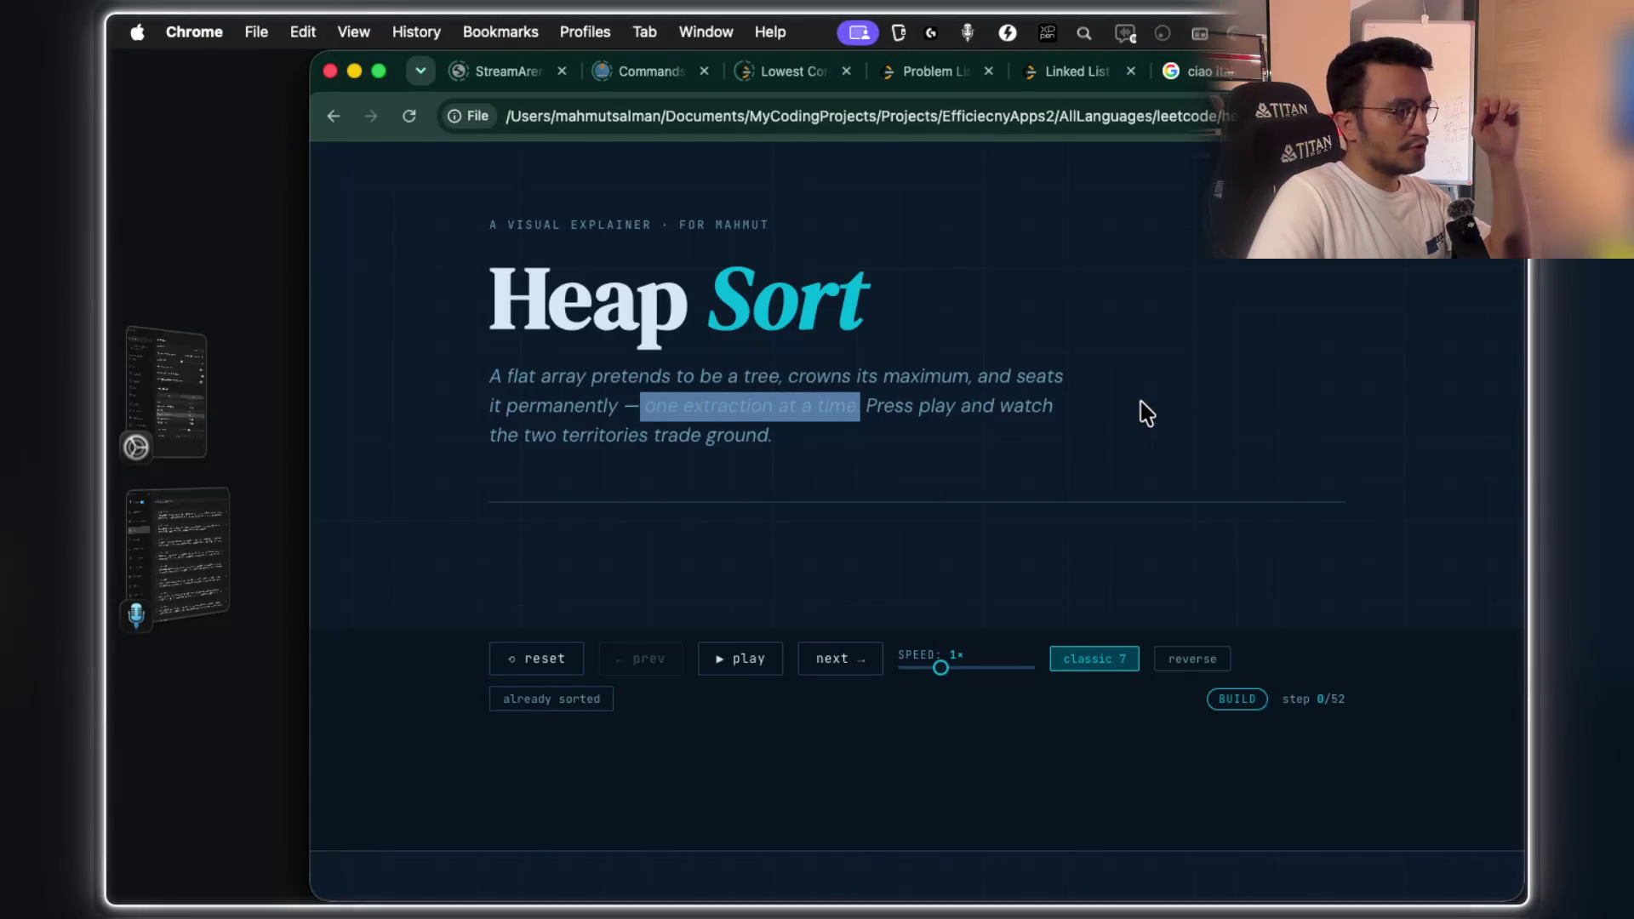
{"action": "left_click_drag", "start_coordinate": [968, 408], "coordinate": [1033, 410]}
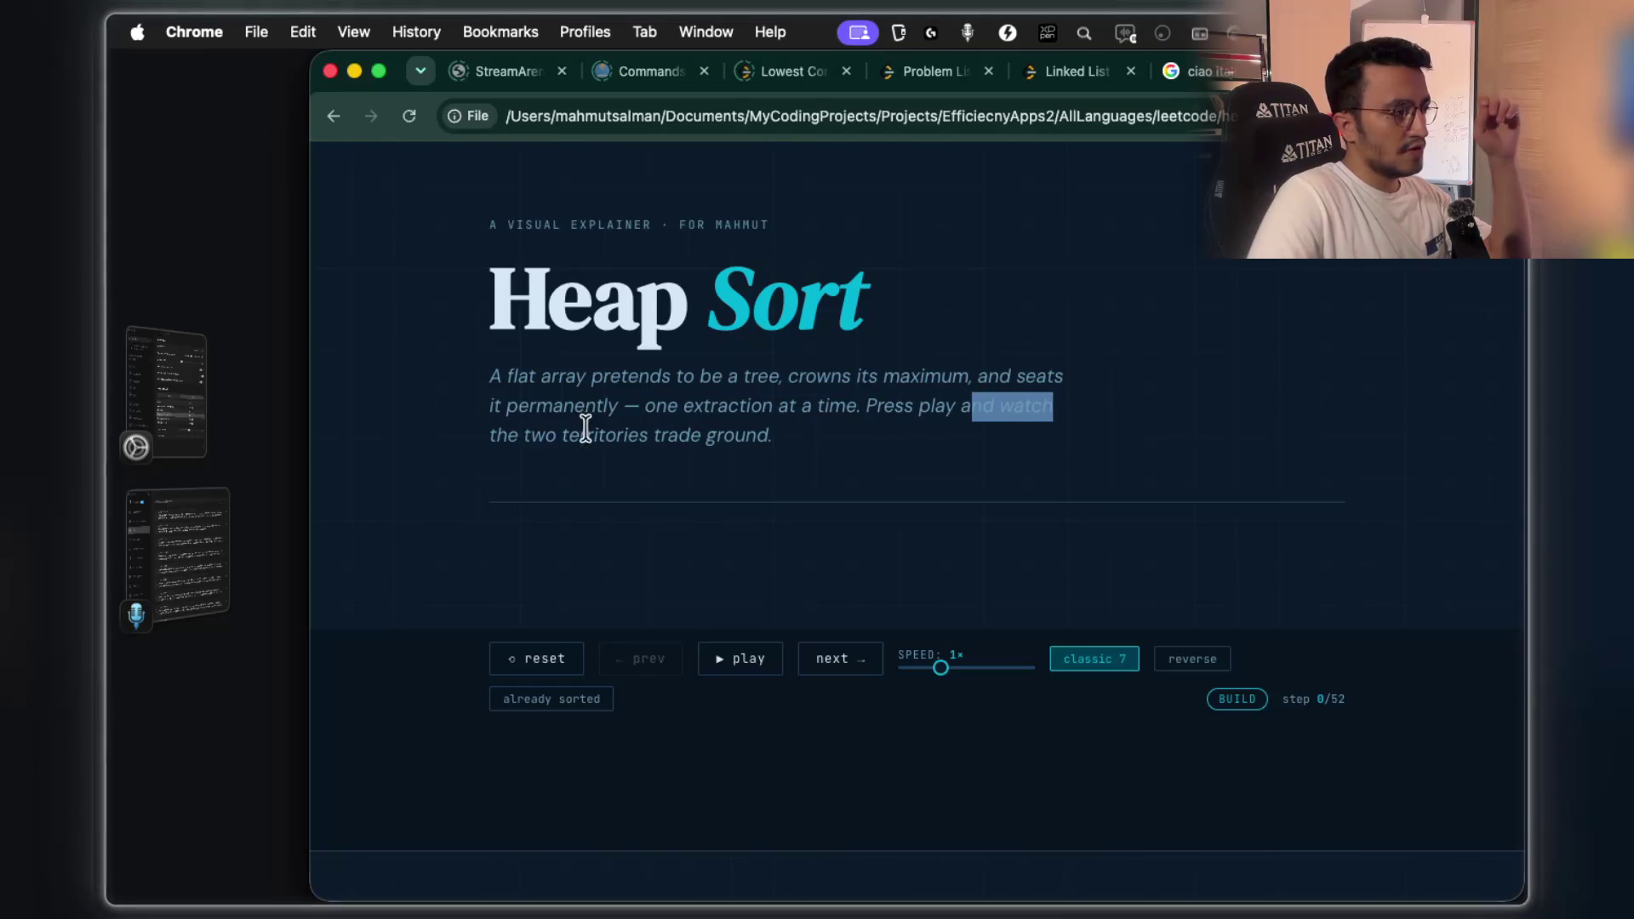
{"action": "left_click", "coordinate": [527, 433]}
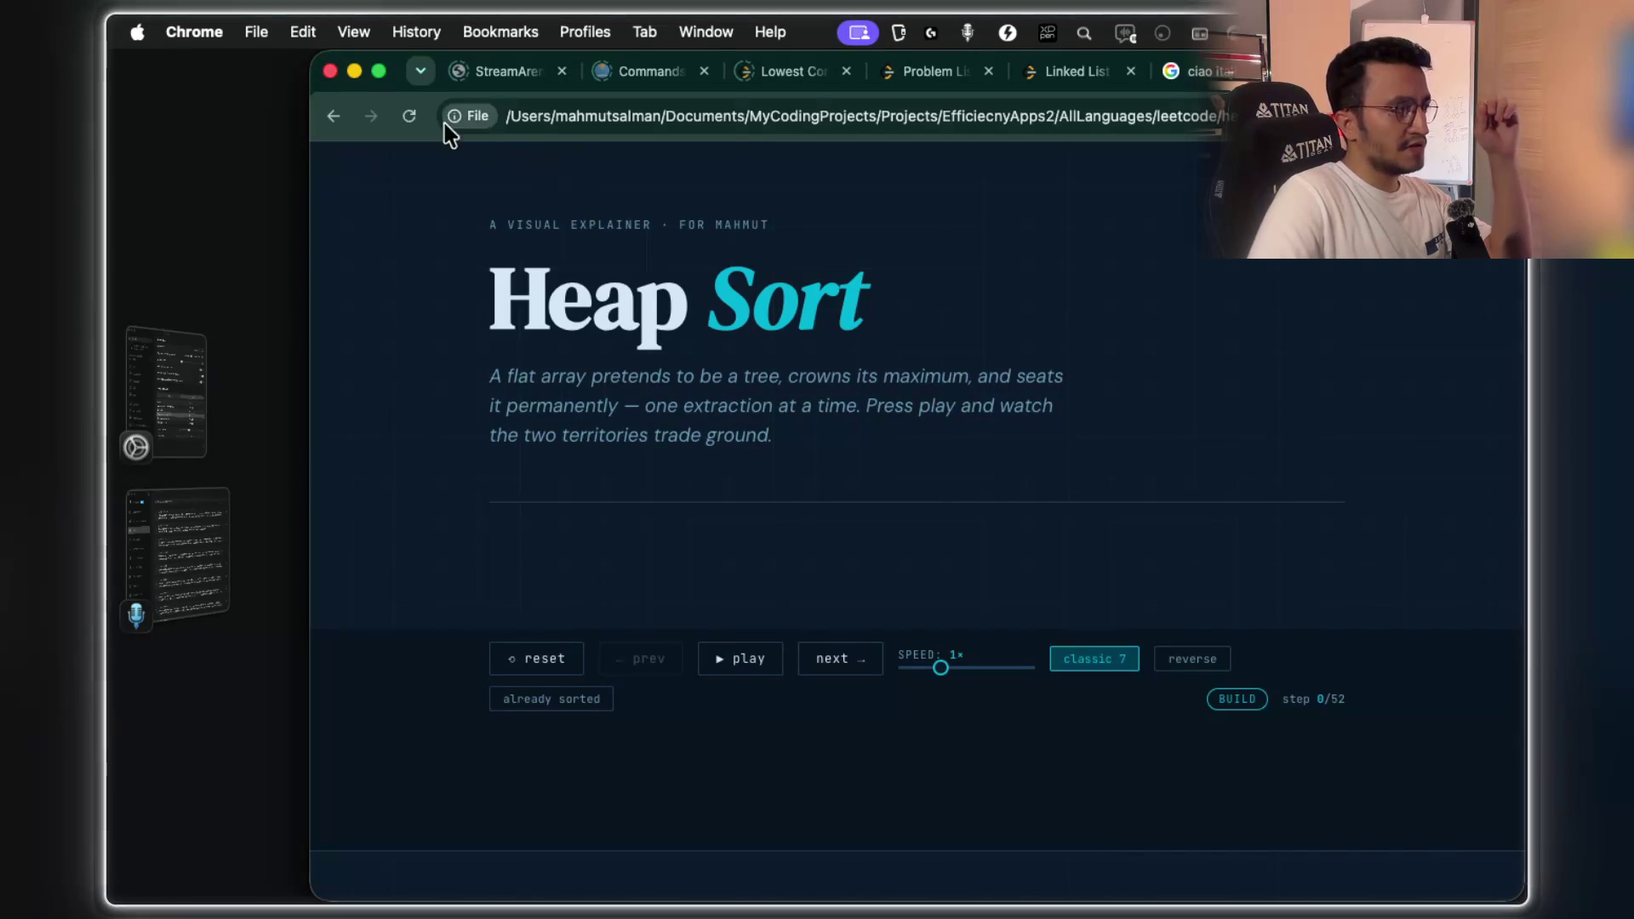
{"action": "left_click", "coordinate": [379, 72]}
- Scroll to The Address Book and read the heap definition and the pure-arithmetic relationship between nodes
{"action": "scroll", "coordinate": [941, 394], "scroll_direction": "down", "scroll_amount": 5}
{"action": "left_click_drag", "start_coordinate": [608, 374], "coordinate": [955, 365]}
{"action": "scroll", "coordinate": [677, 442], "scroll_direction": "down", "scroll_amount": 1}
{"action": "mouse_move", "coordinate": [391, 491]}
{"action": "left_mouse_down"}
{"action": "mouse_move", "coordinate": [596, 520]}
{"action": "mouse_move", "coordinate": [656, 494]}
{"action": "mouse_move", "coordinate": [782, 514]}
{"action": "mouse_move", "coordinate": [819, 483]}
{"action": "left_mouse_up"}
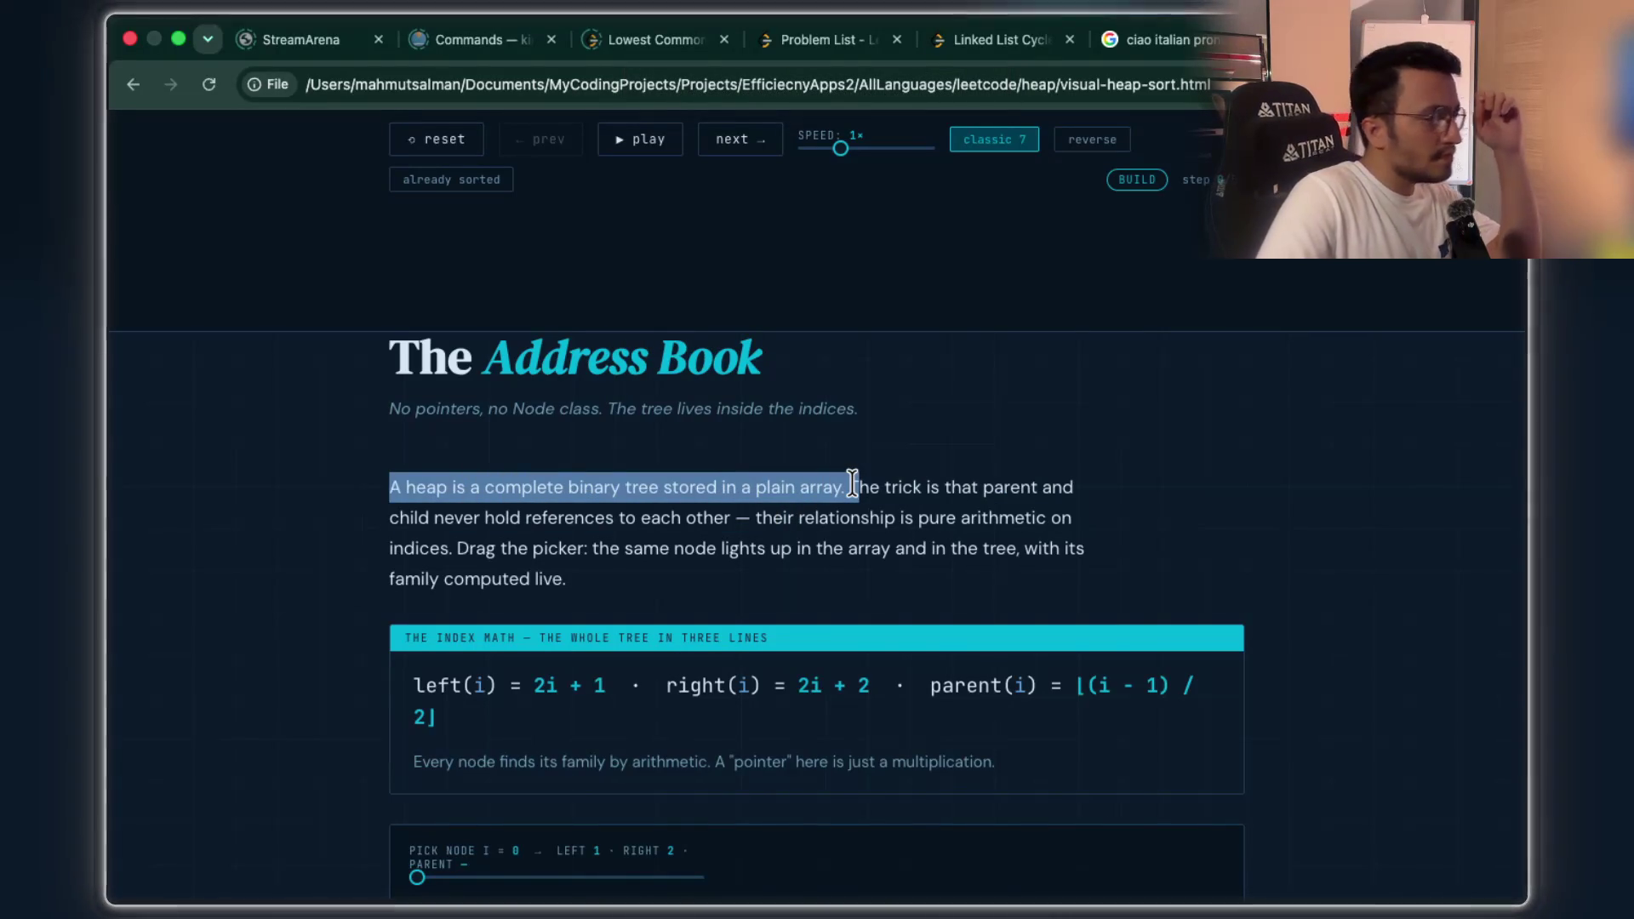
{"action": "left_click_drag", "start_coordinate": [932, 483], "coordinate": [1032, 482]}
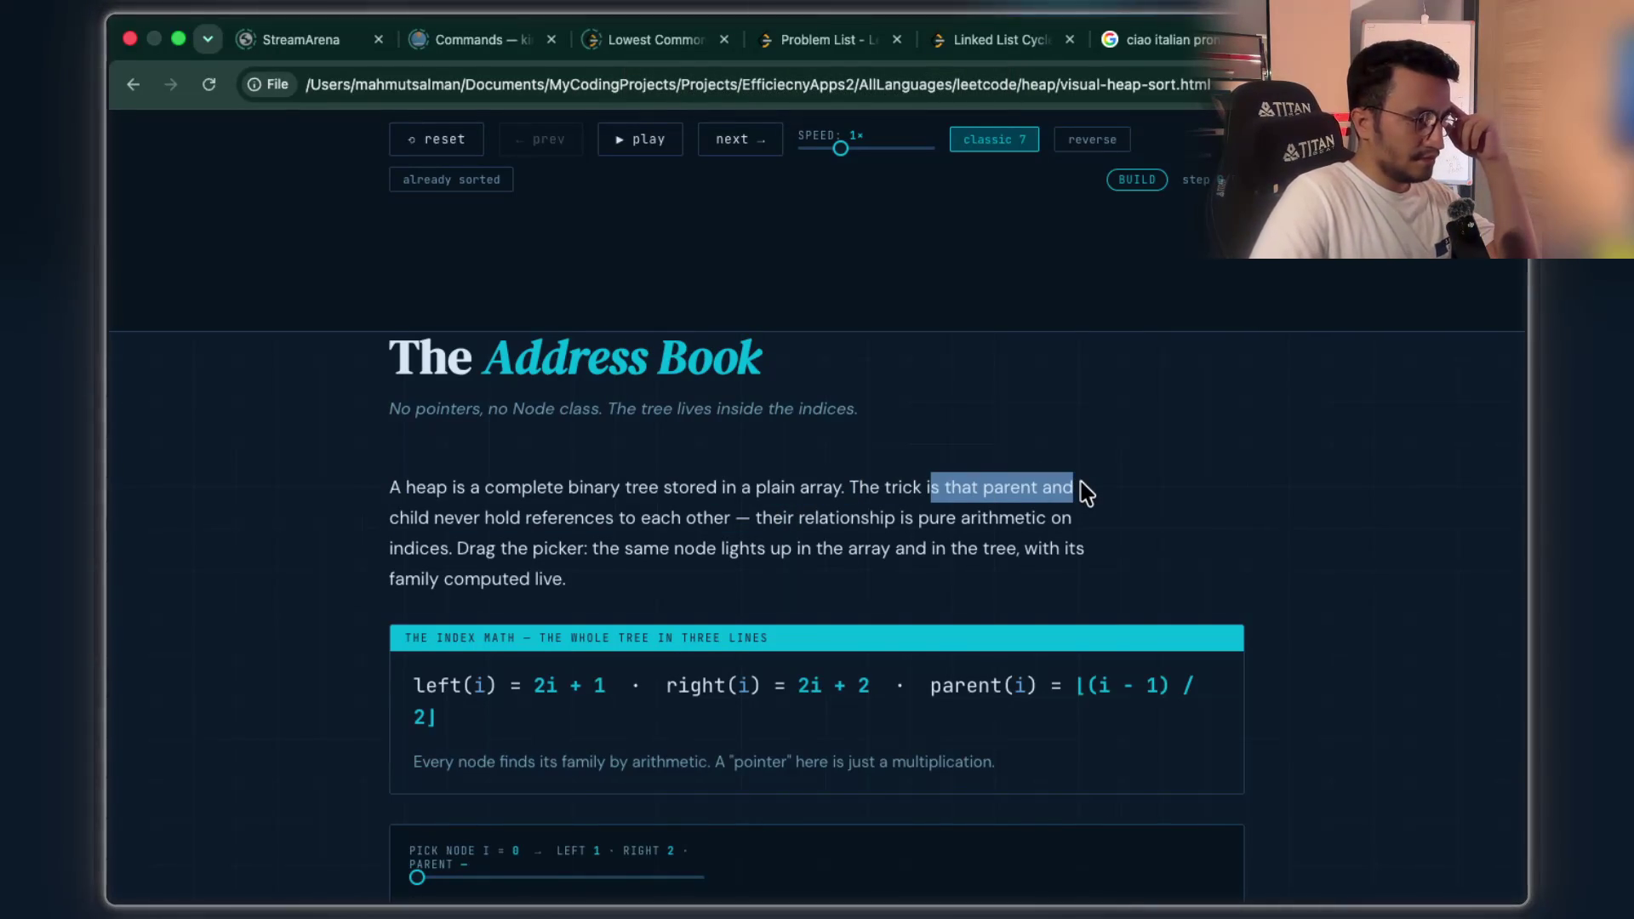
{"action": "left_click_drag", "start_coordinate": [430, 509], "coordinate": [545, 515]}
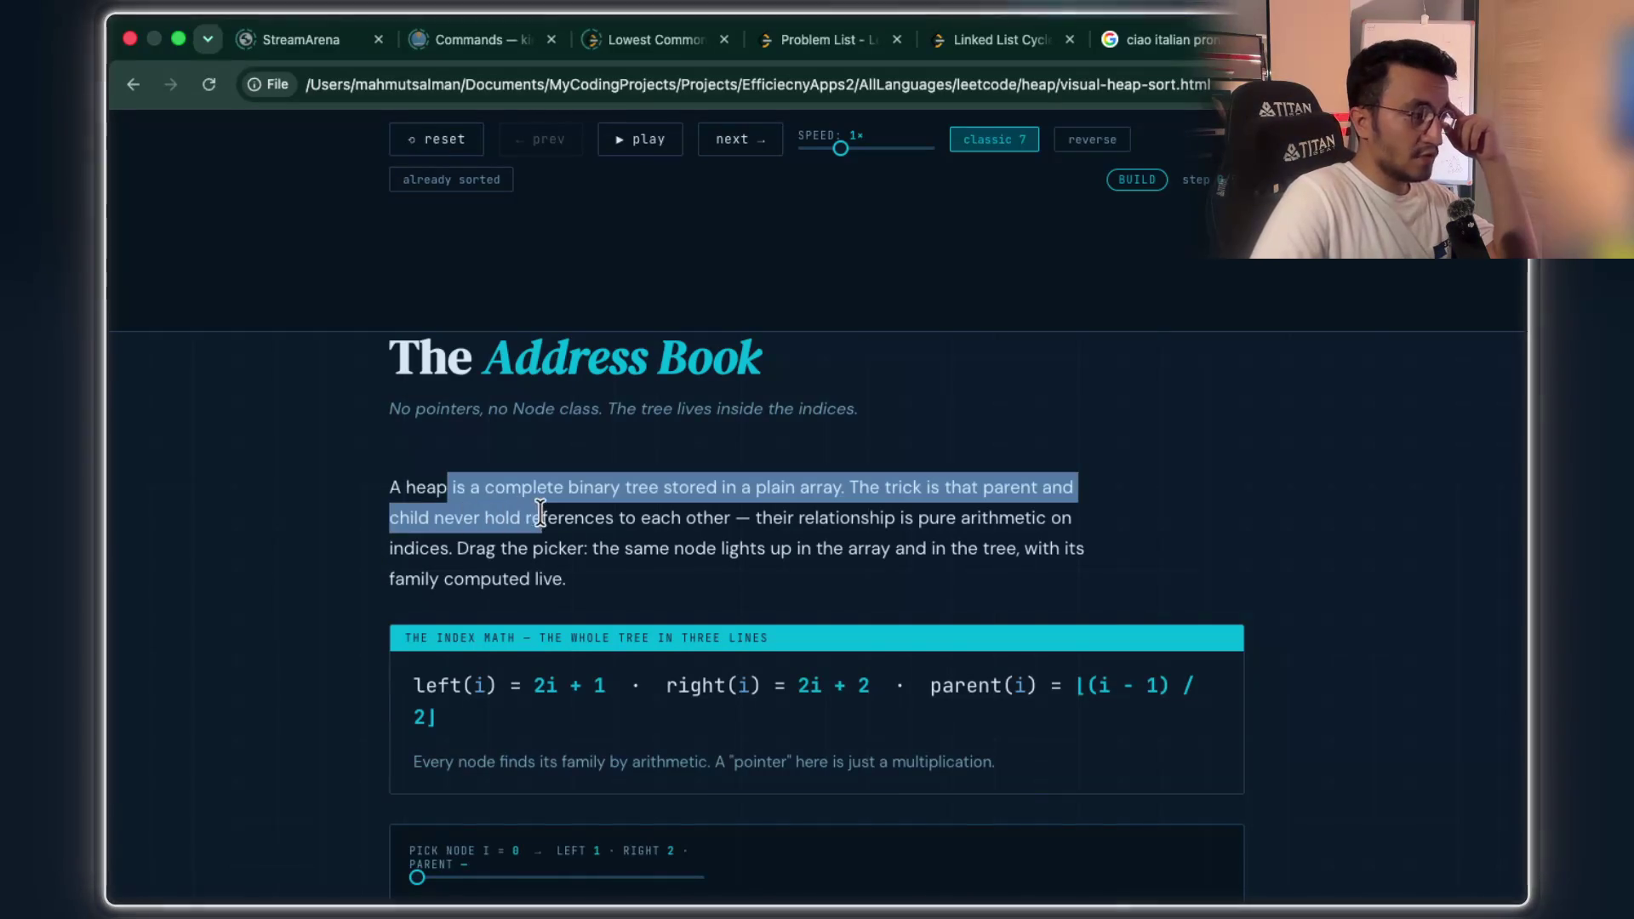
{"action": "left_click", "coordinate": [571, 519]}
{"action": "mouse_move", "coordinate": [721, 515]}
{"action": "left_mouse_down"}
{"action": "mouse_move", "coordinate": [814, 494]}
{"action": "mouse_move", "coordinate": [1034, 519]}
{"action": "left_mouse_up"}
{"action": "left_click", "coordinate": [1034, 519]}
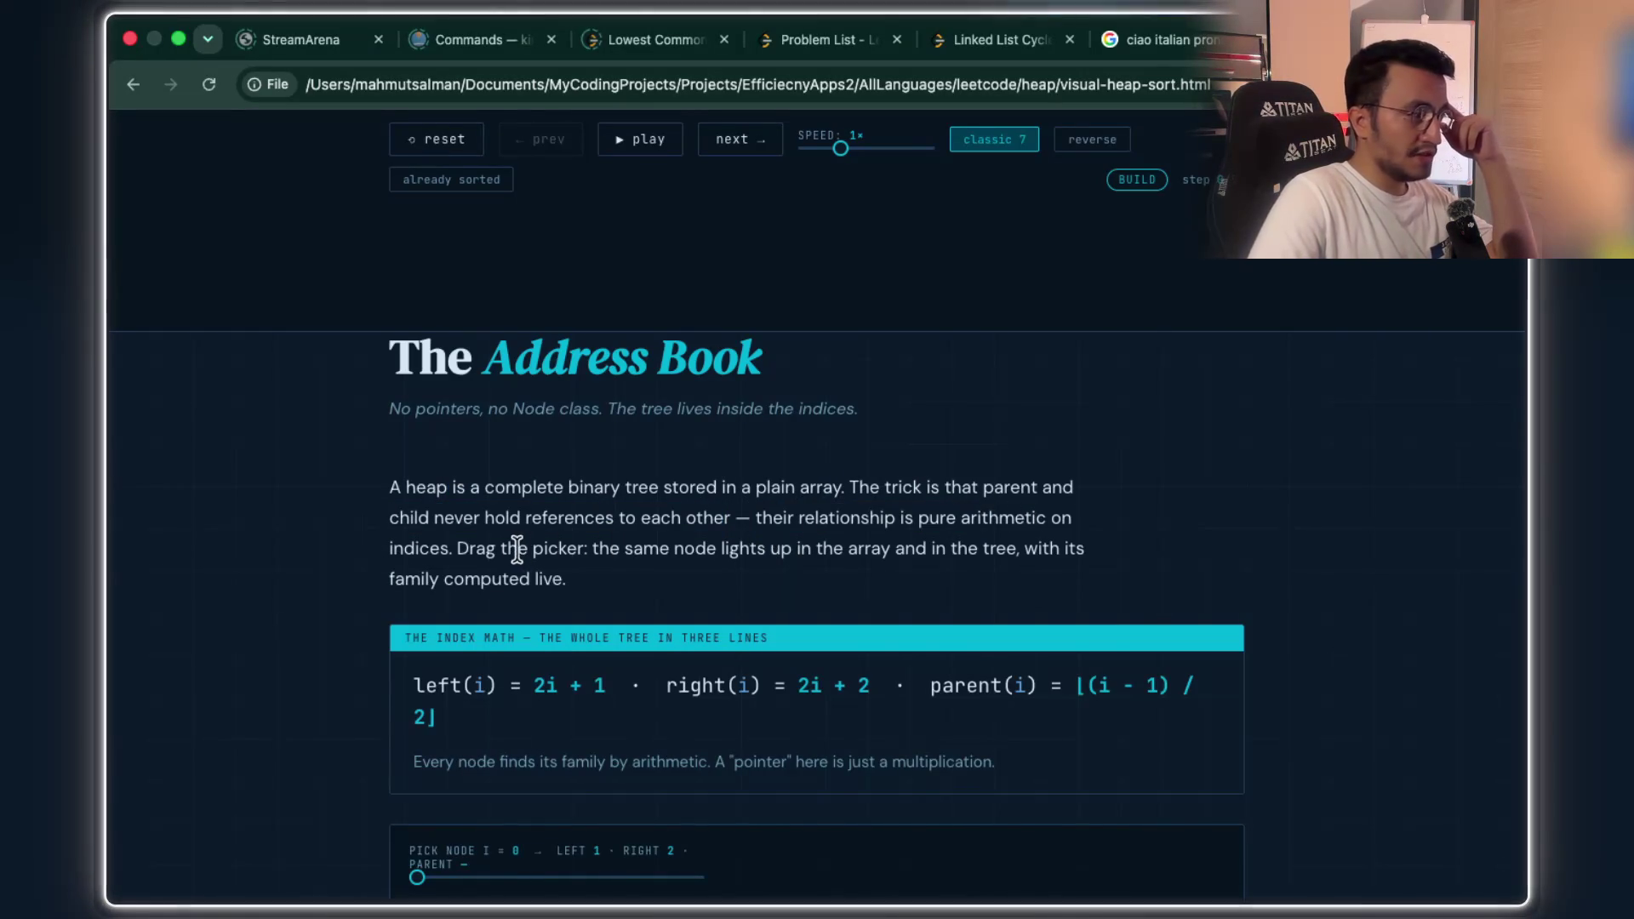
- Read the parent(i) formula and set the Pick Node slider to 4, showing parent 1
{"action": "left_click_drag", "start_coordinate": [469, 548], "coordinate": [696, 548]}
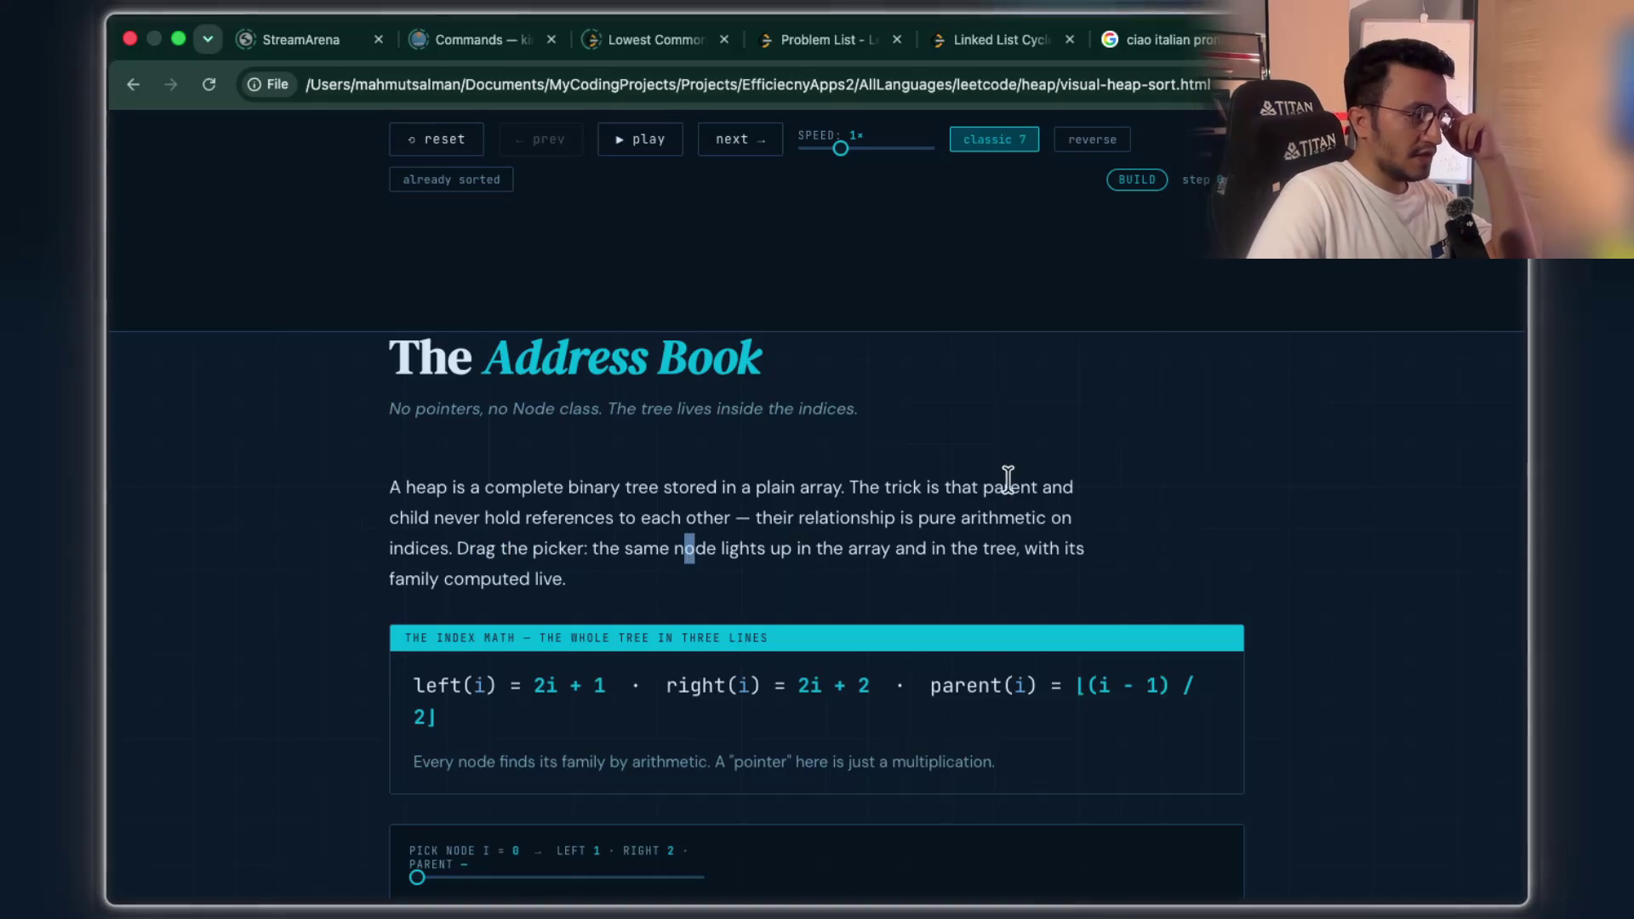
{"action": "scroll", "coordinate": [549, 606], "scroll_direction": "down", "scroll_amount": 3}
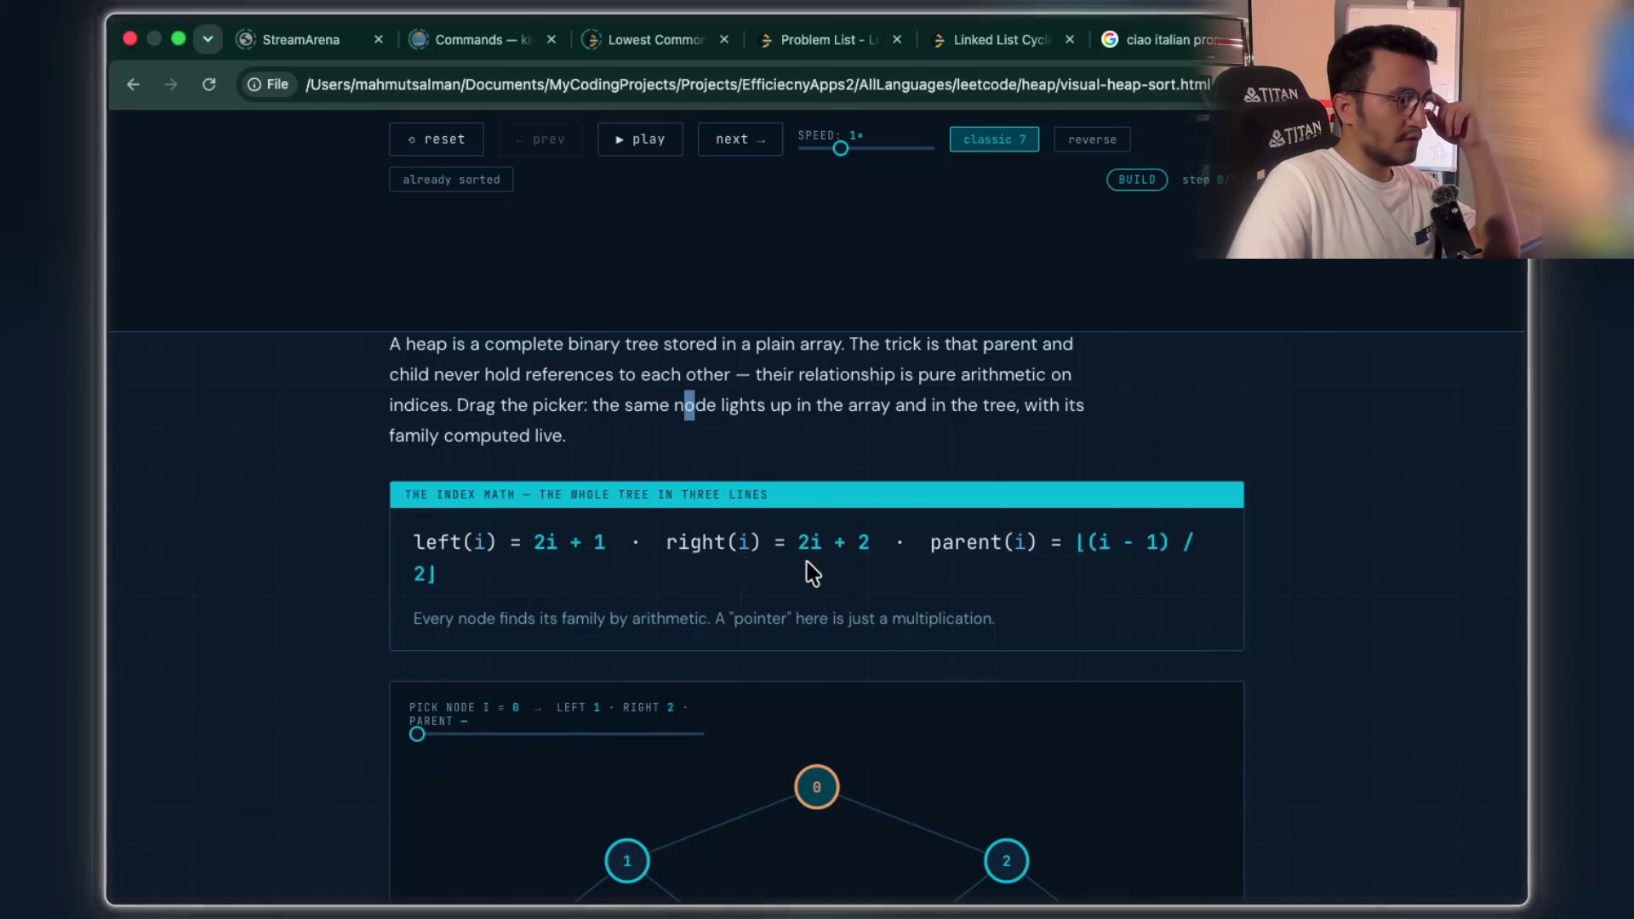
{"action": "left_click_drag", "start_coordinate": [1031, 545], "coordinate": [929, 545]}
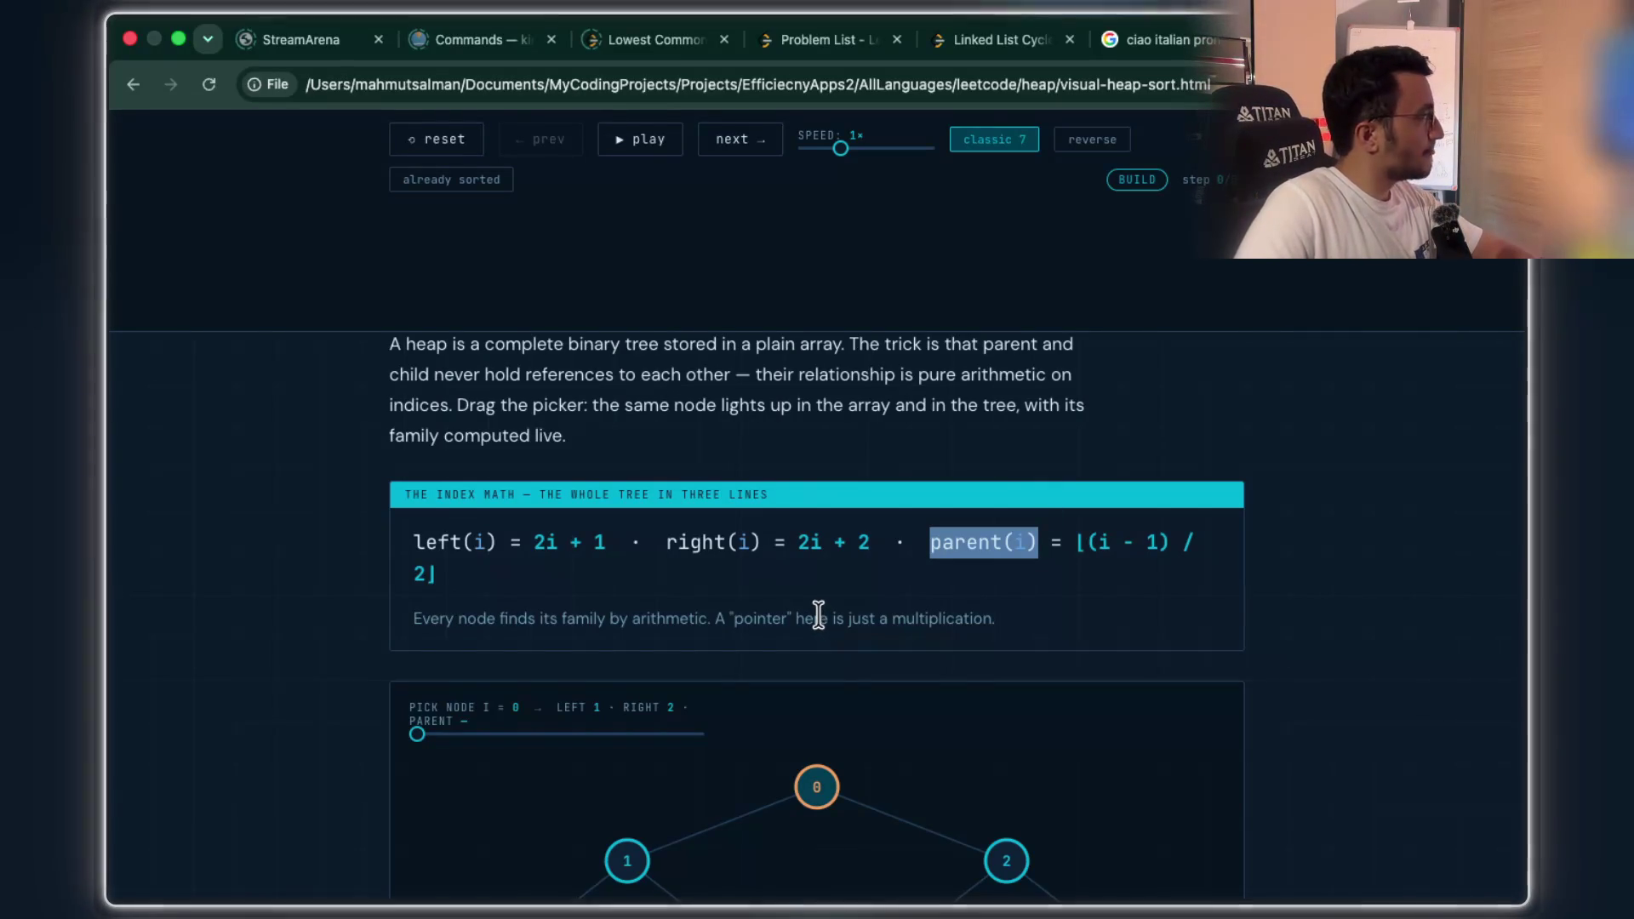
{"action": "scroll", "coordinate": [818, 615], "scroll_direction": "down", "scroll_amount": 3}
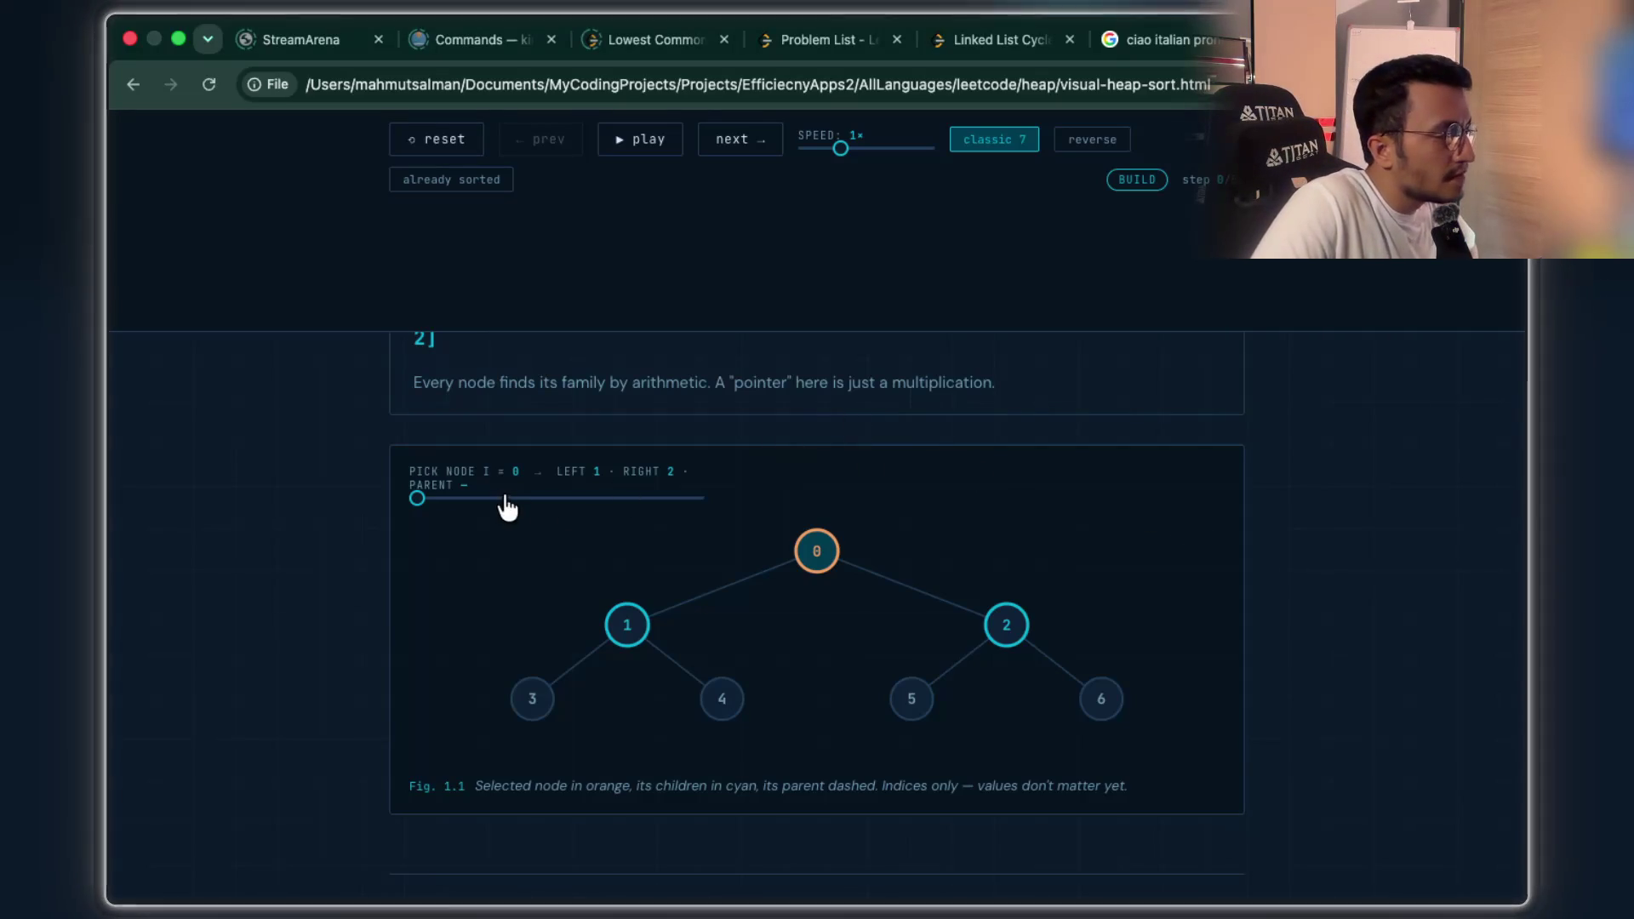
{"action": "mouse_move", "coordinate": [418, 500]}
{"action": "left_mouse_down"}
{"action": "mouse_move", "coordinate": [675, 517]}
{"action": "mouse_move", "coordinate": [467, 502]}
{"action": "mouse_move", "coordinate": [606, 509]}
{"action": "left_mouse_up"}
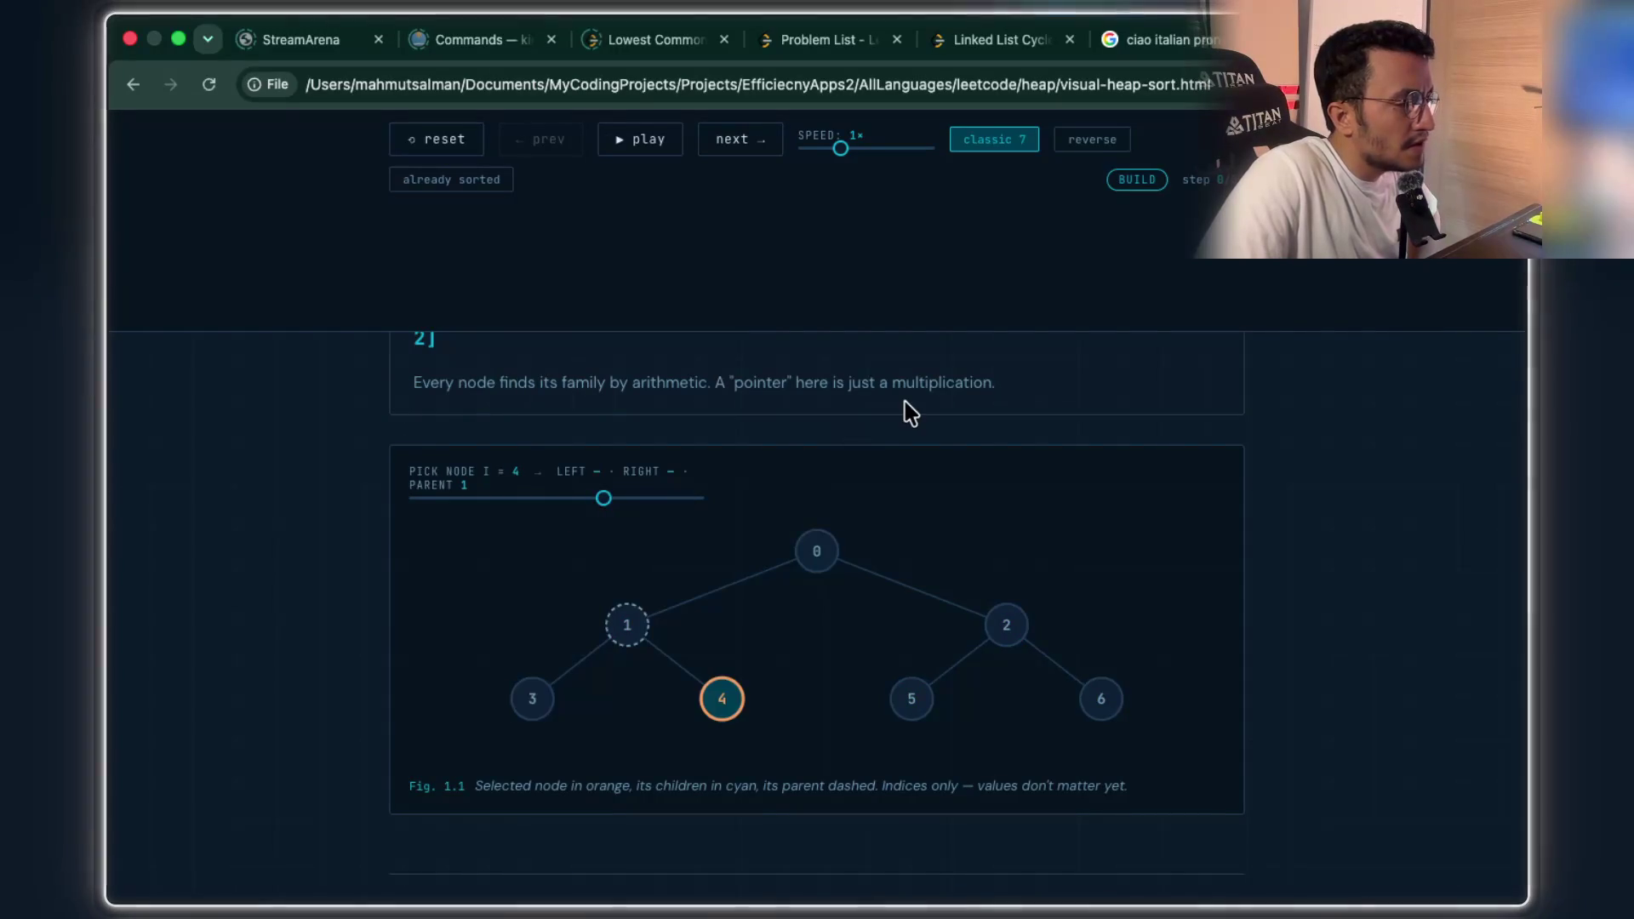
{"action": "scroll", "coordinate": [905, 409], "scroll_direction": "down", "scroll_amount": 6}
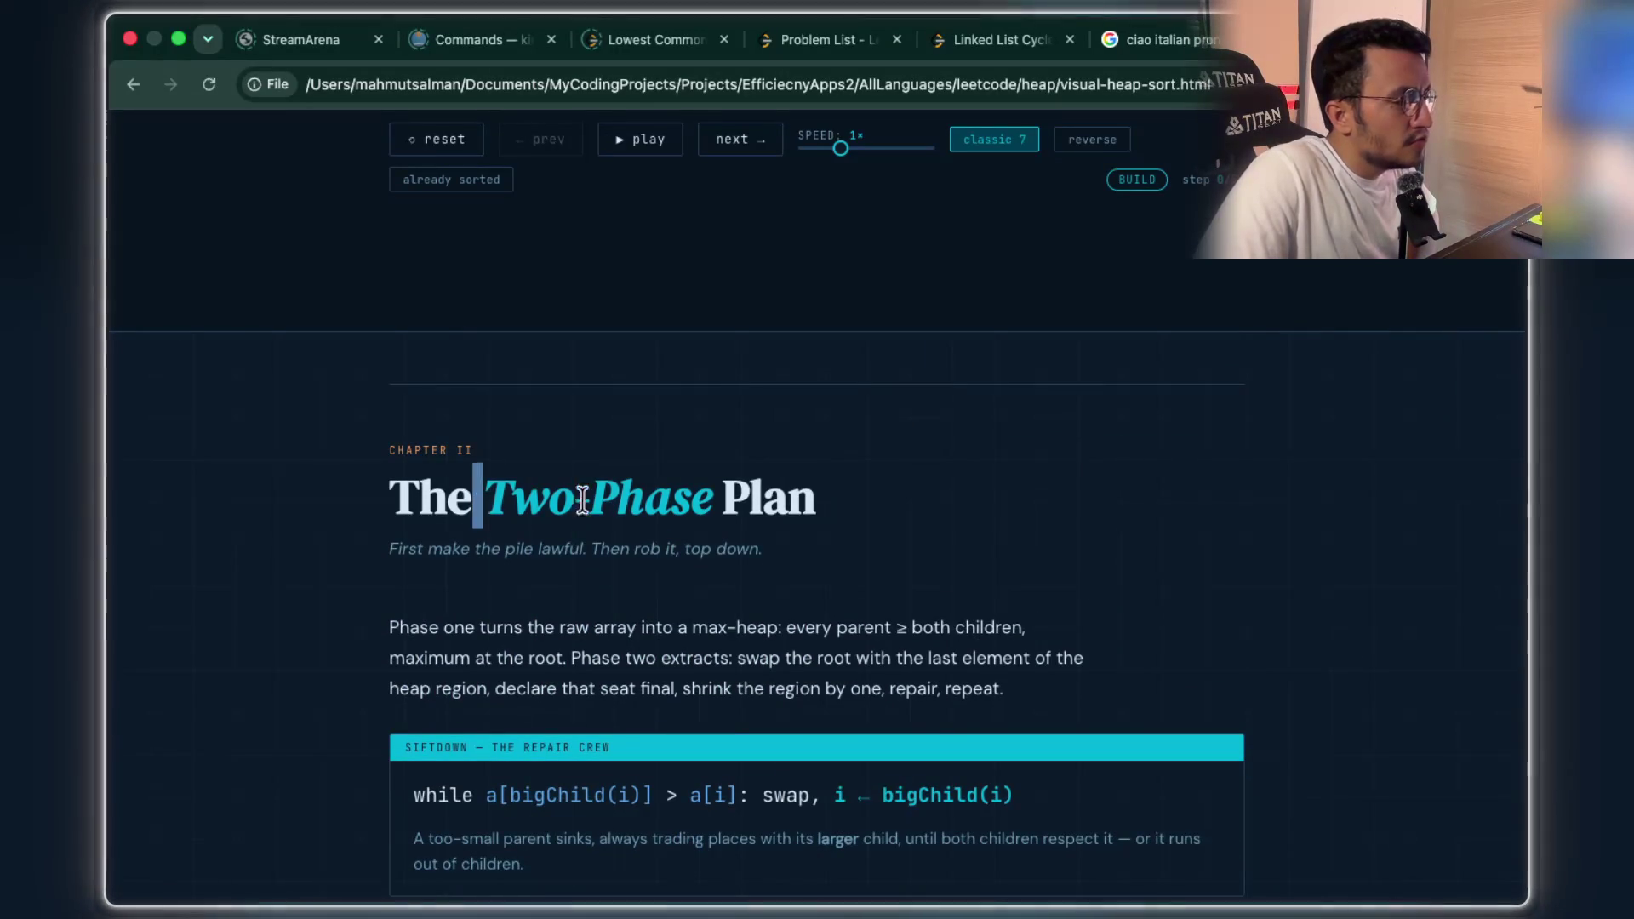
- Read the siftDown line in the Two-Phase Plan chapter, highlighting its swap step and a[i] condition
{"action": "left_click_drag", "start_coordinate": [475, 502], "coordinate": [749, 506]}
{"action": "scroll", "coordinate": [864, 463], "scroll_direction": "down", "scroll_amount": 2}
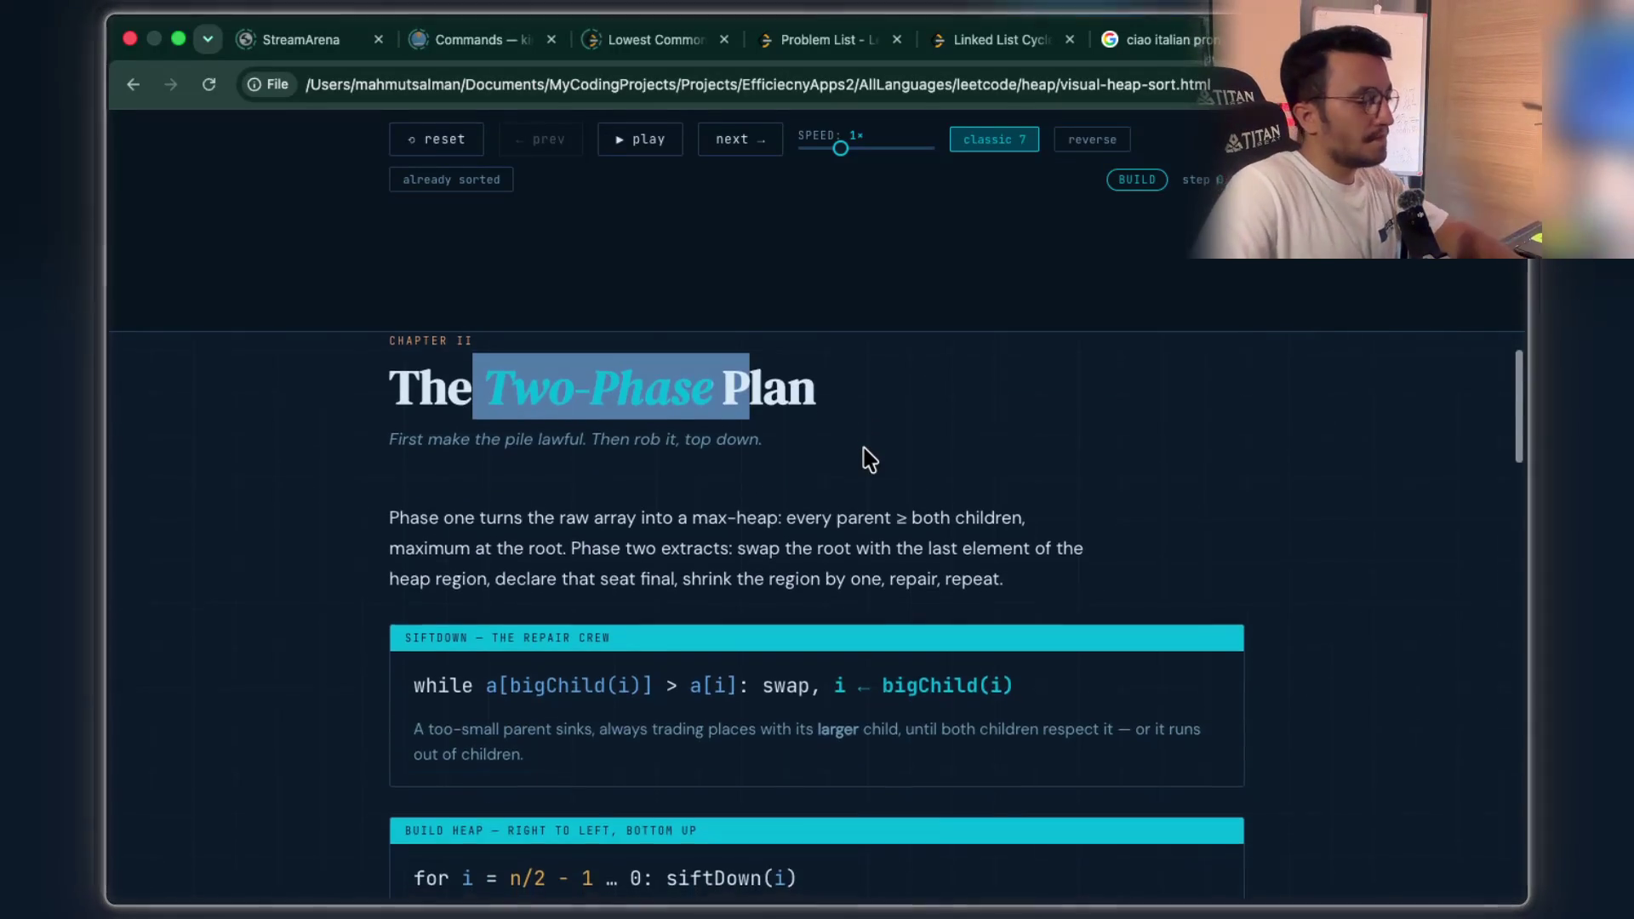
{"action": "scroll", "coordinate": [868, 460], "scroll_direction": "down", "scroll_amount": 4}
{"action": "left_click_drag", "start_coordinate": [521, 500], "coordinate": [1025, 501]}
{"action": "left_click", "coordinate": [671, 502]}
{"action": "left_click", "coordinate": [1040, 536]}
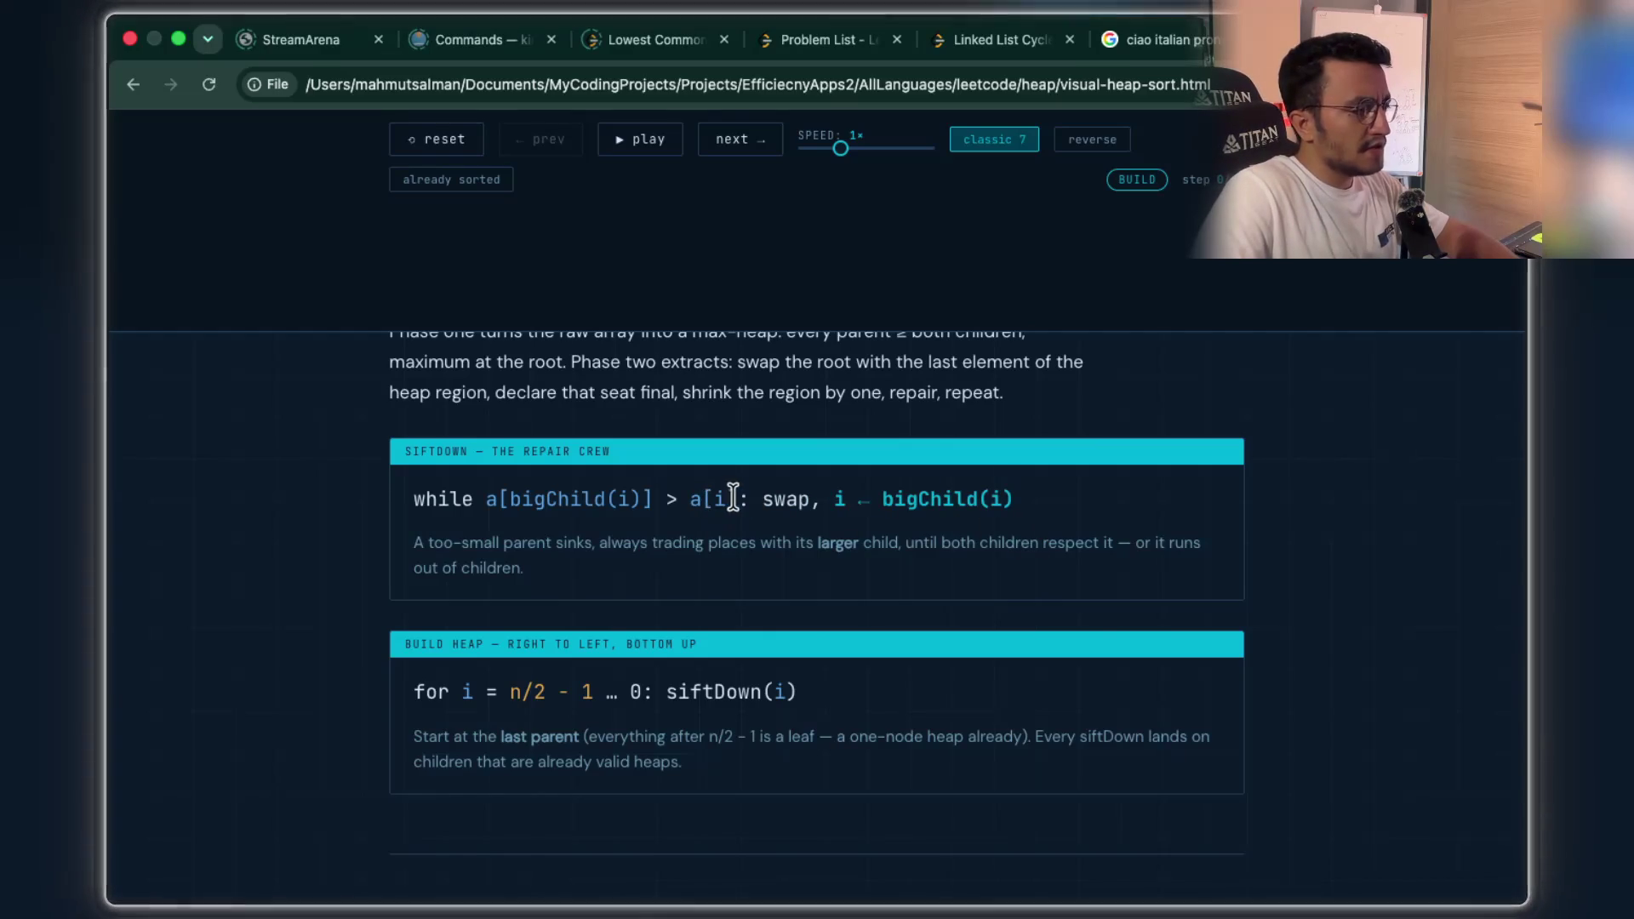
{"action": "left_click_drag", "start_coordinate": [737, 498], "coordinate": [692, 498]}
- Scroll through Two Subtle Points and the later chapters down to the closing Knuth quote
{"action": "scroll", "coordinate": [691, 498], "scroll_direction": "down", "scroll_amount": 5}
{"action": "scroll", "coordinate": [704, 502], "scroll_direction": "down", "scroll_amount": 7}
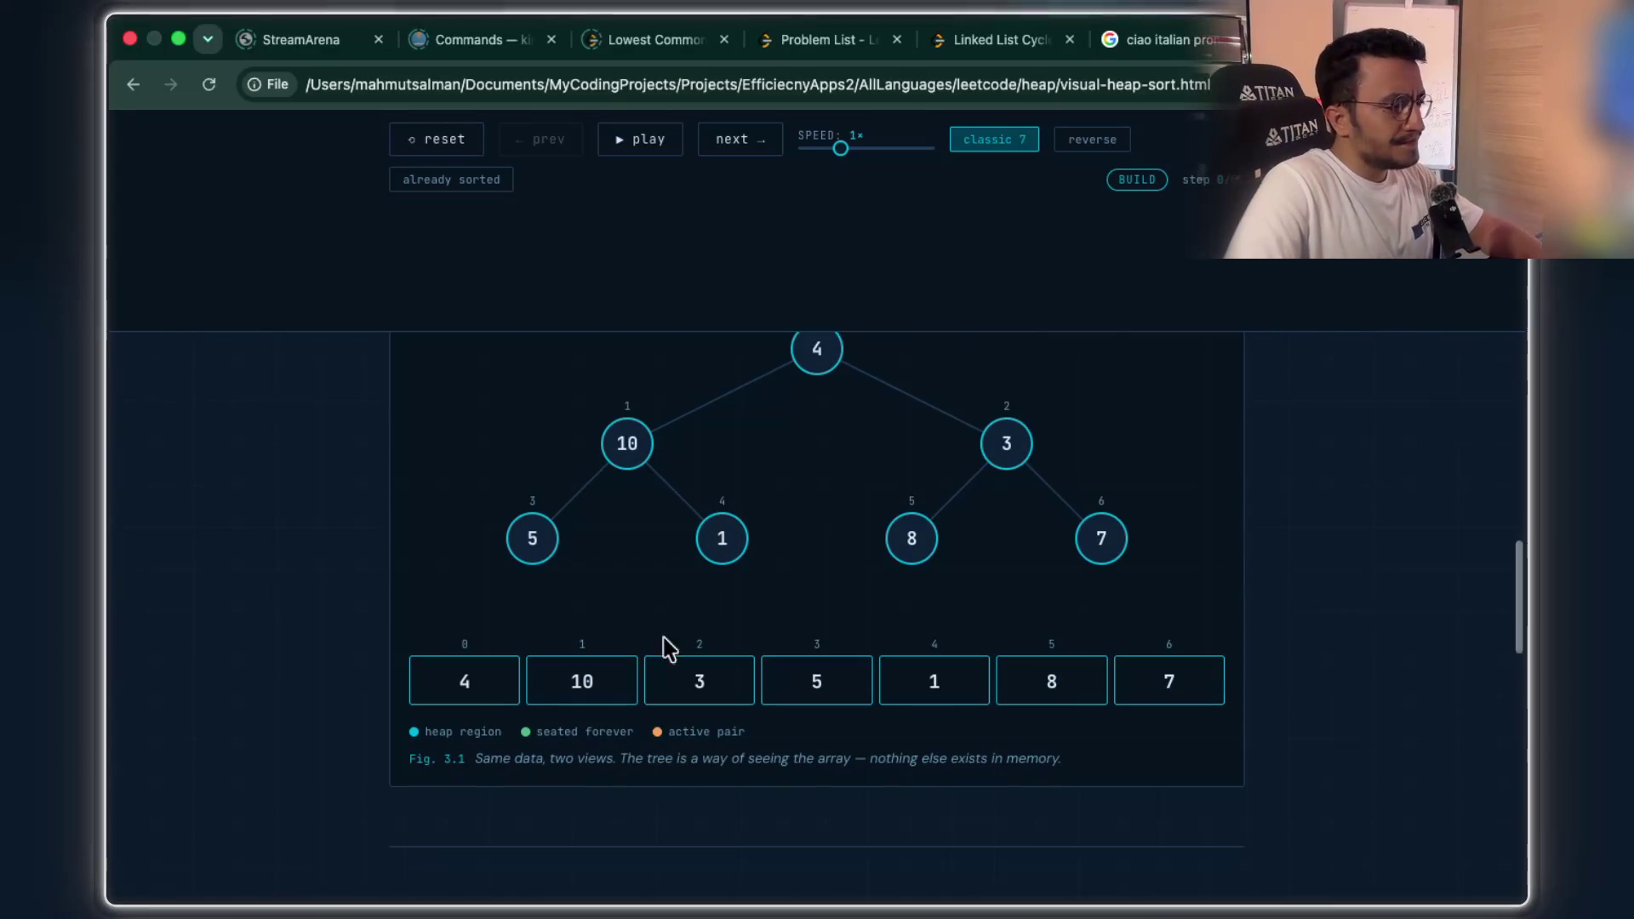
{"action": "scroll", "coordinate": [817, 629], "scroll_direction": "down", "scroll_amount": 5}
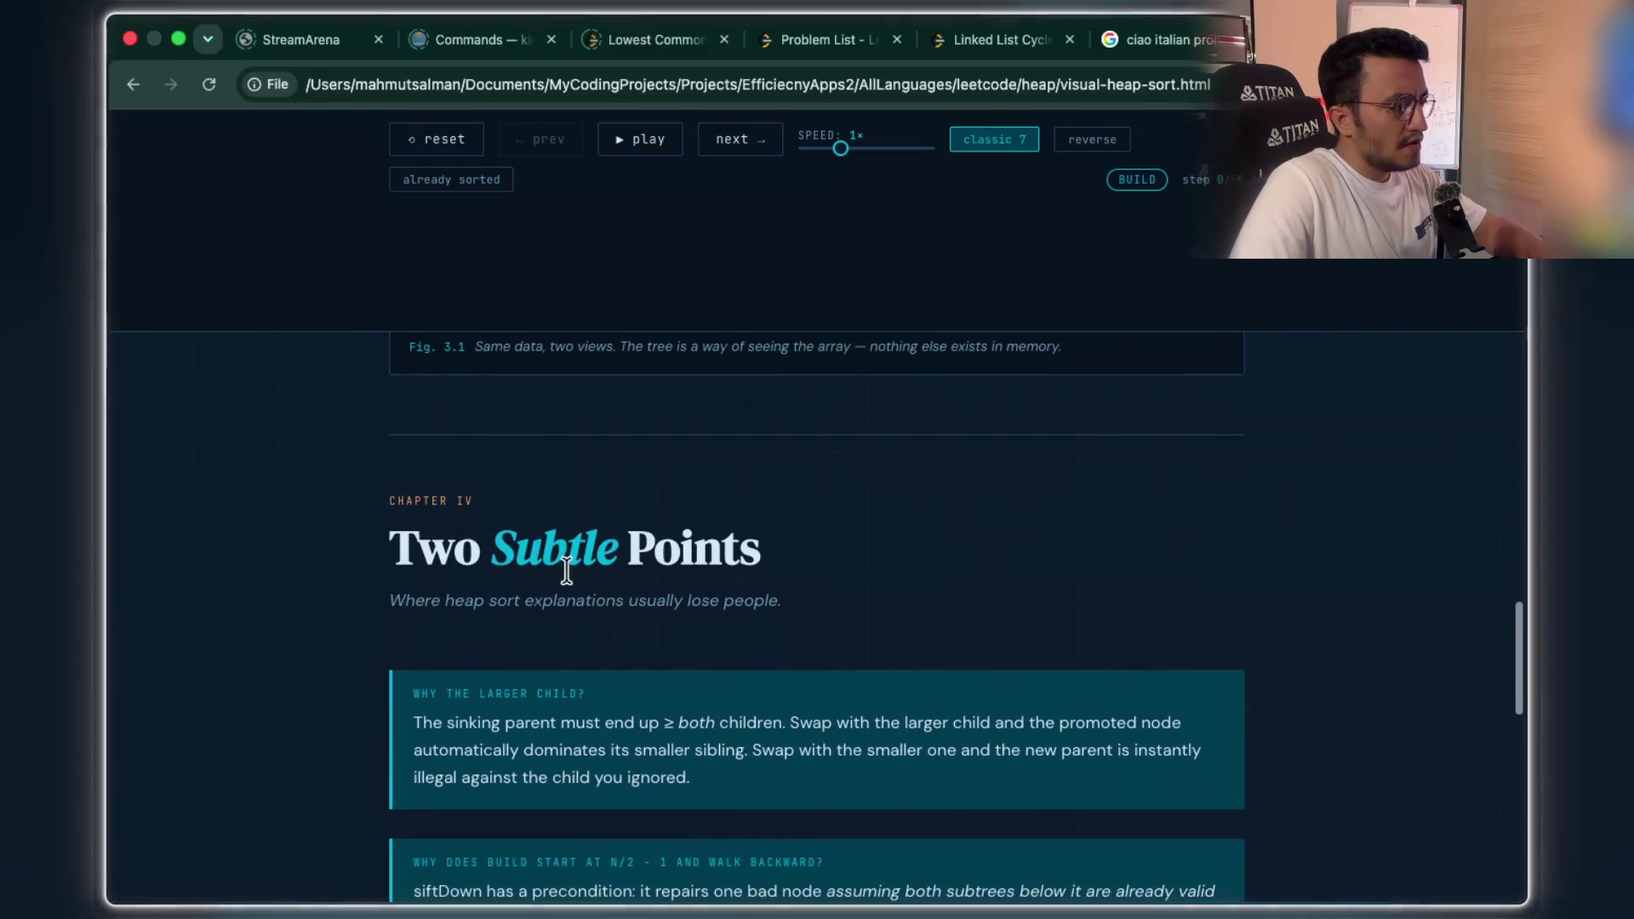
{"action": "left_click_drag", "start_coordinate": [502, 545], "coordinate": [783, 536]}
{"action": "scroll", "coordinate": [885, 549], "scroll_direction": "down", "scroll_amount": 3}
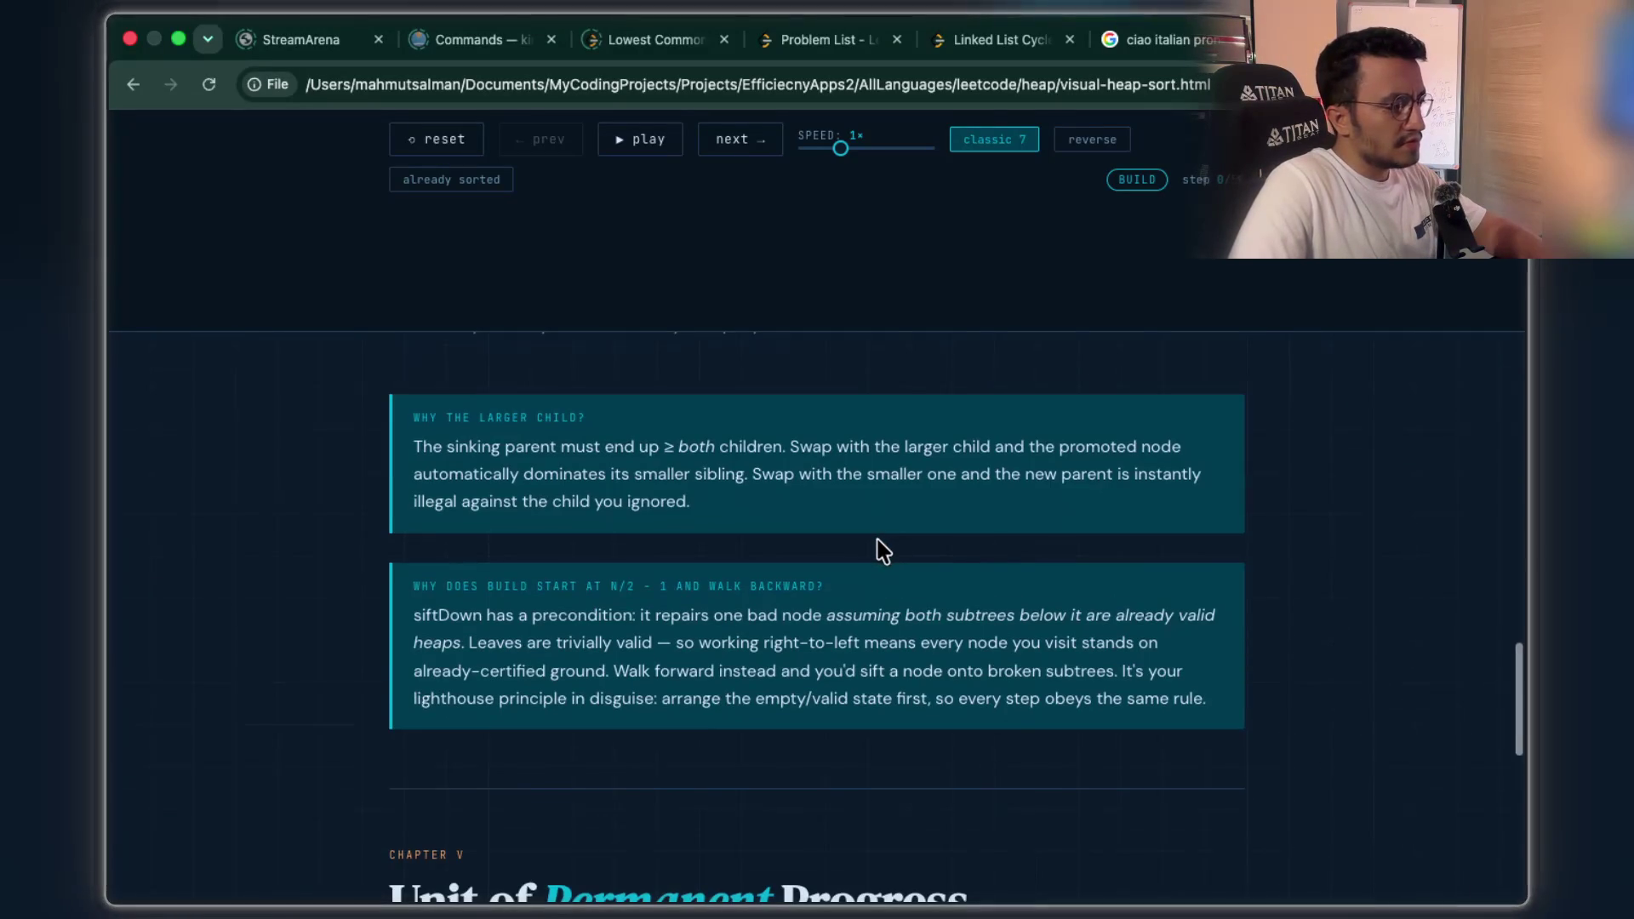
{"action": "scroll", "coordinate": [881, 552], "scroll_direction": "down", "scroll_amount": 10}
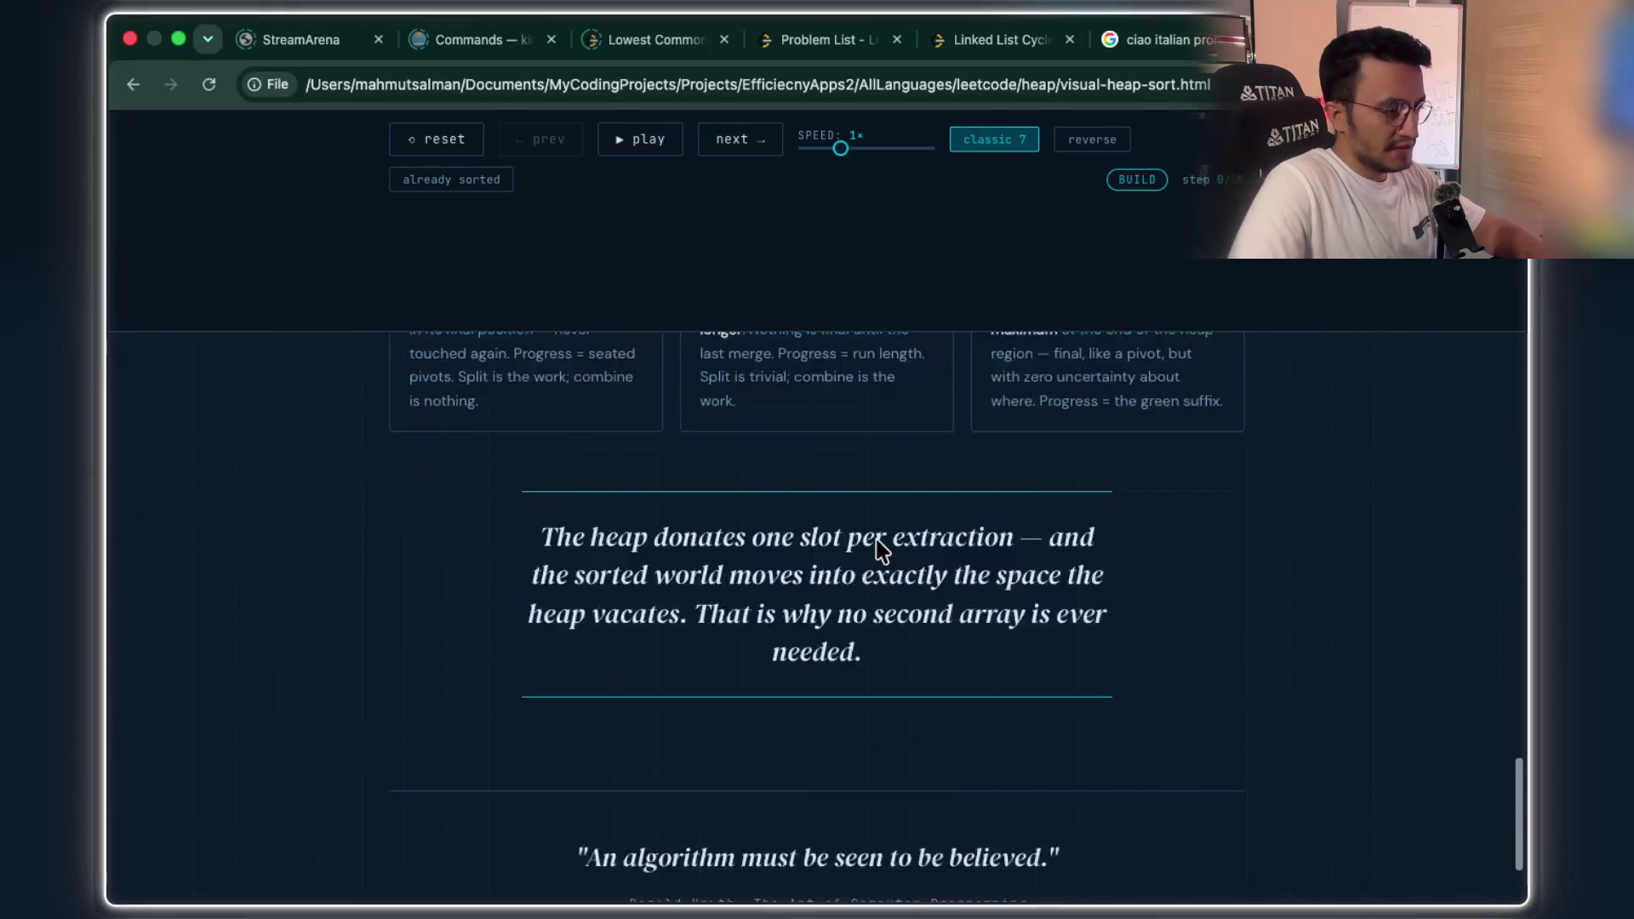
{"action": "scroll", "coordinate": [880, 551], "scroll_direction": "down", "scroll_amount": 3}
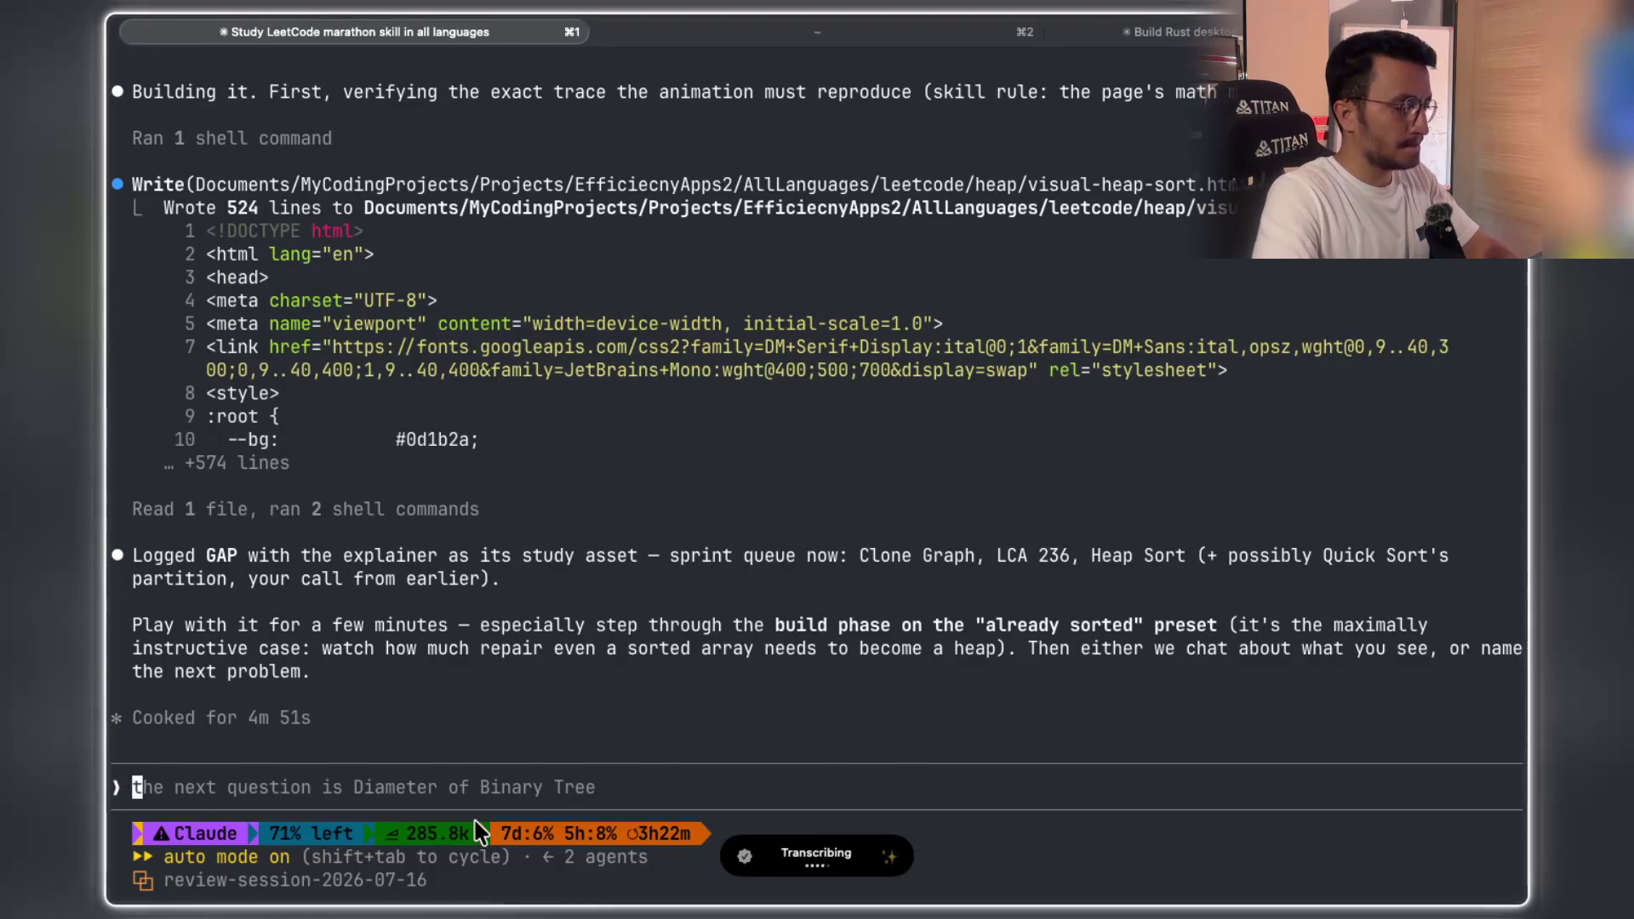
- Send feedback that a real animation is needed, copy the sent message, and open a new browser tab
{"action": "key", "text": "Return"}
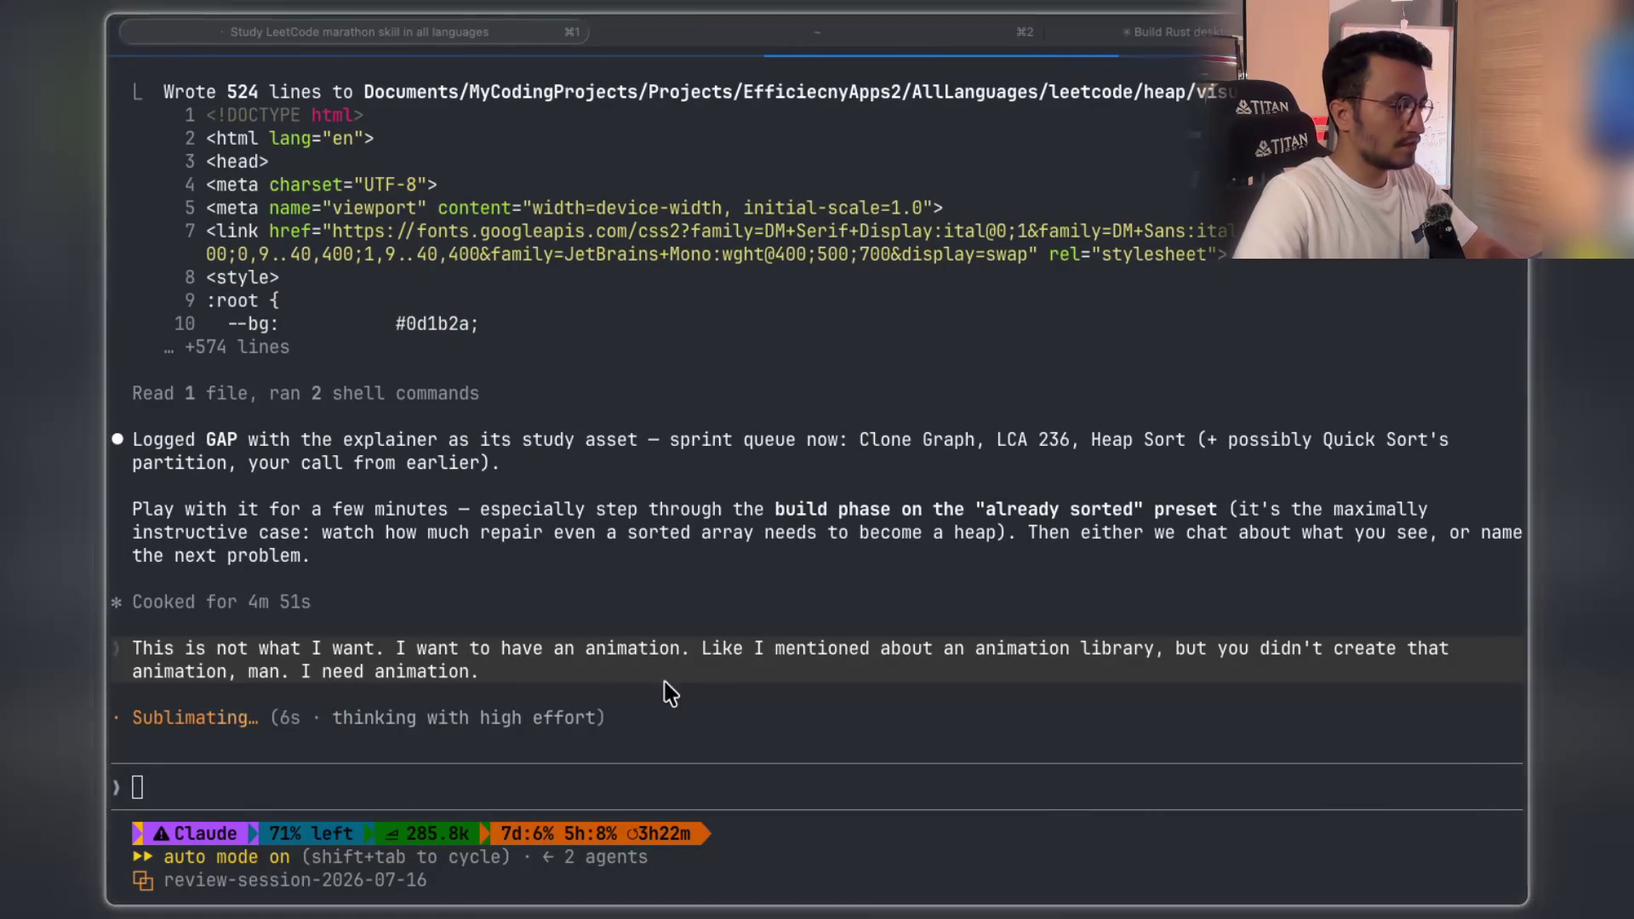
{"action": "left_click", "coordinate": [505, 693]}
{"action": "left_click_drag", "start_coordinate": [502, 685], "coordinate": [136, 648]}
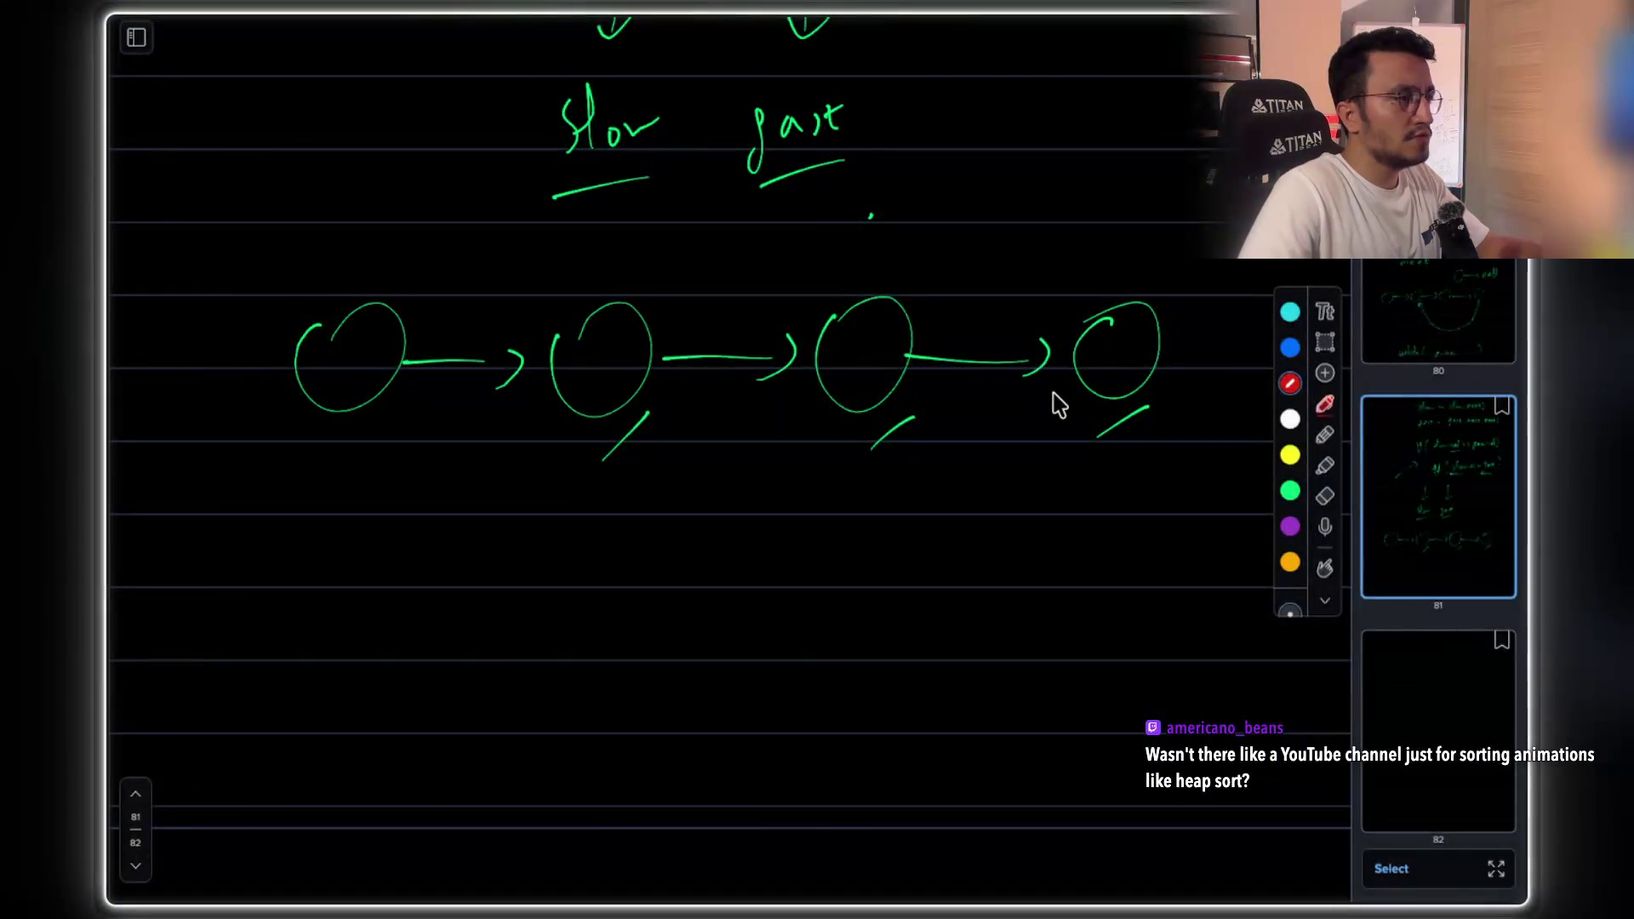
{"action": "key", "text": "super+t"}
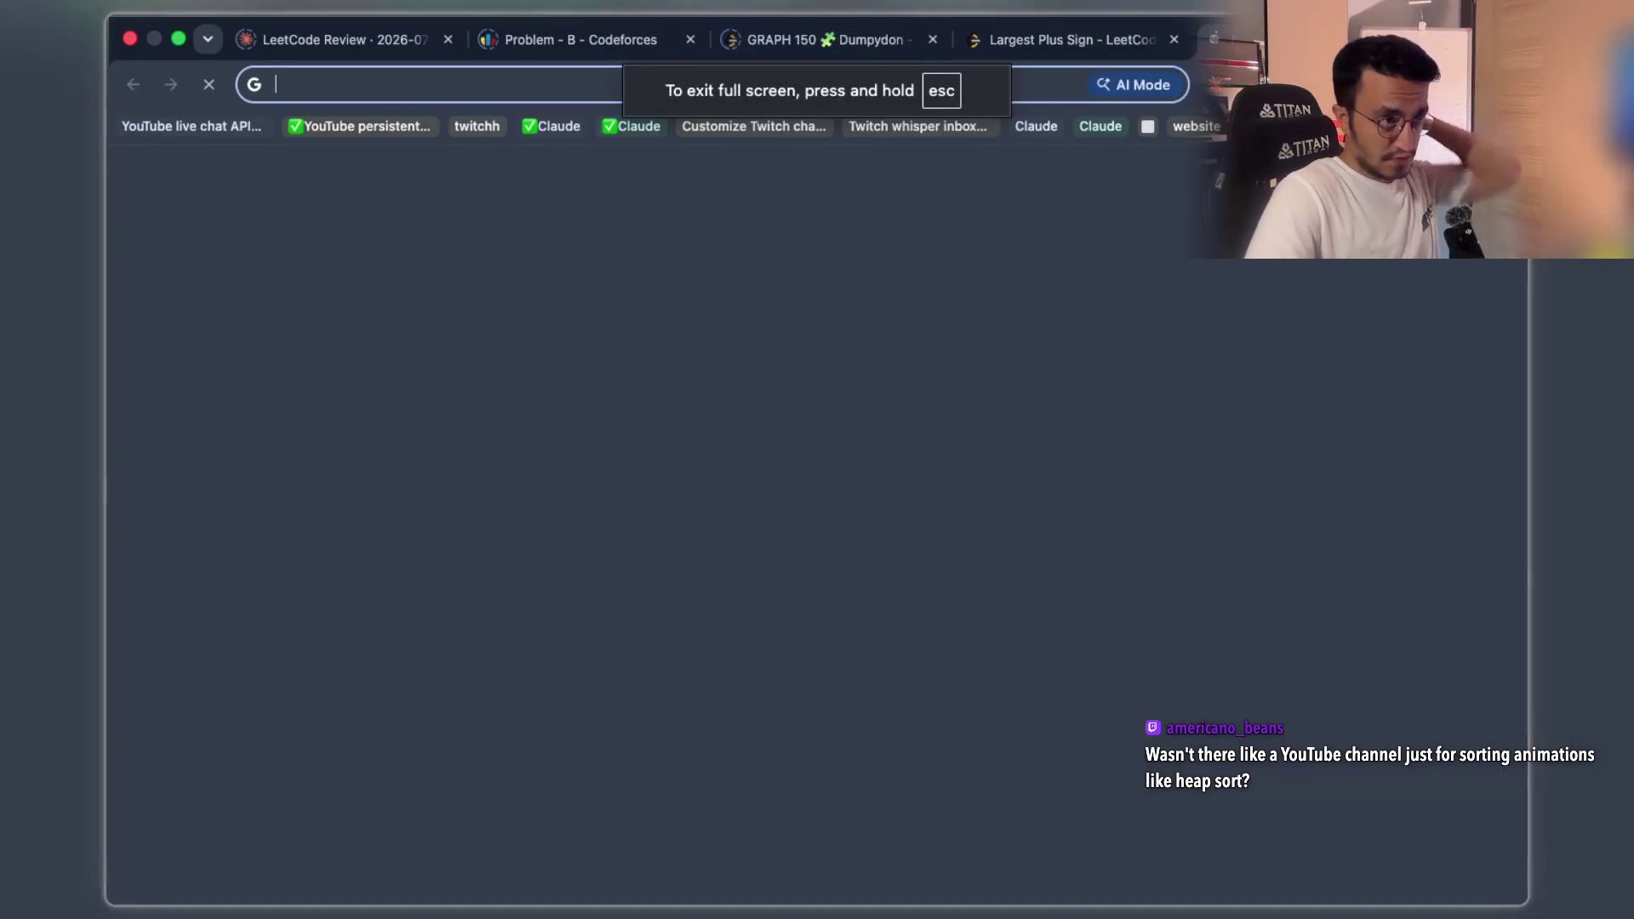
- Go to YouTube, search 'heap sprt', and open the 'Heap sort in 4 minutes' result
{"action": "type", "text": "you"}
{"action": "key", "text": "Return"}
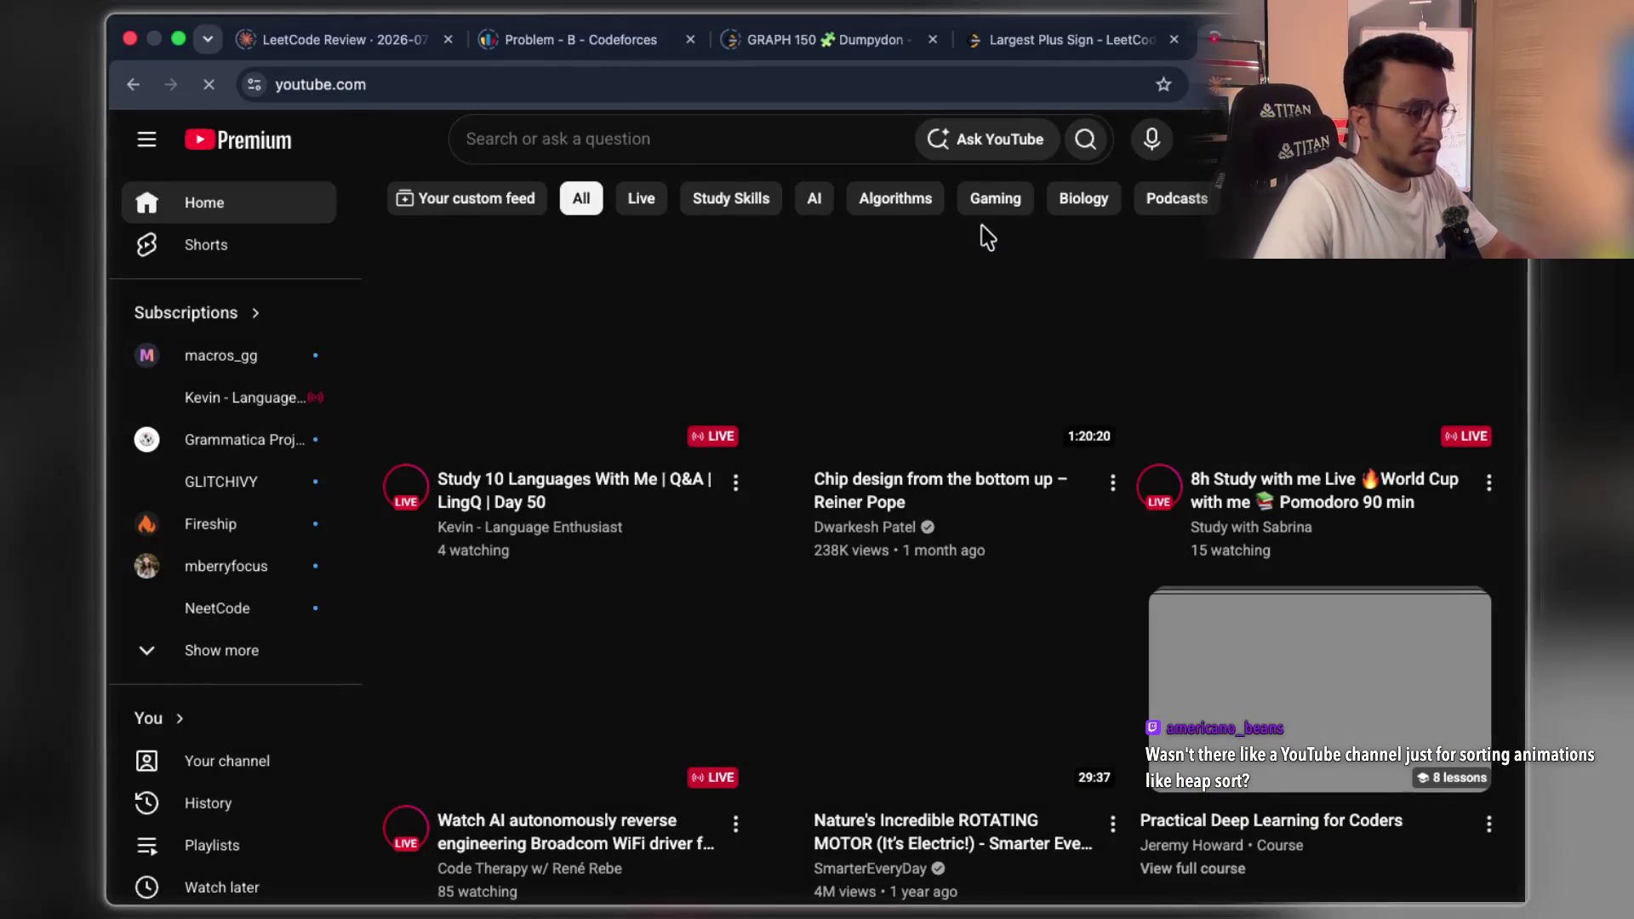
{"action": "left_click", "coordinate": [687, 142]}
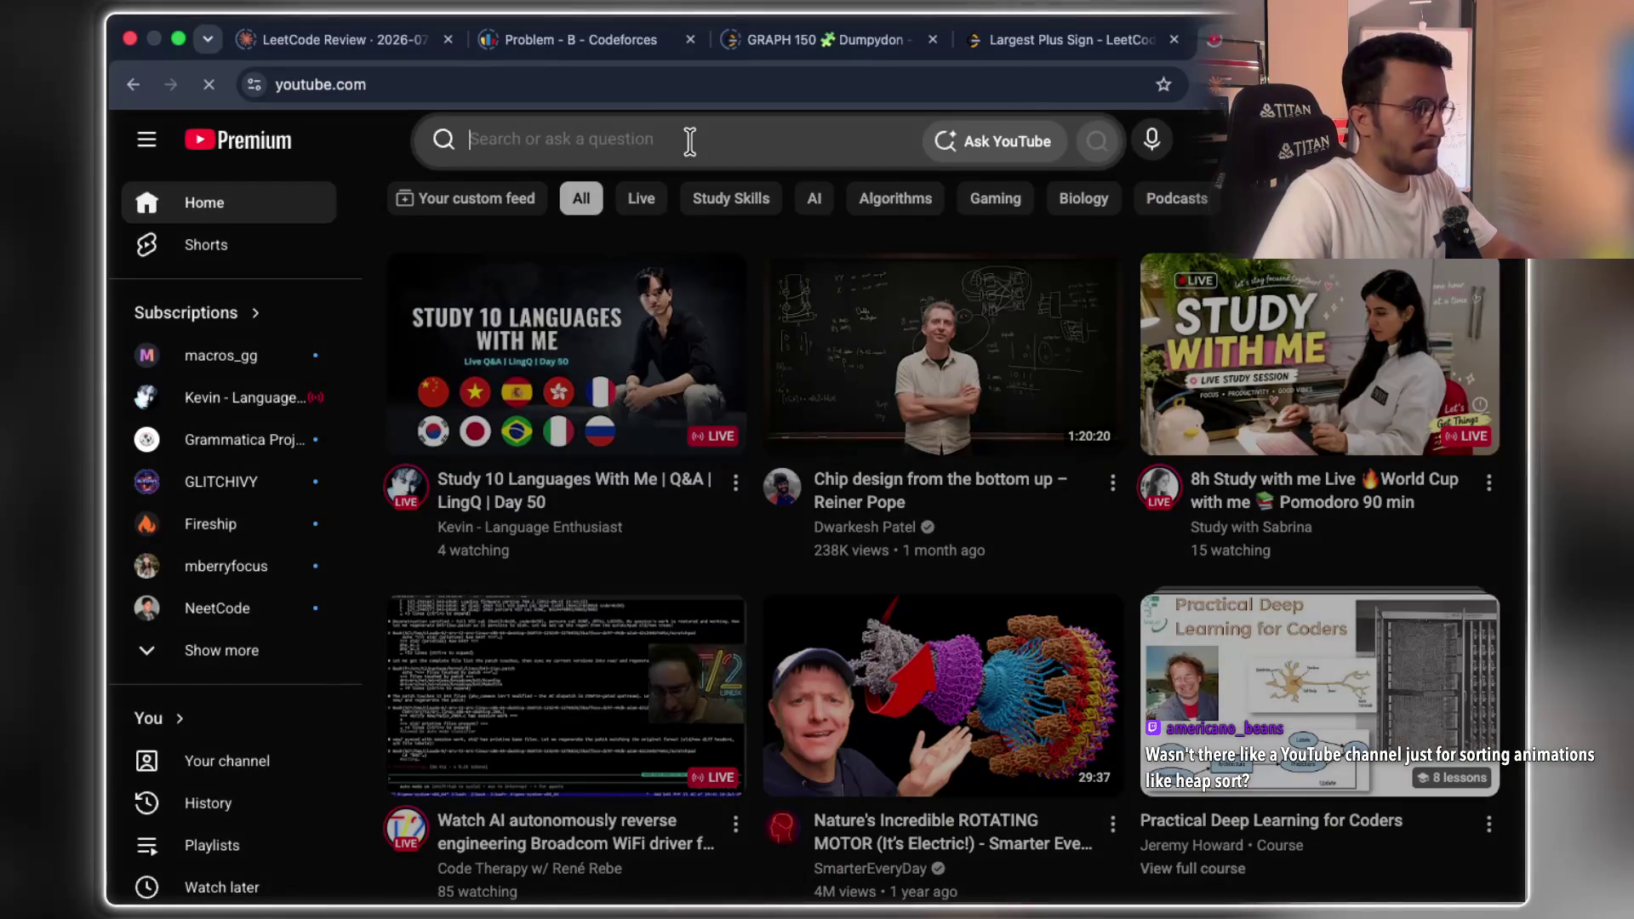
{"action": "type", "text": "hea"}
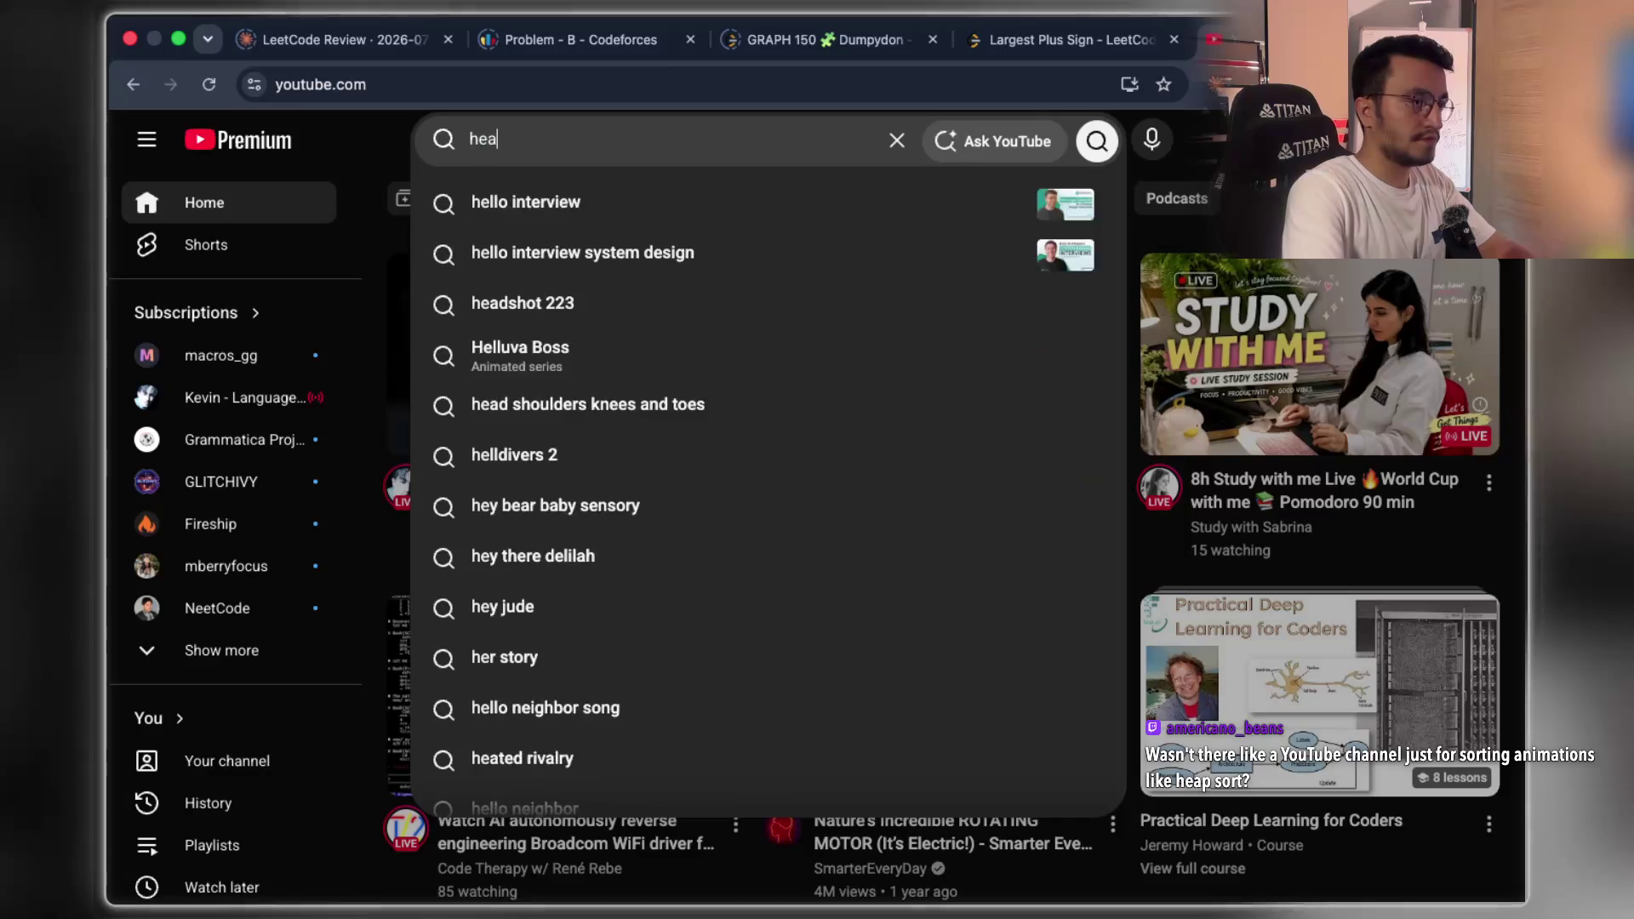
{"action": "type", "text": "p sprt"}
{"action": "key", "text": "Return"}
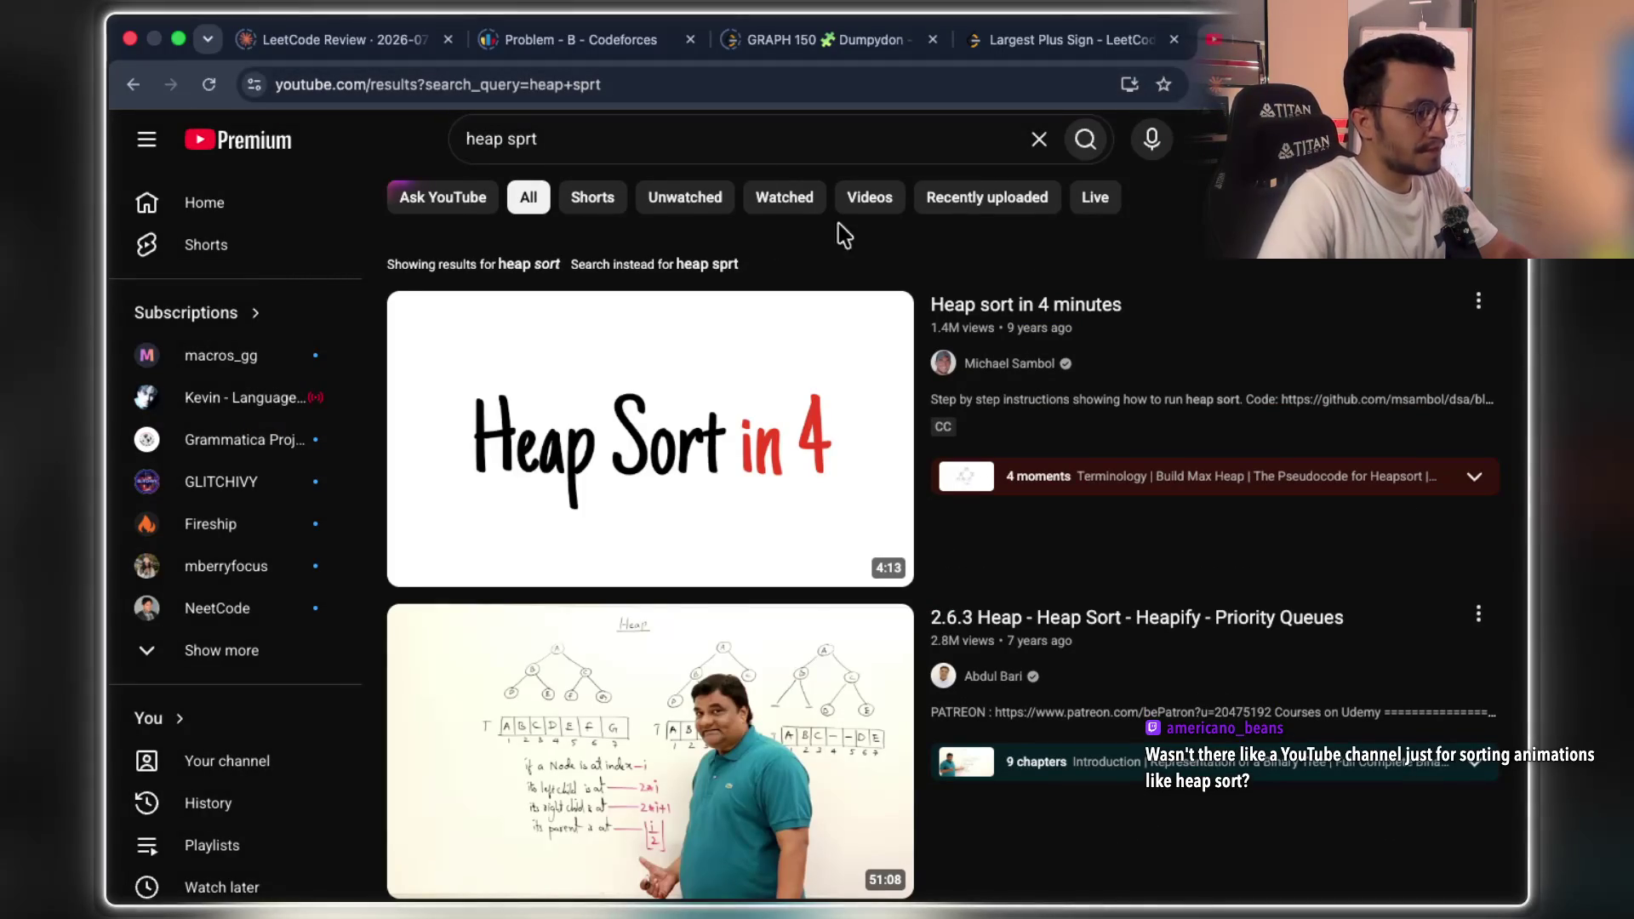
{"action": "left_click", "coordinate": [838, 417]}
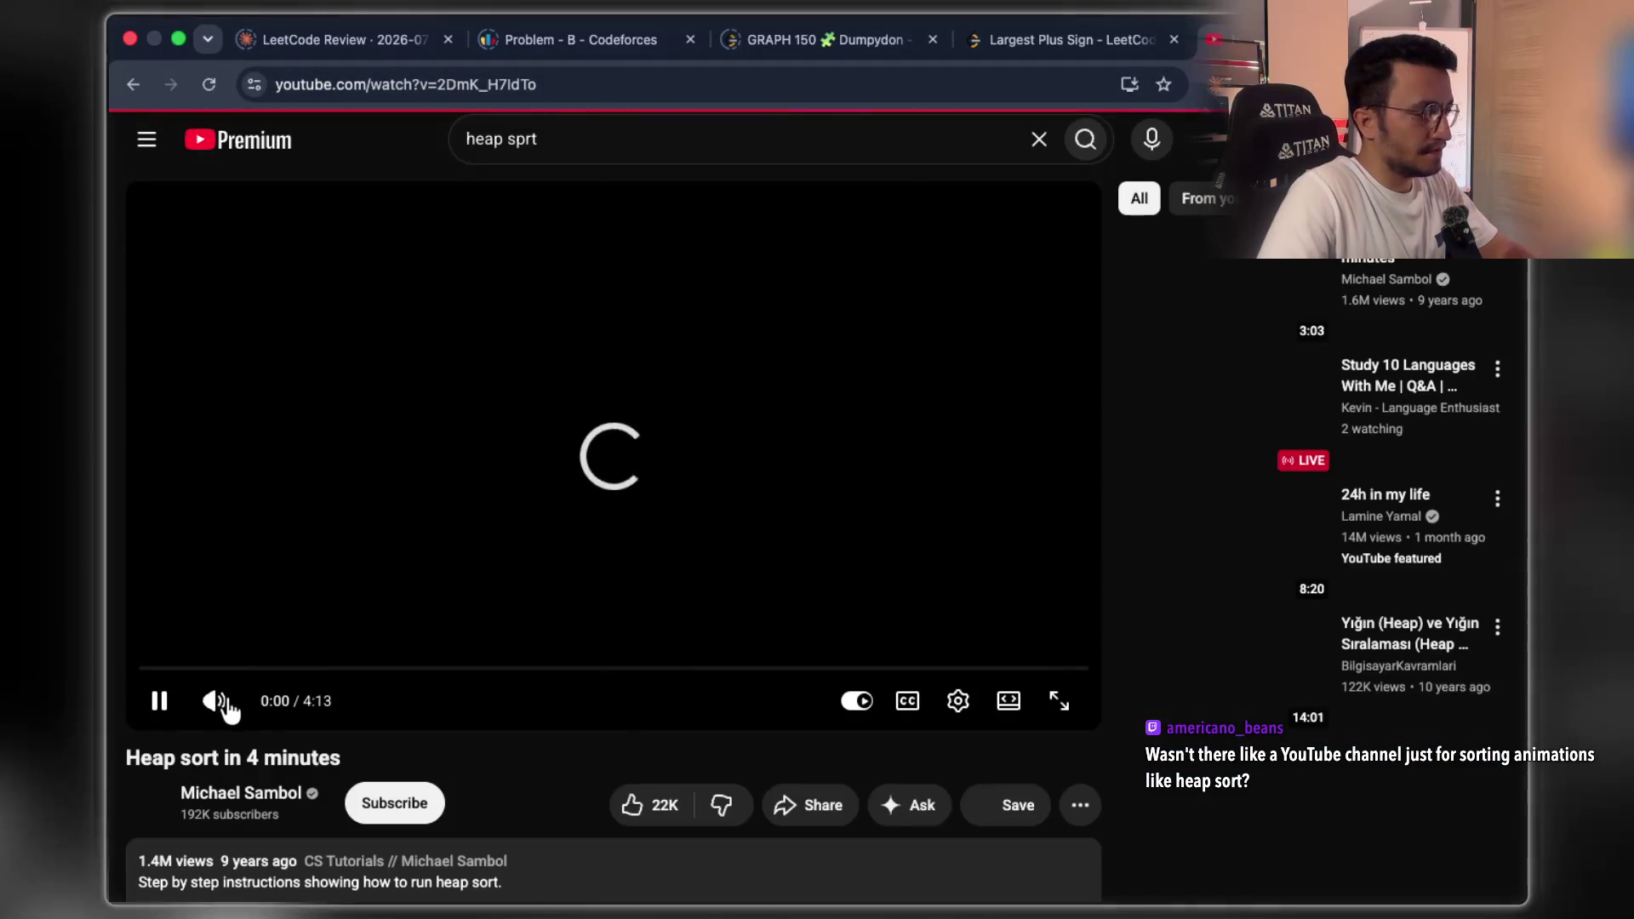
- Skim the video from the heapify slide at about 0:50 forward to around 1:56
{"action": "left_click", "coordinate": [226, 706]}
{"action": "left_click", "coordinate": [256, 668]}
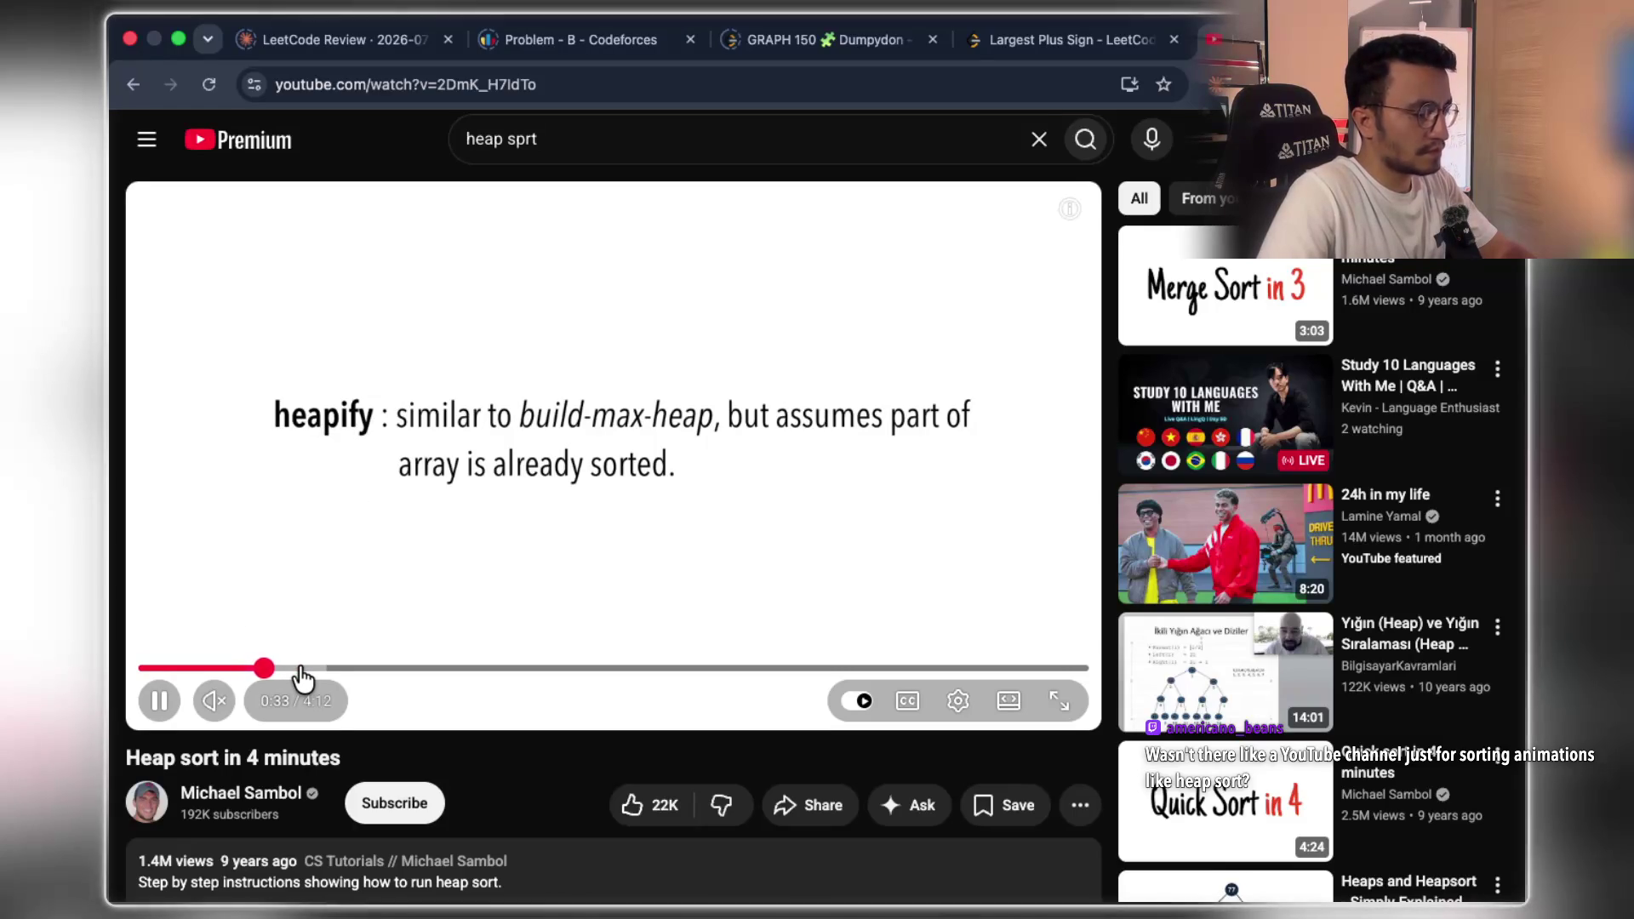
{"action": "left_click", "coordinate": [329, 673]}
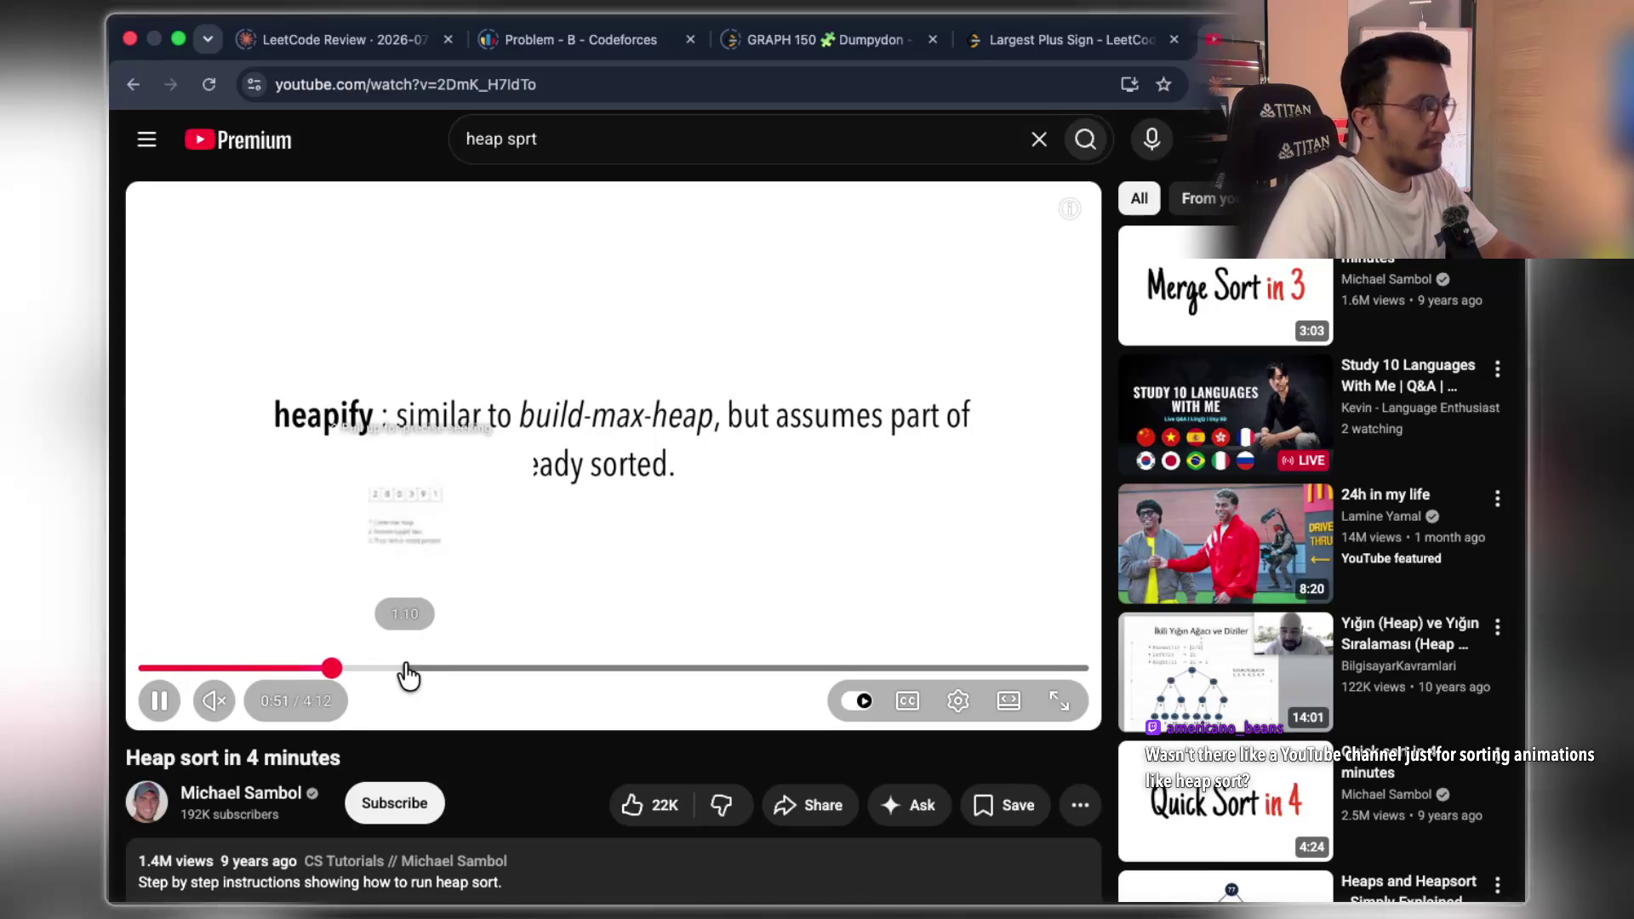
{"action": "left_click", "coordinate": [430, 594]}
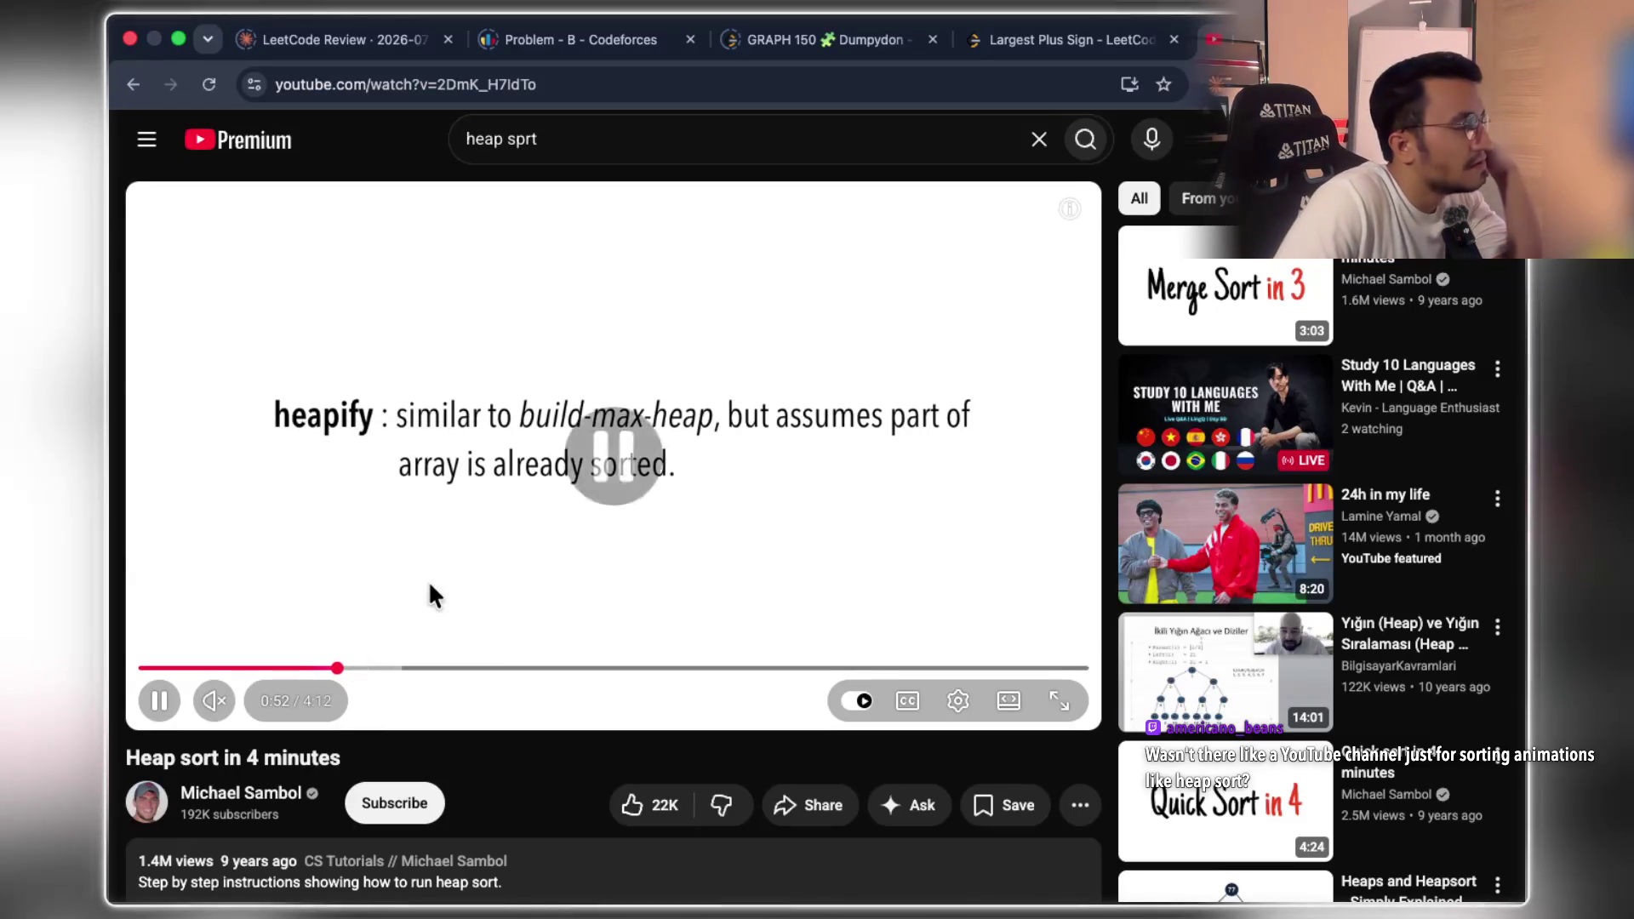
{"action": "left_click", "coordinate": [534, 582]}
{"action": "left_click_drag", "start_coordinate": [375, 669], "coordinate": [416, 672]}
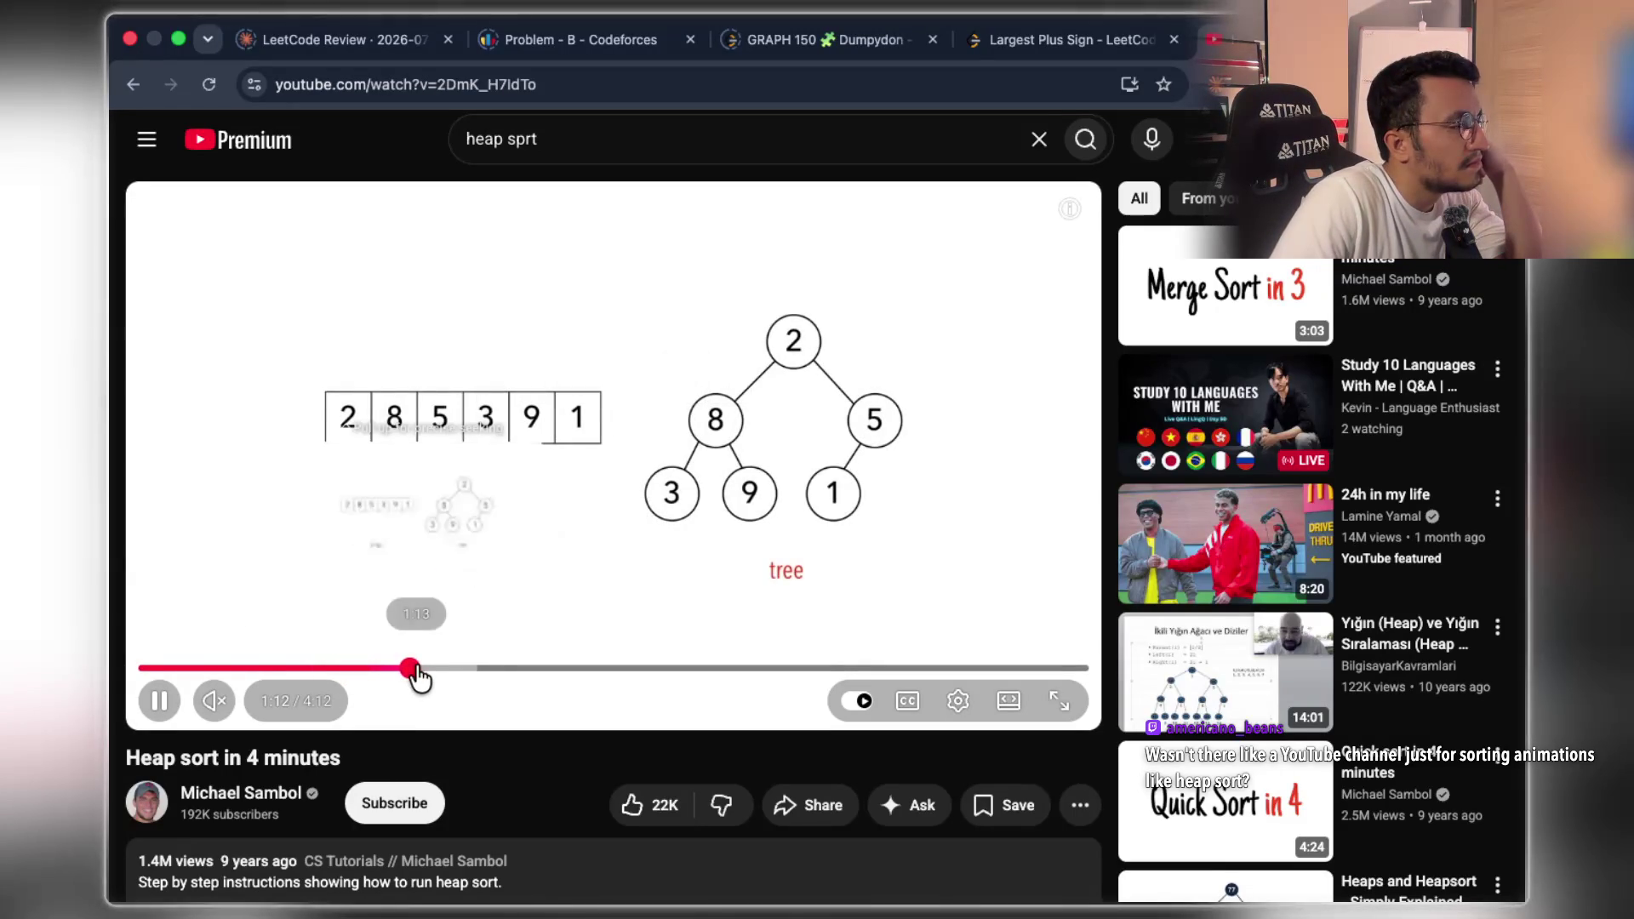
{"action": "left_click", "coordinate": [475, 669]}
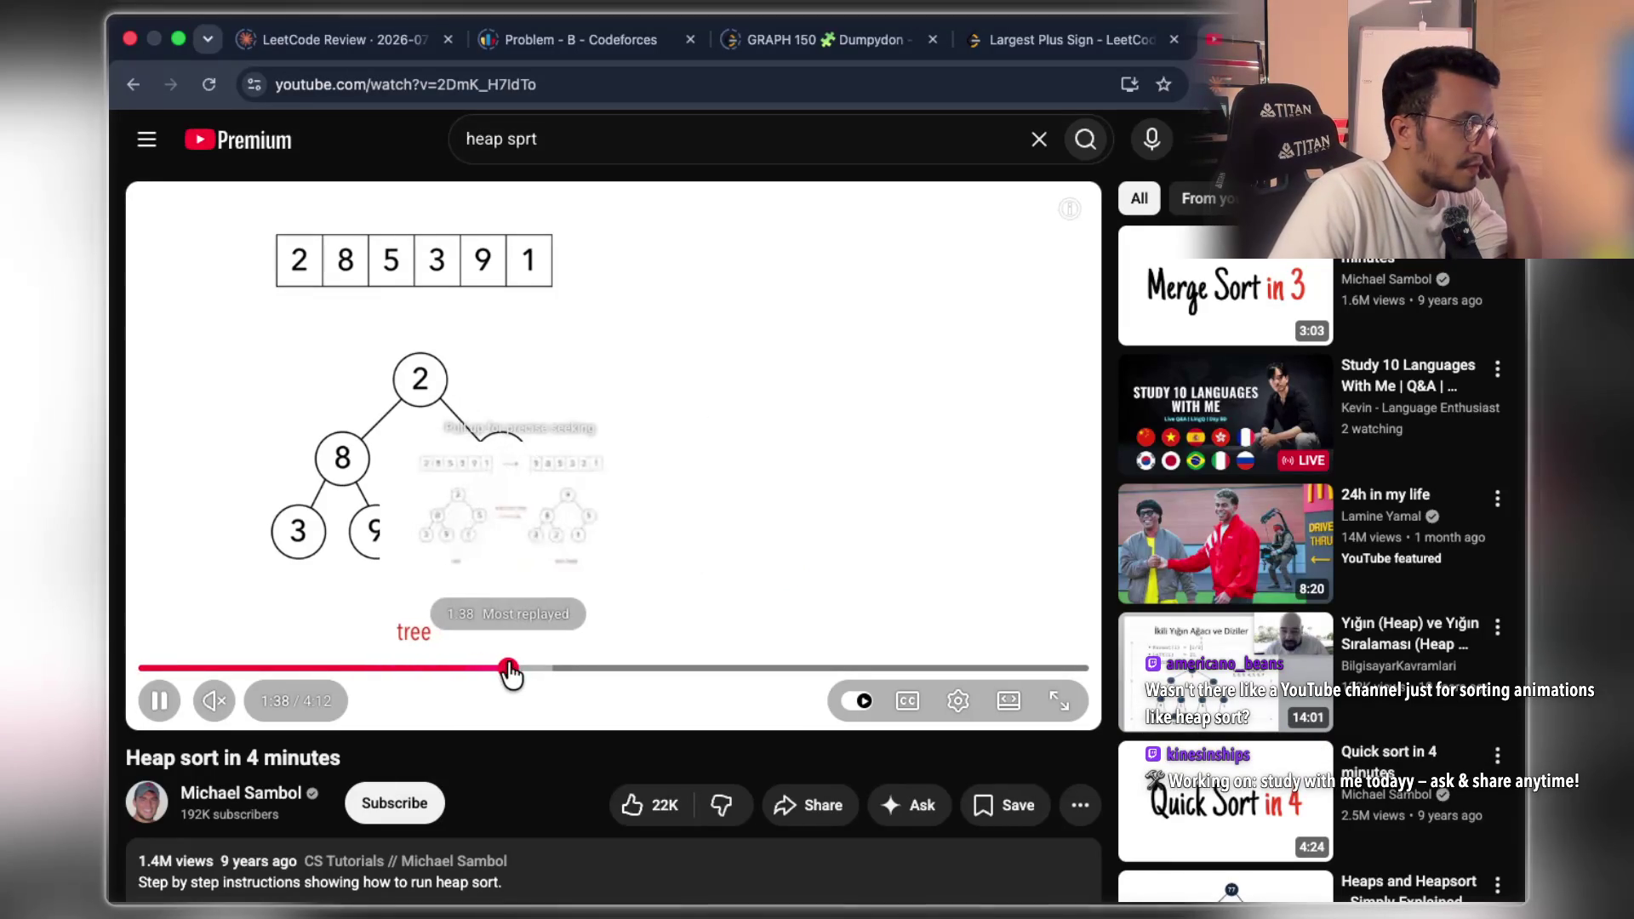
{"action": "left_click", "coordinate": [508, 669]}
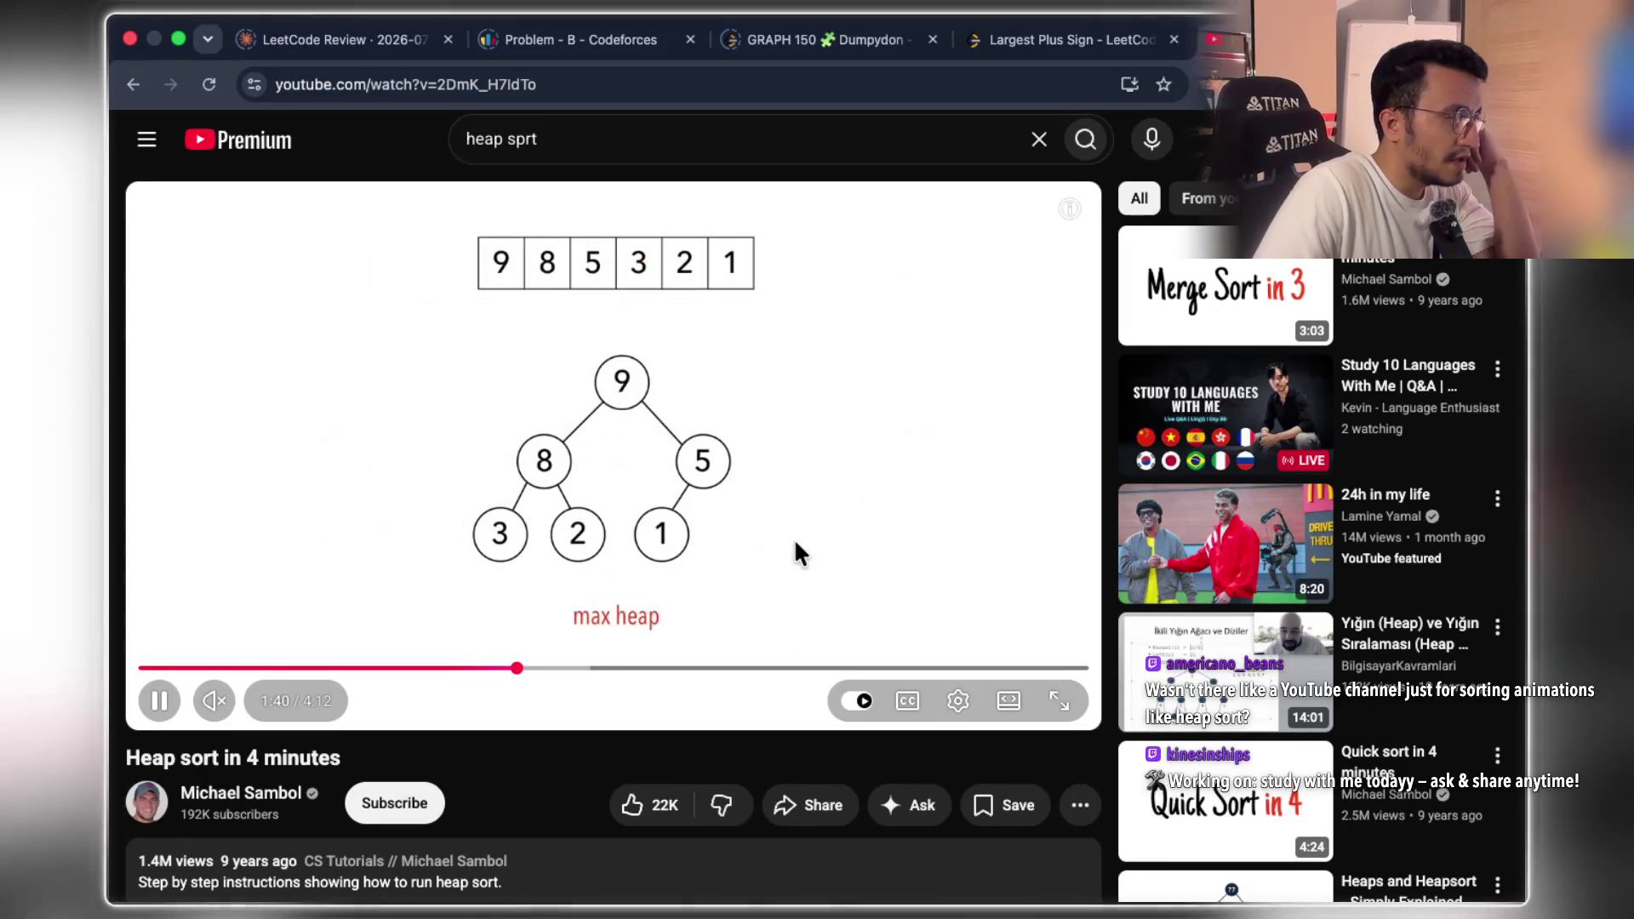
{"action": "left_click", "coordinate": [576, 669]}
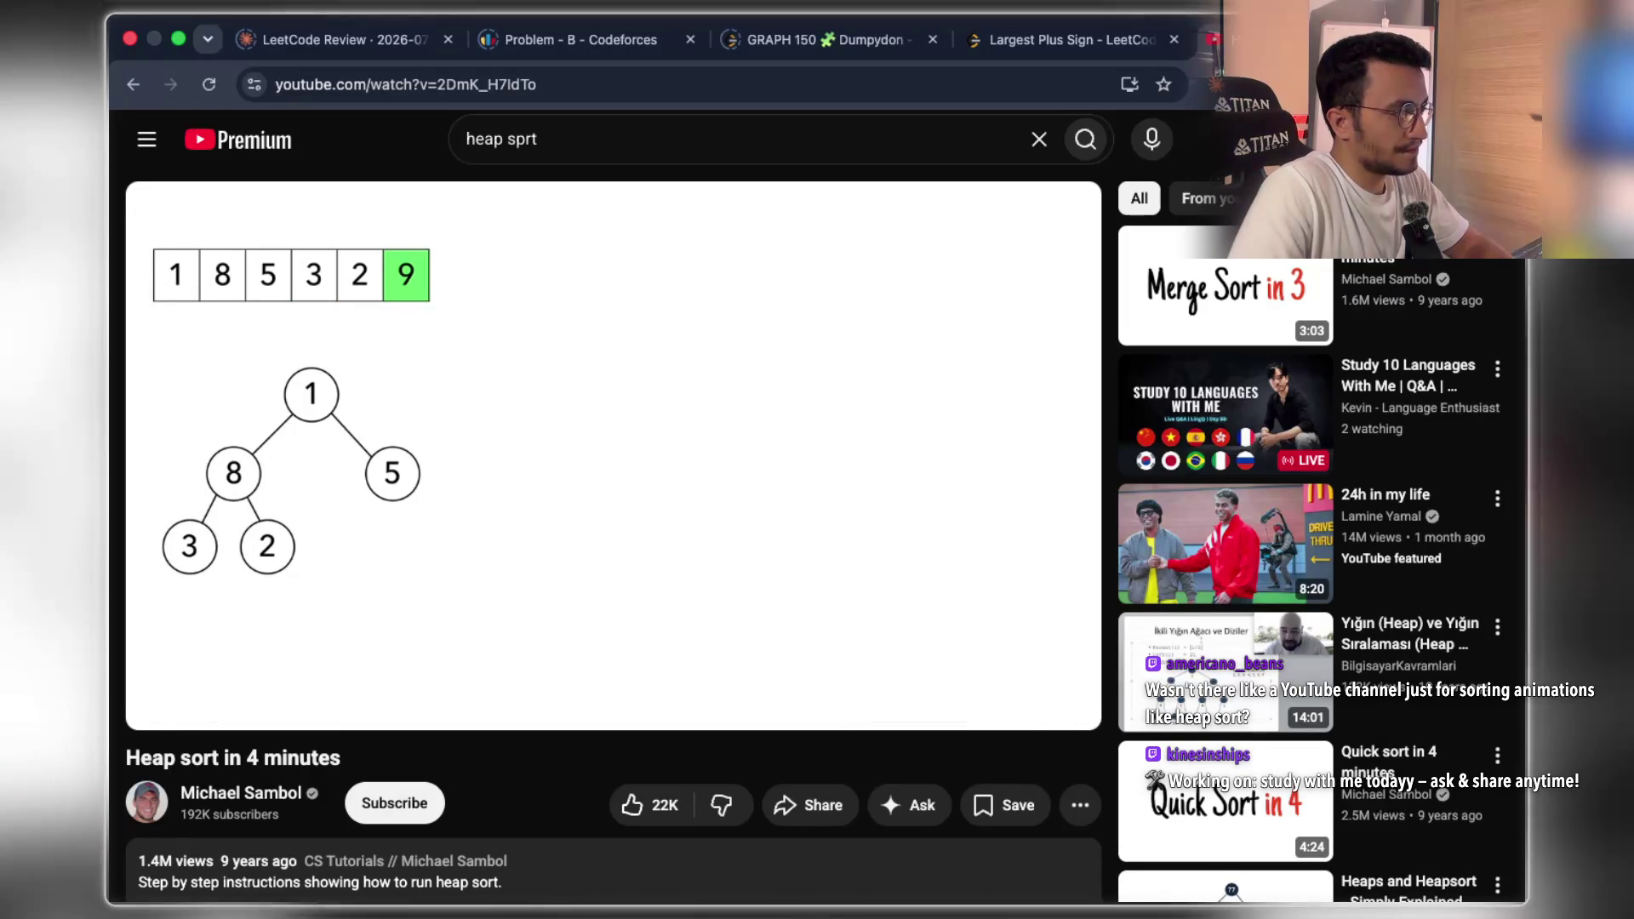
- Pause on the sorting step at 2:12, jump to the max heap at 2:51, then seek back to 0:17
{"action": "left_click", "coordinate": [996, 541]}
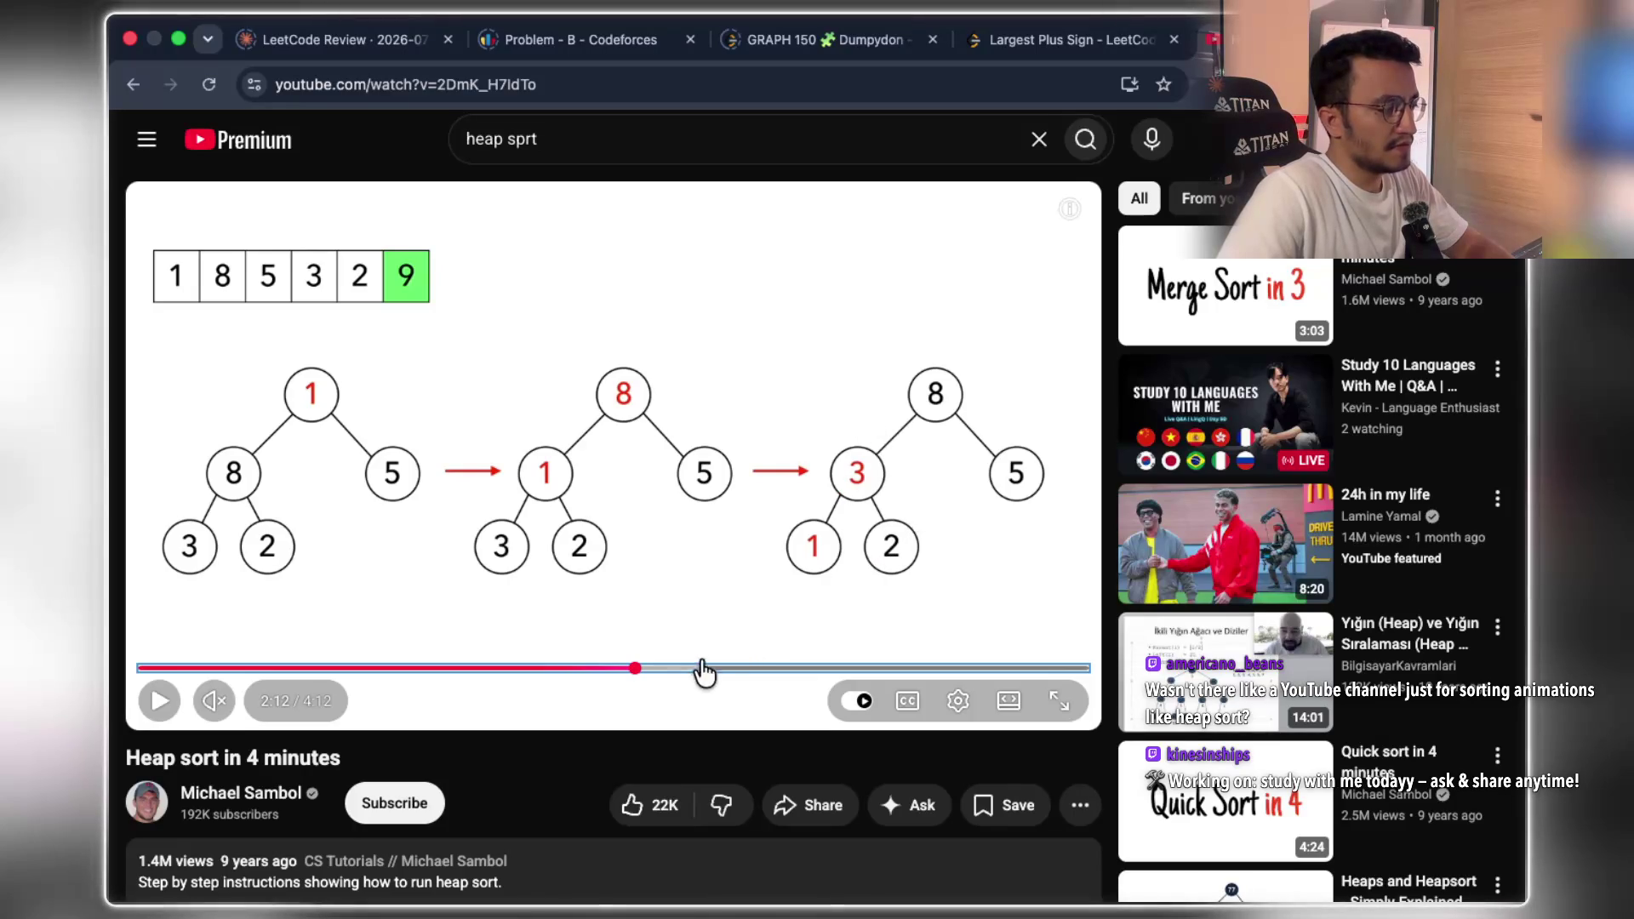
{"action": "left_click", "coordinate": [686, 668]}
{"action": "left_click_drag", "start_coordinate": [701, 671], "coordinate": [783, 672]}
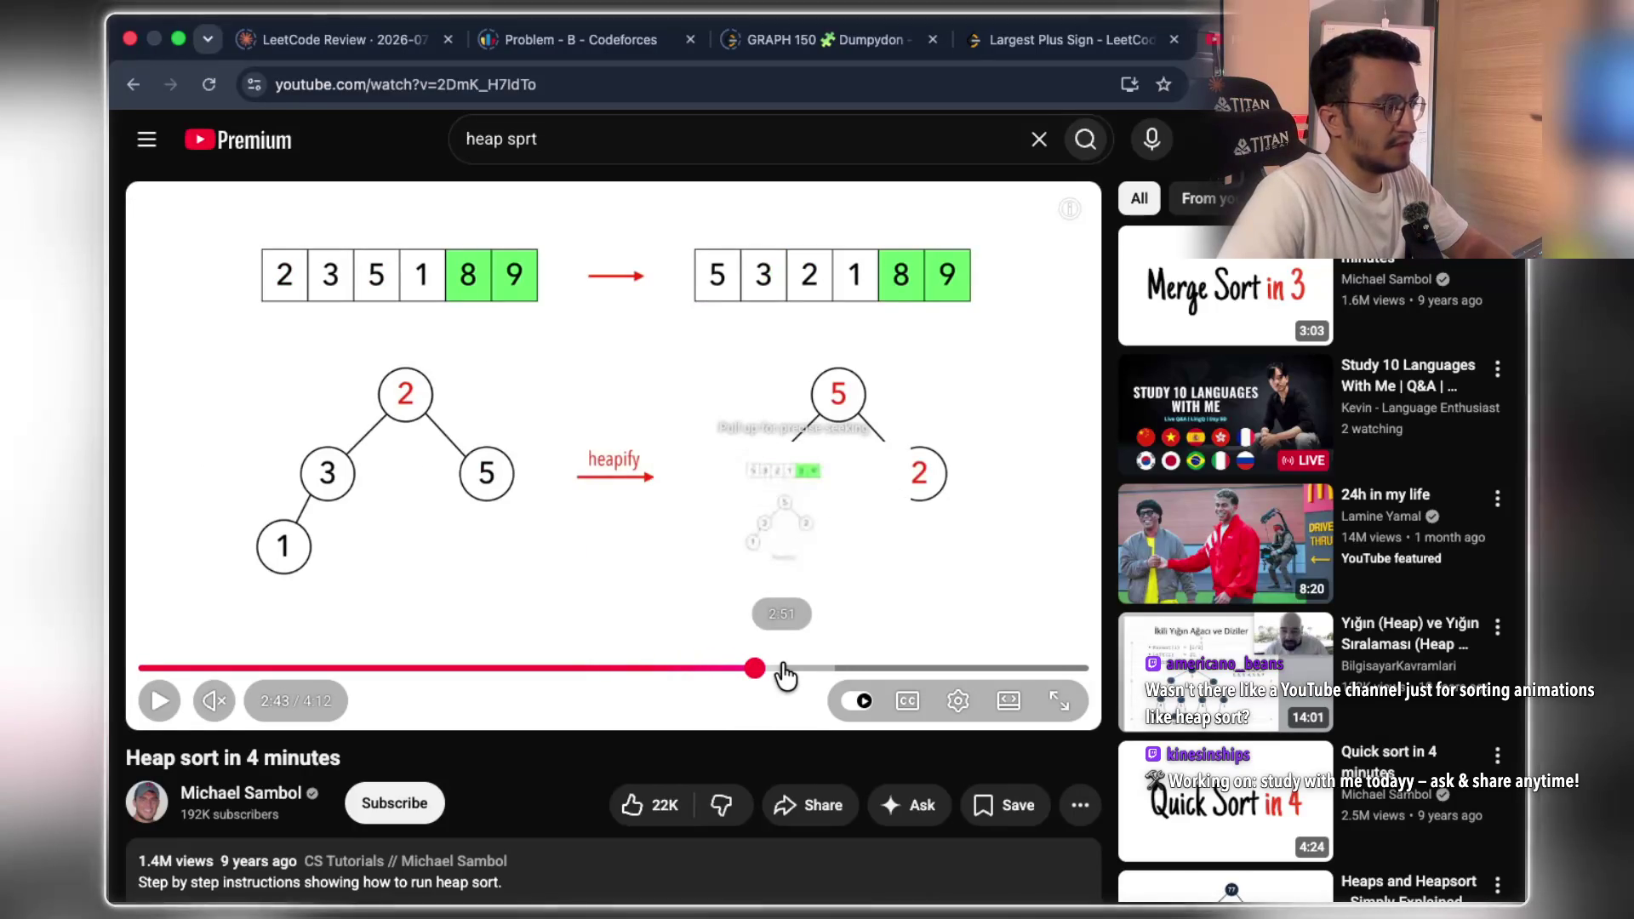
{"action": "left_click", "coordinate": [783, 670]}
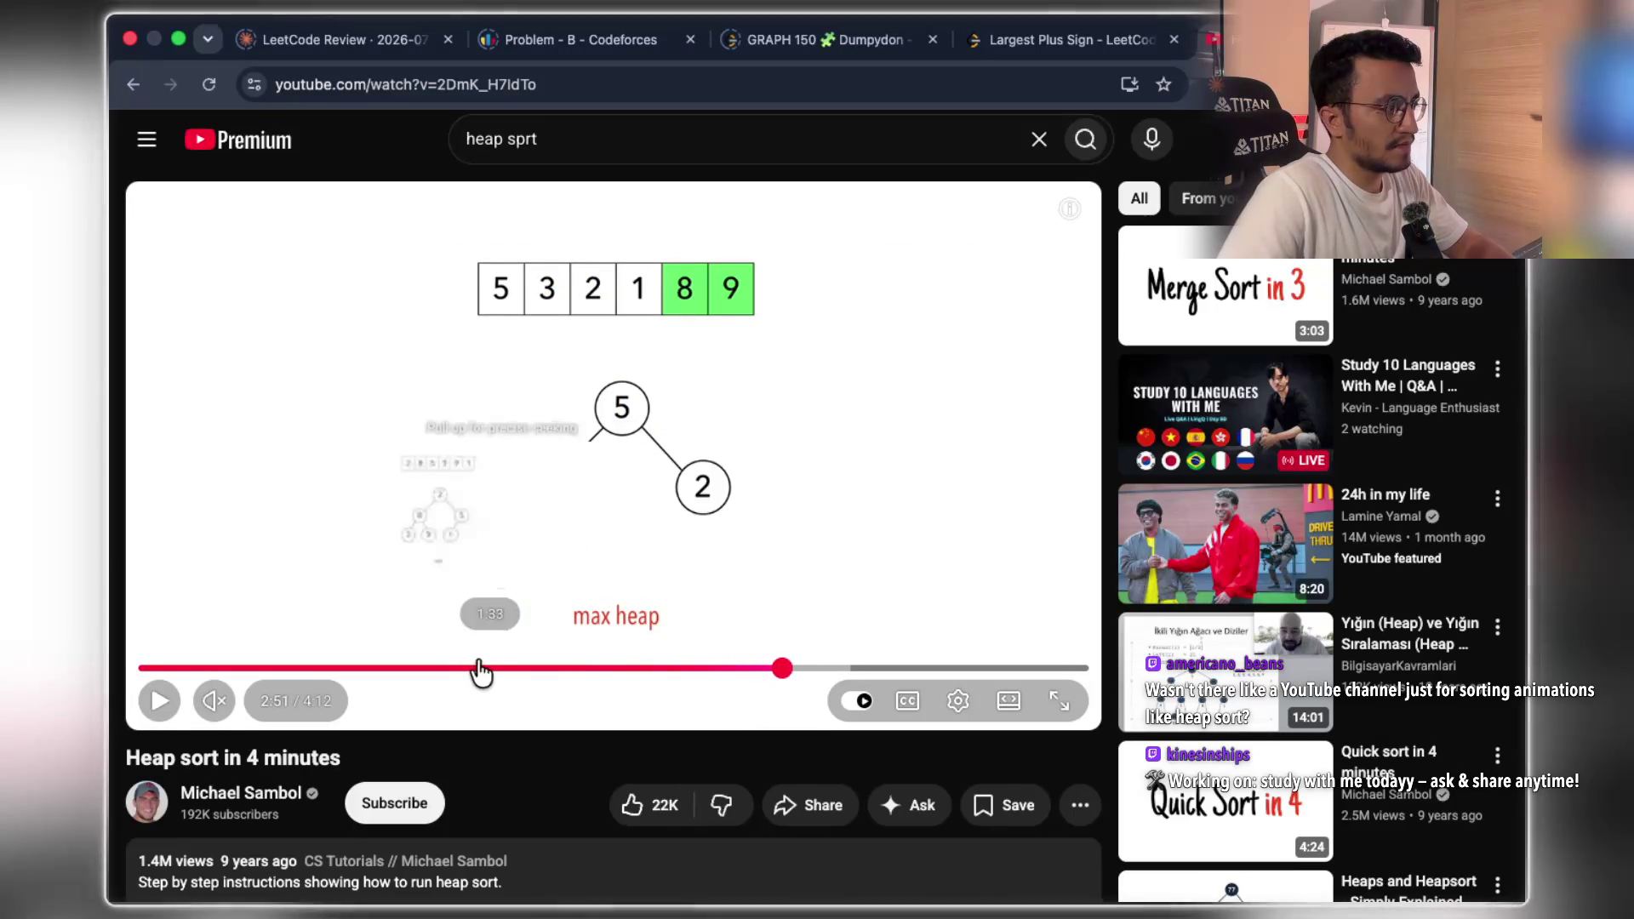
{"action": "left_click", "coordinate": [203, 671]}
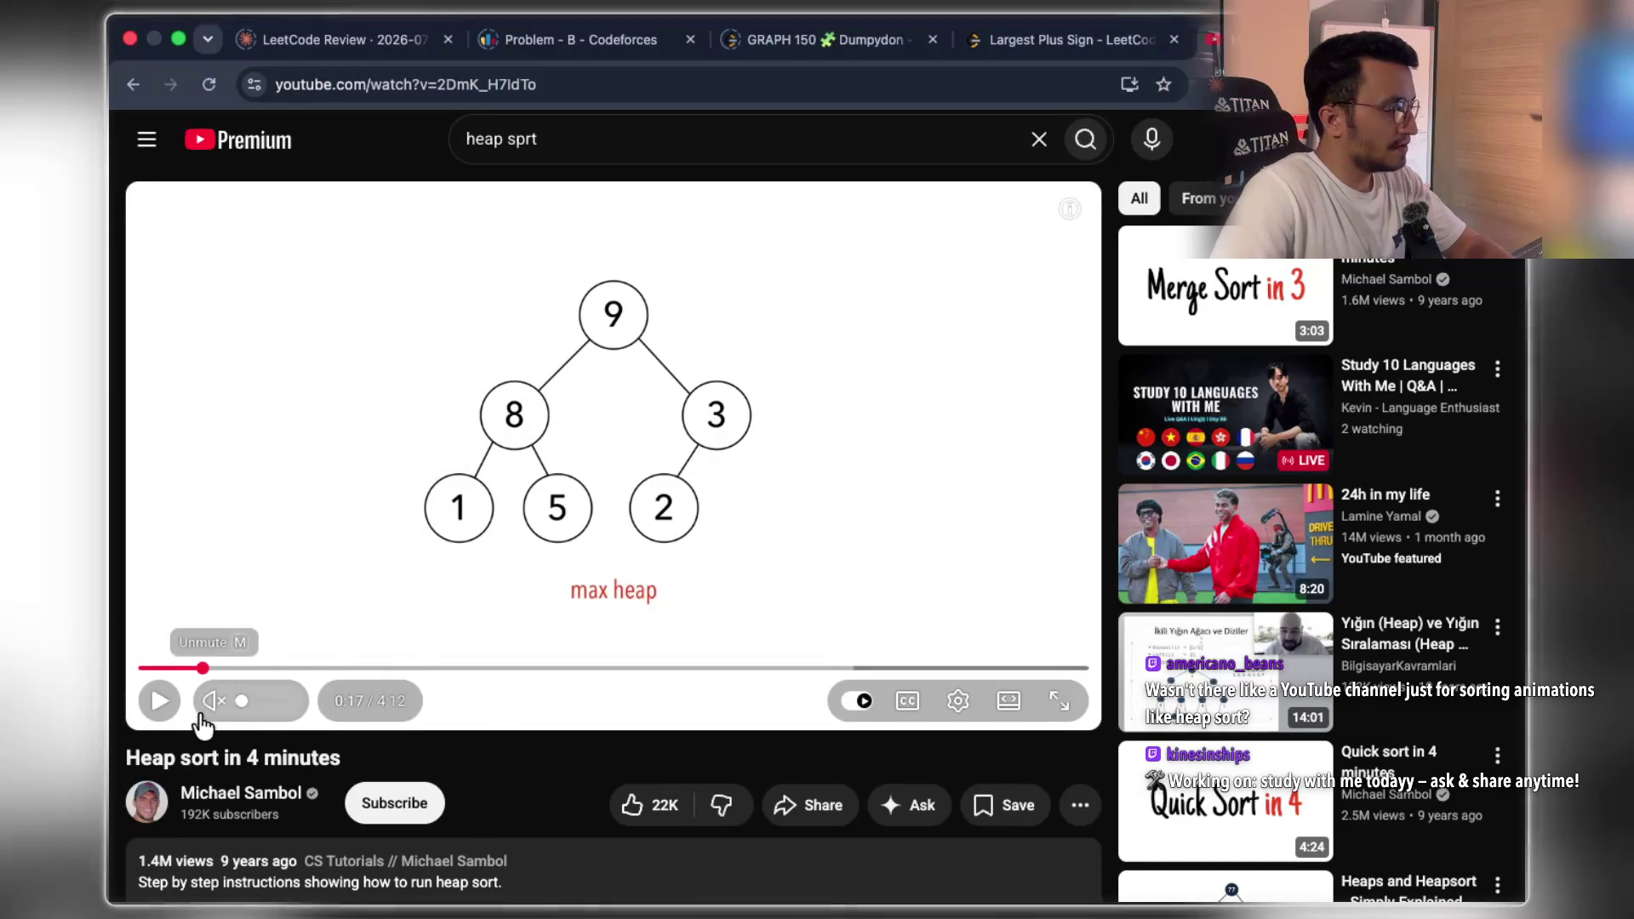
- Unmute the video, raise the volume, resume from 0:17, and switch to the wide theater player
{"action": "left_click", "coordinate": [293, 698]}
{"action": "key", "text": "XF86AudioRaiseVolume"}
{"action": "key", "text": "XF86AudioRaiseVolume"}
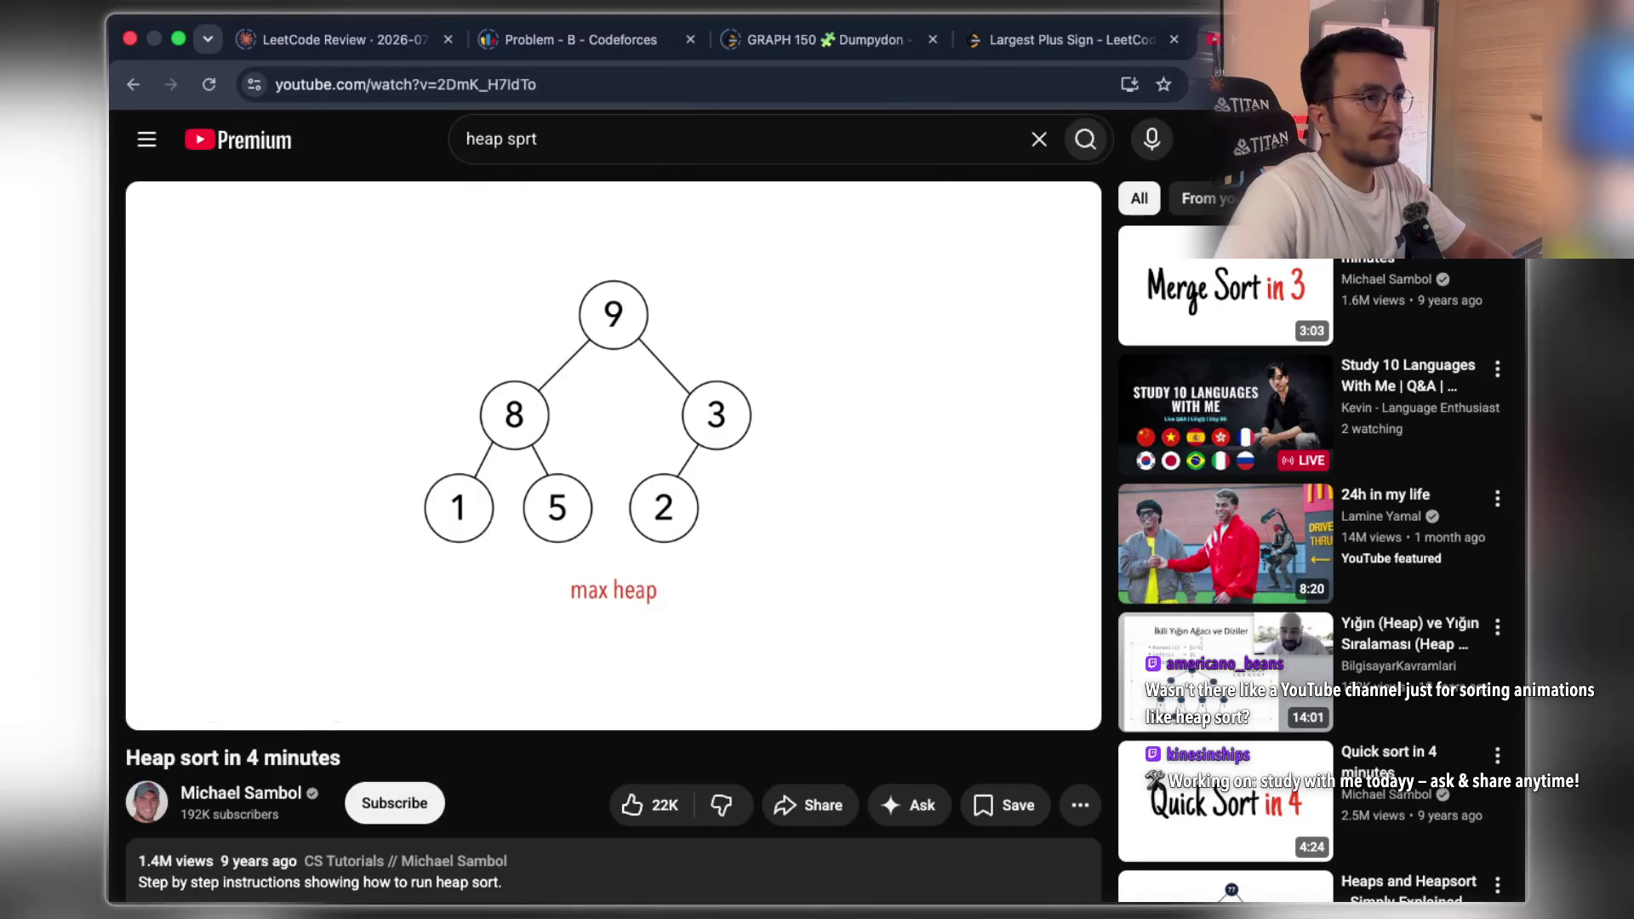
{"action": "right_click", "coordinate": [1330, 39]}
{"action": "left_click", "coordinate": [1179, 246]}
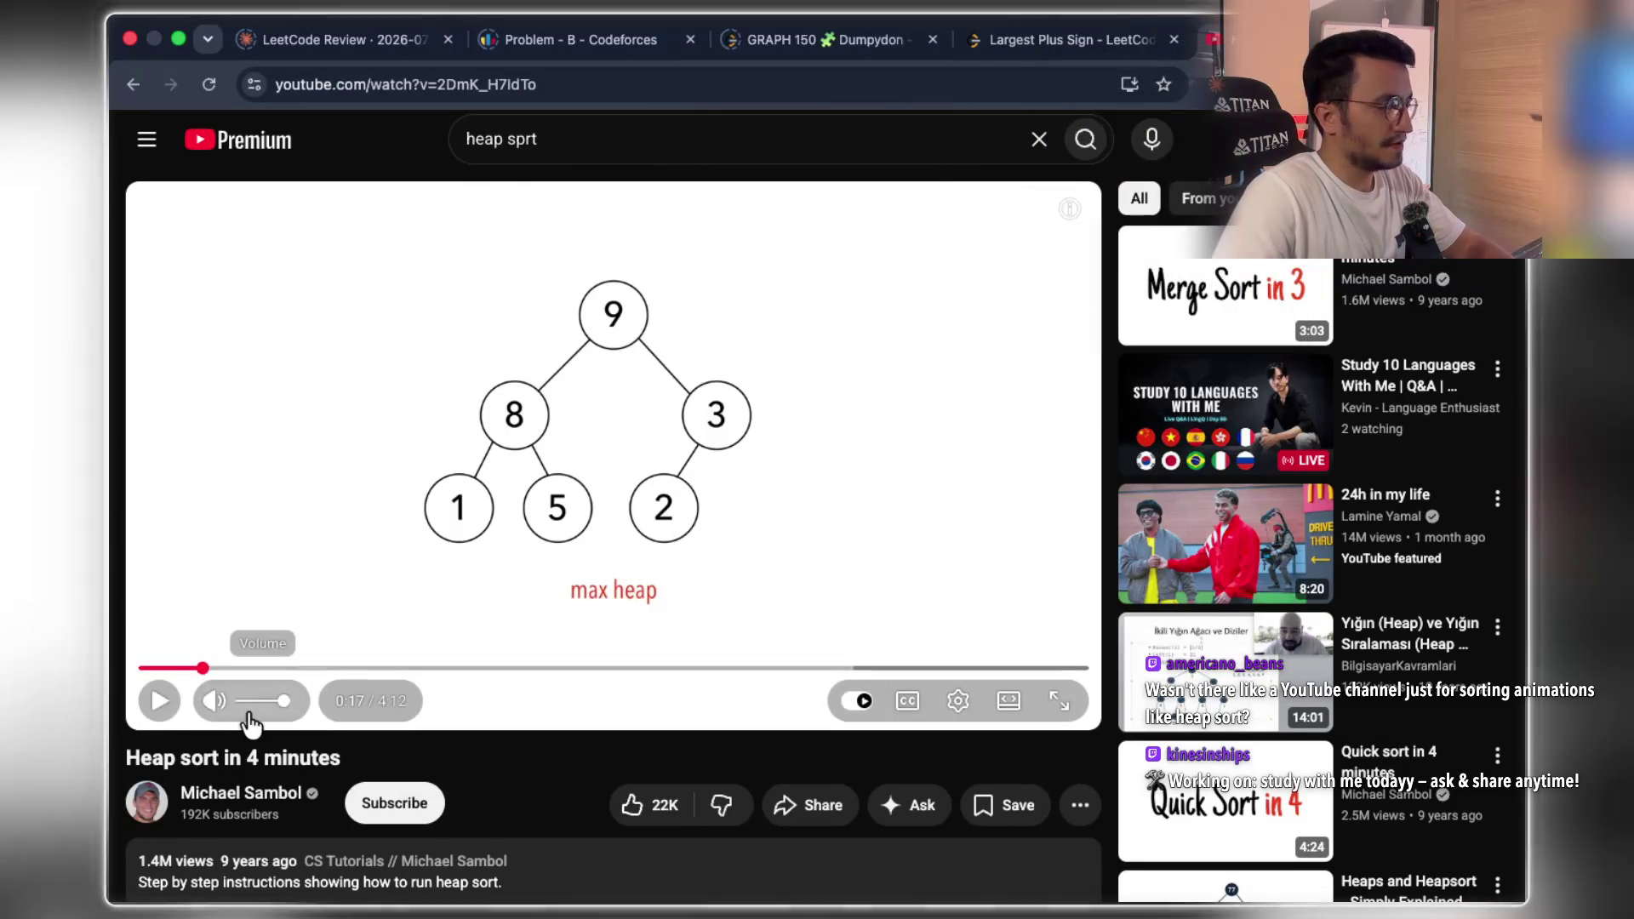
{"action": "left_click", "coordinate": [162, 703]}
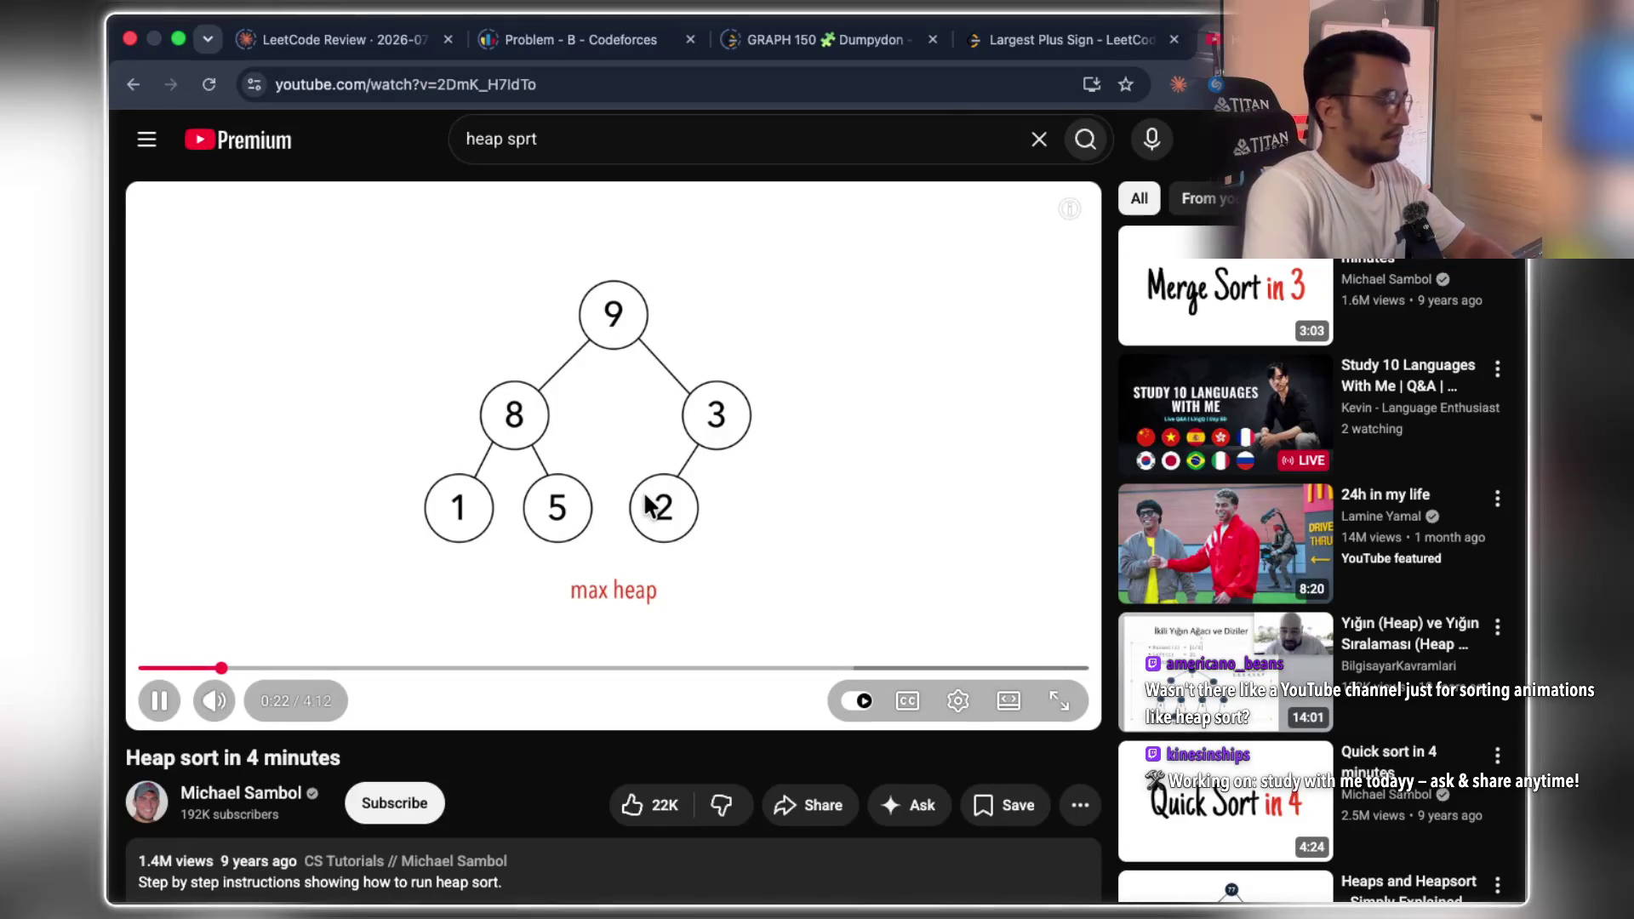
{"action": "key", "text": "XF86AudioRaiseVolume"}
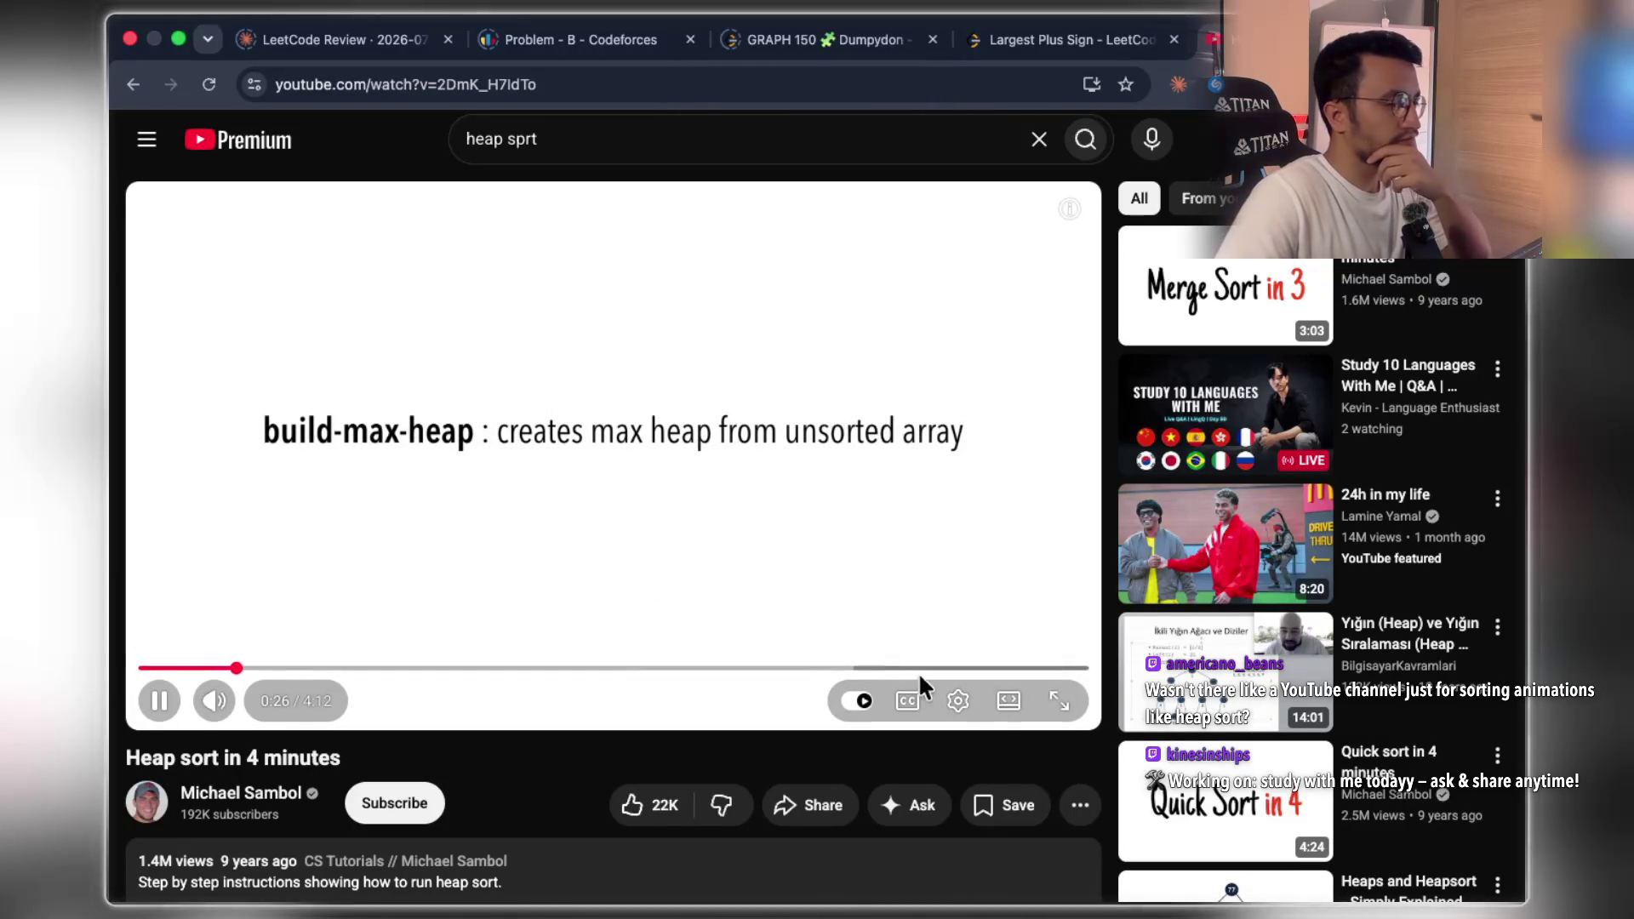
{"action": "left_click", "coordinate": [1007, 700]}
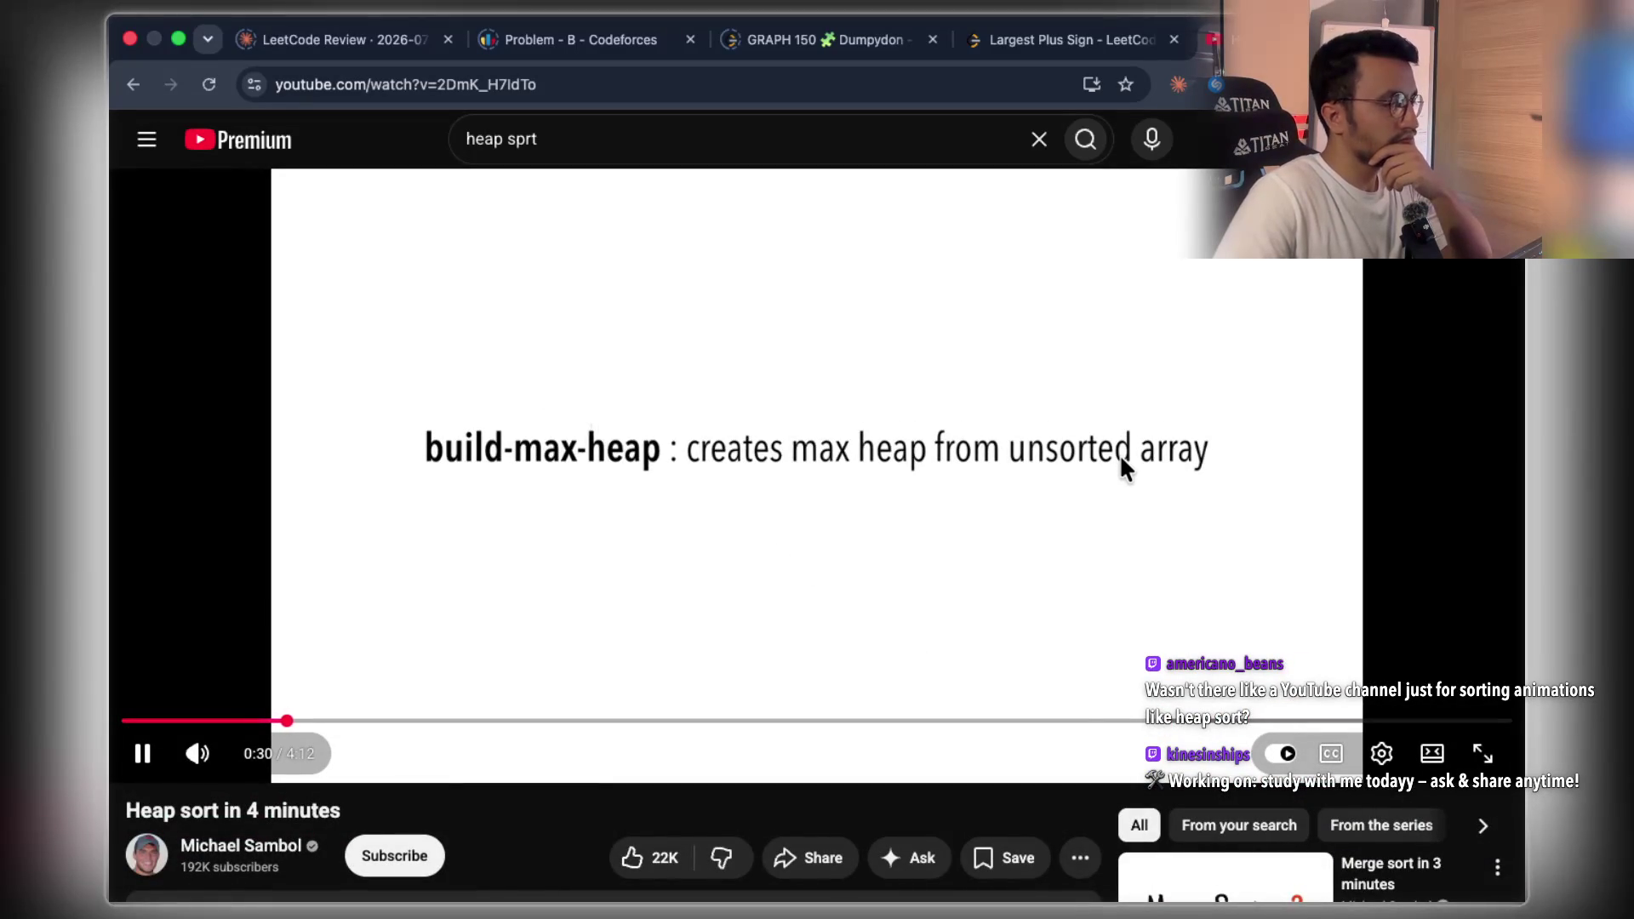
- Pause on the build-max-heap and heapify definitions, like the video, and stop at the 1:15 array diagram
{"action": "left_click", "coordinate": [639, 452]}
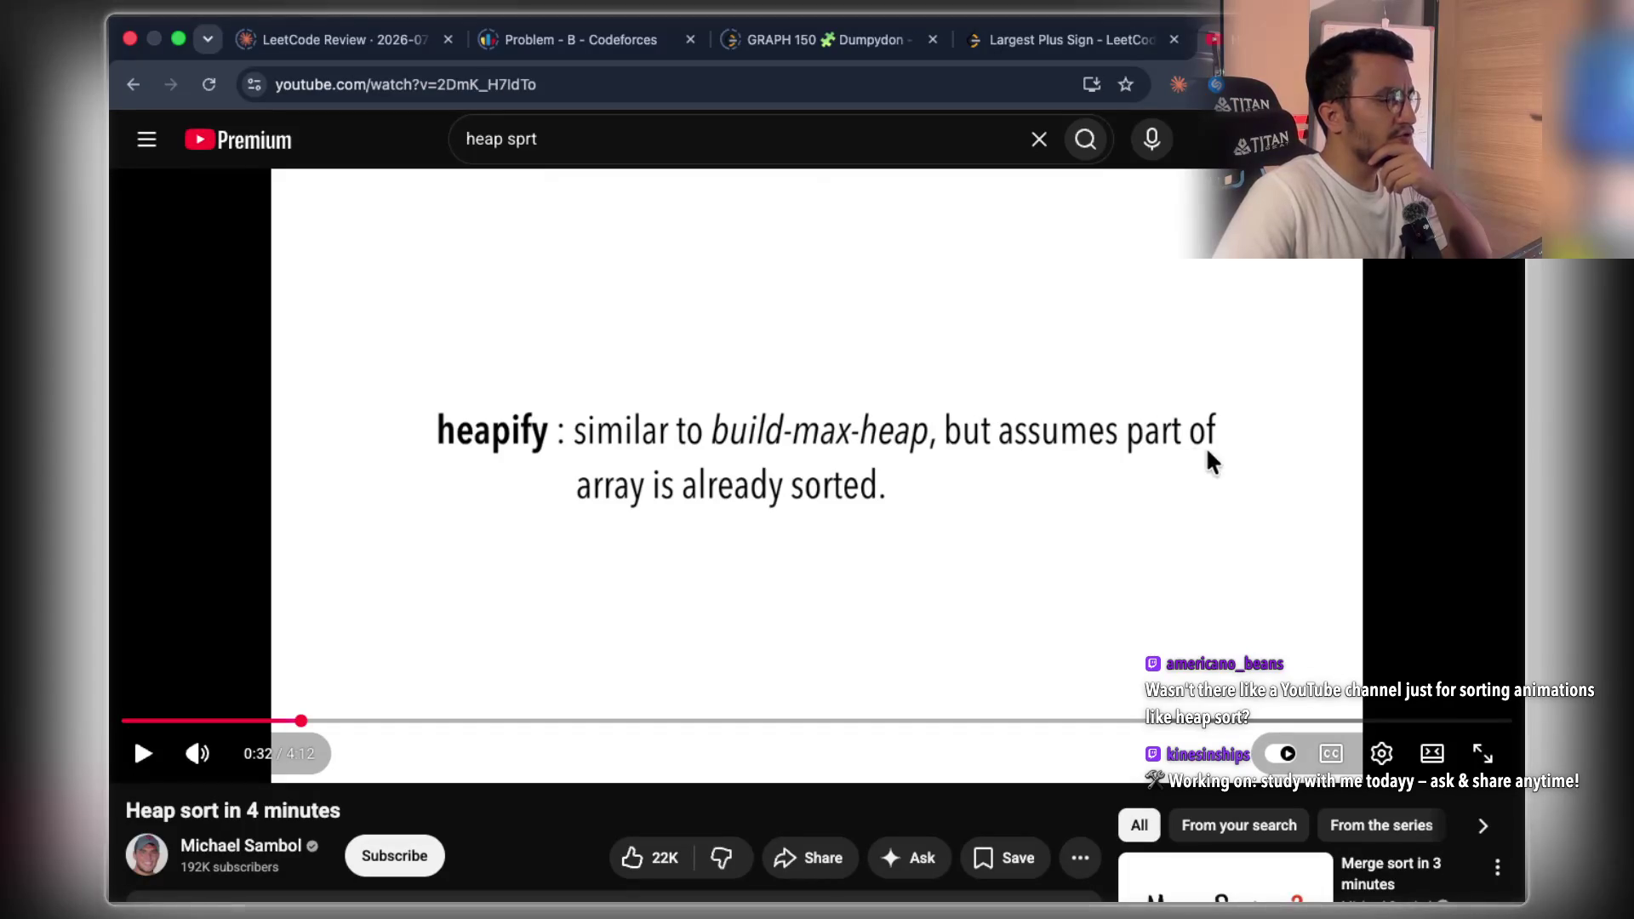
{"action": "left_click", "coordinate": [839, 490]}
{"action": "key", "text": "Left"}
{"action": "left_click", "coordinate": [840, 494]}
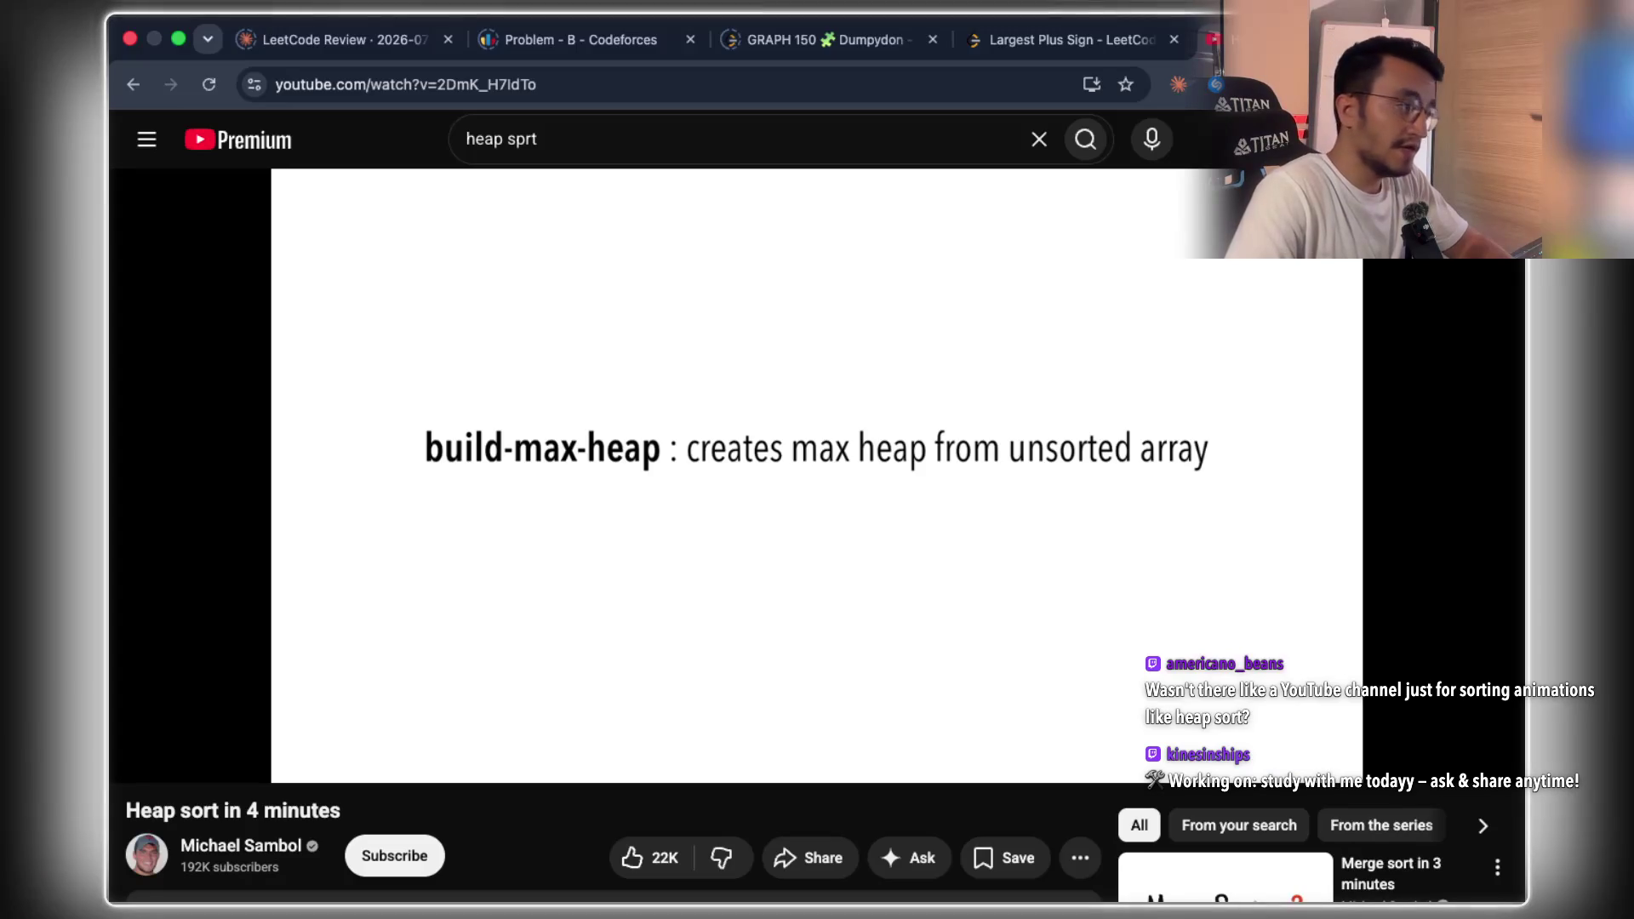
{"action": "left_click", "coordinate": [840, 493]}
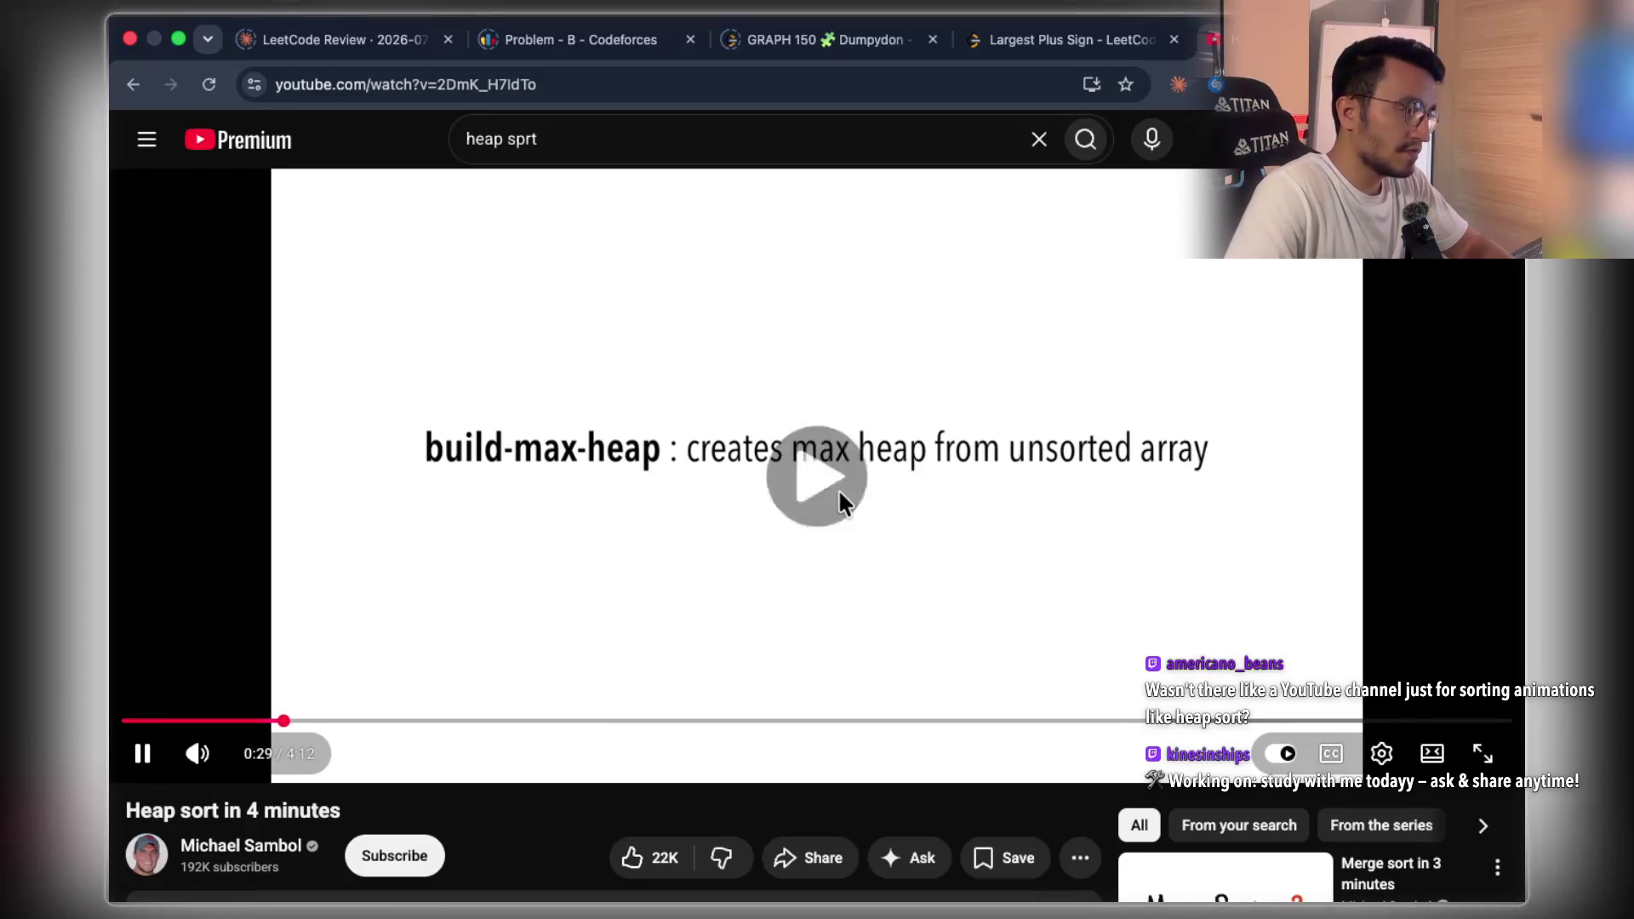
{"action": "left_click", "coordinate": [840, 493]}
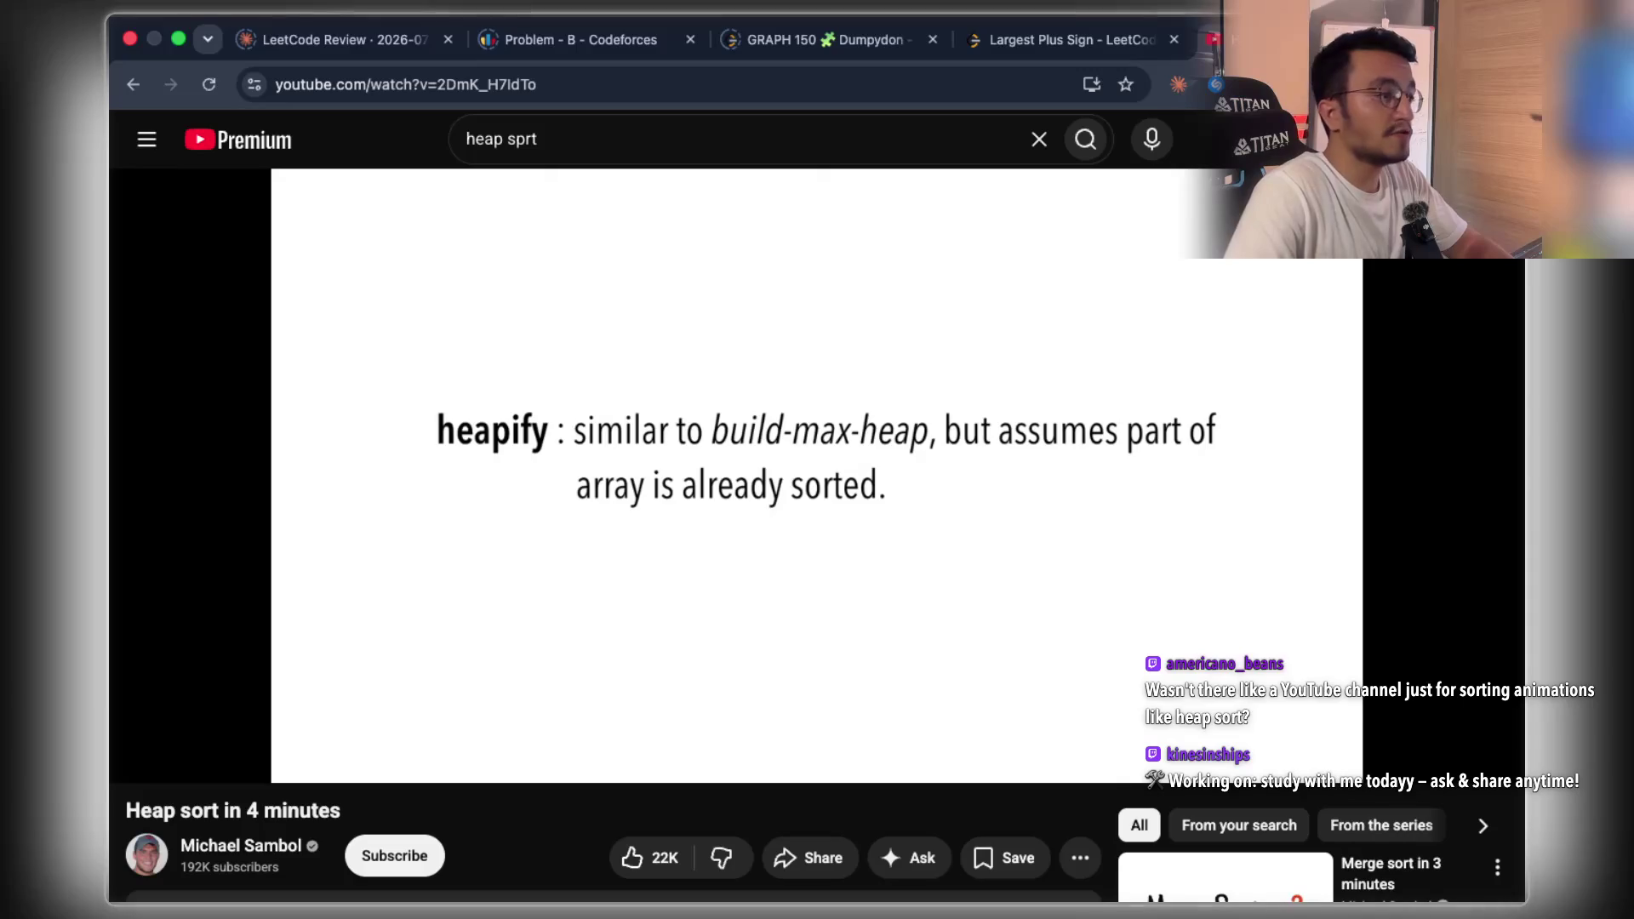
{"action": "left_click", "coordinate": [840, 493]}
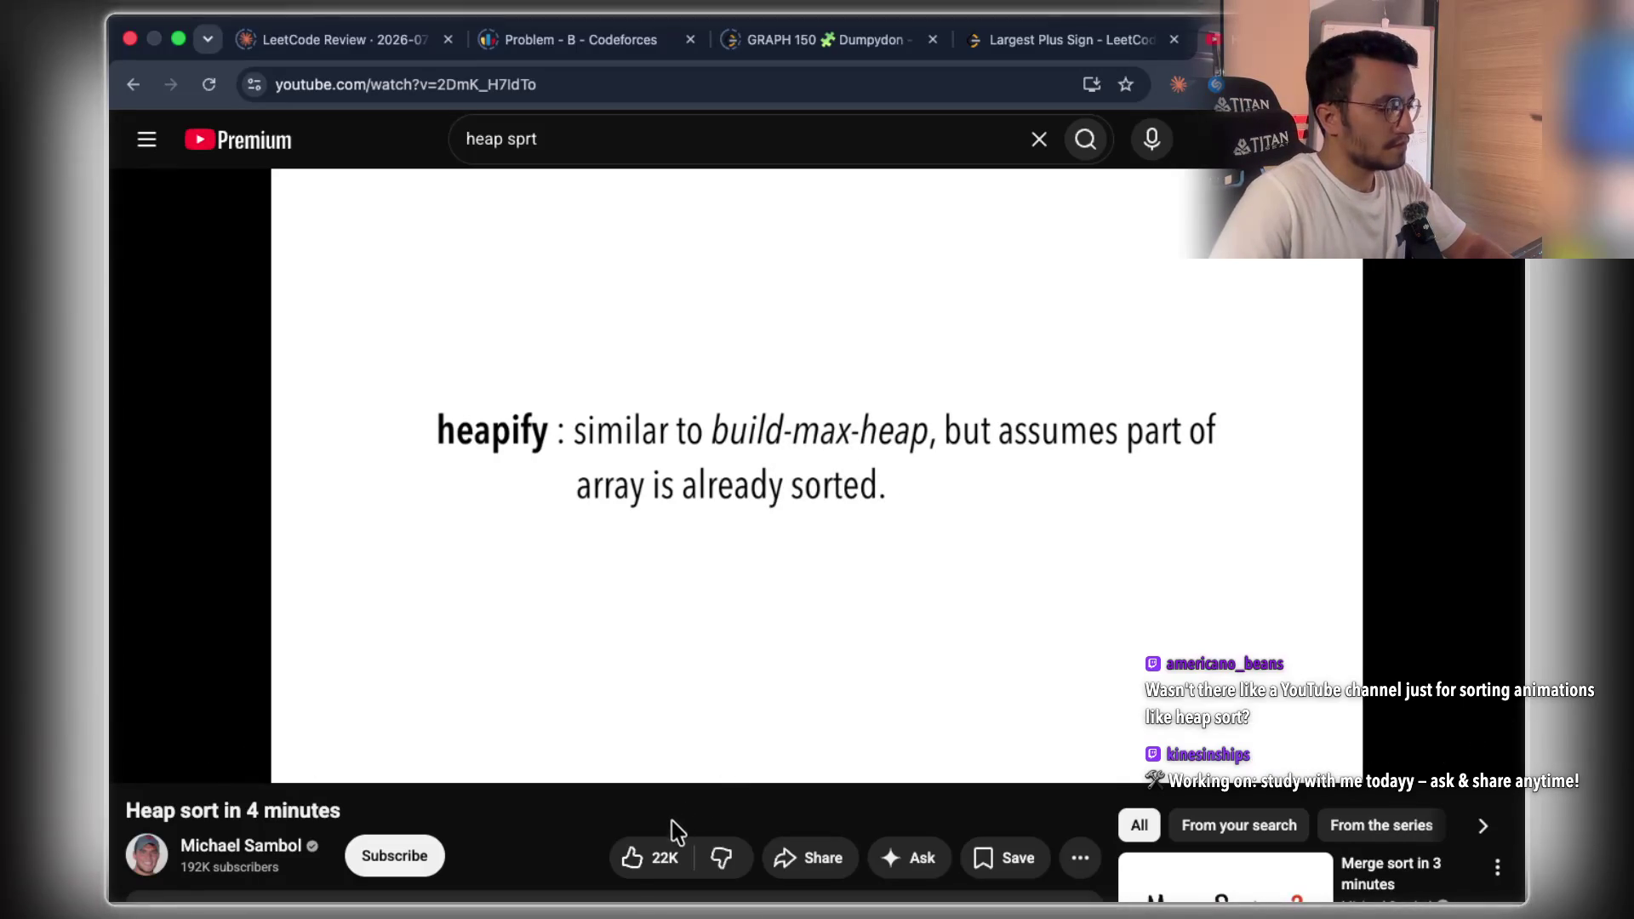
{"action": "left_click", "coordinate": [663, 858]}
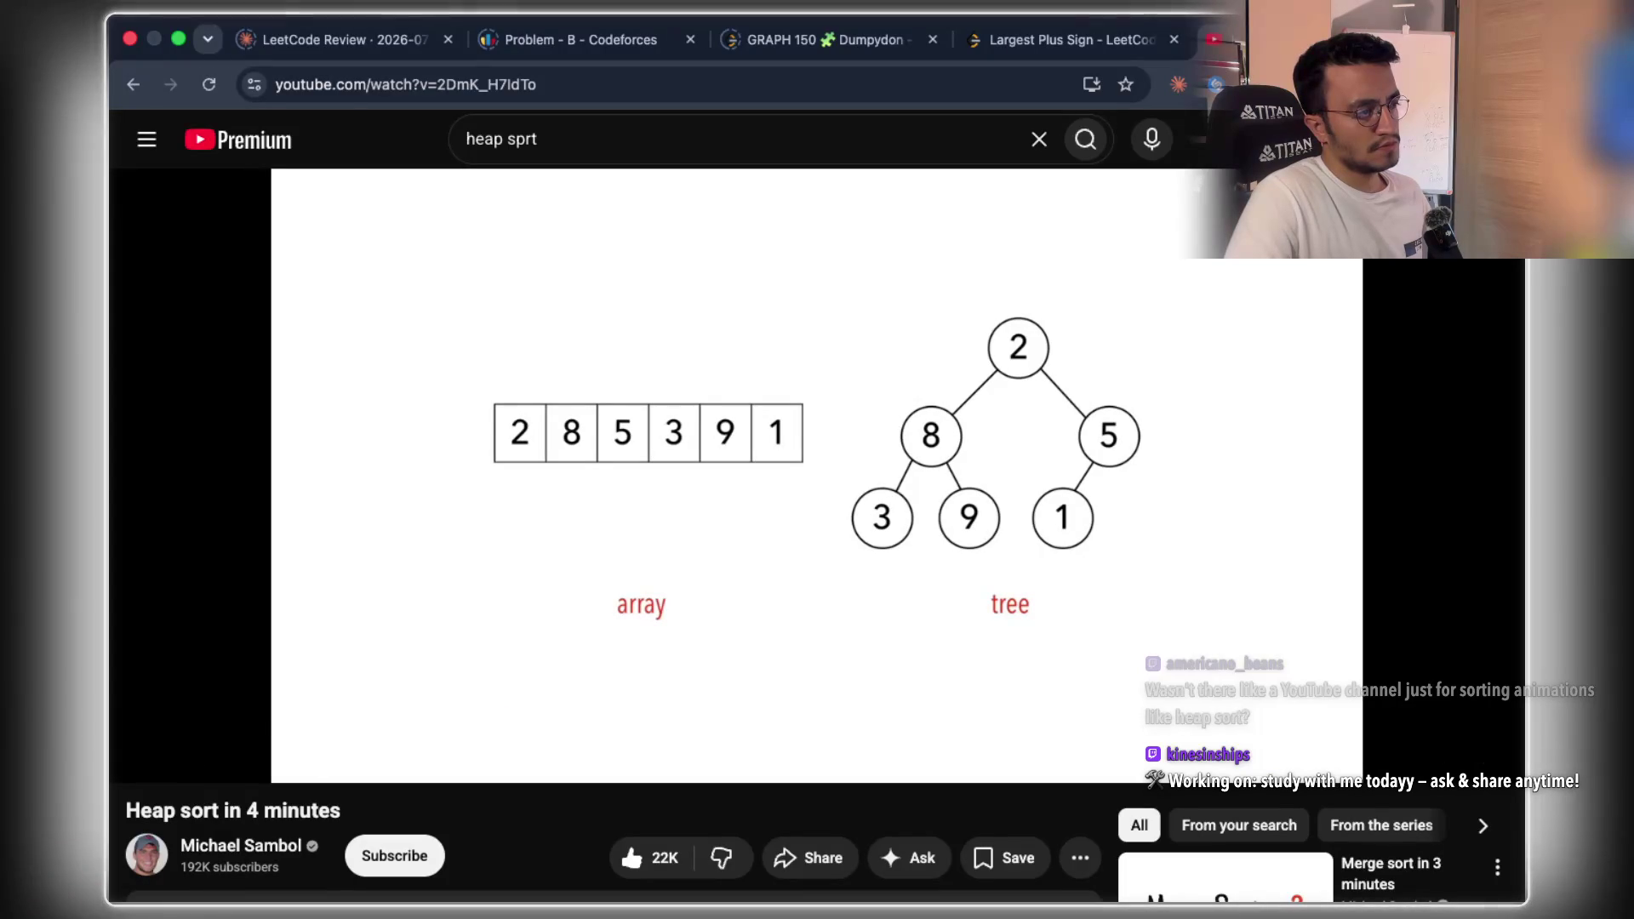
{"action": "left_click", "coordinate": [1161, 545]}
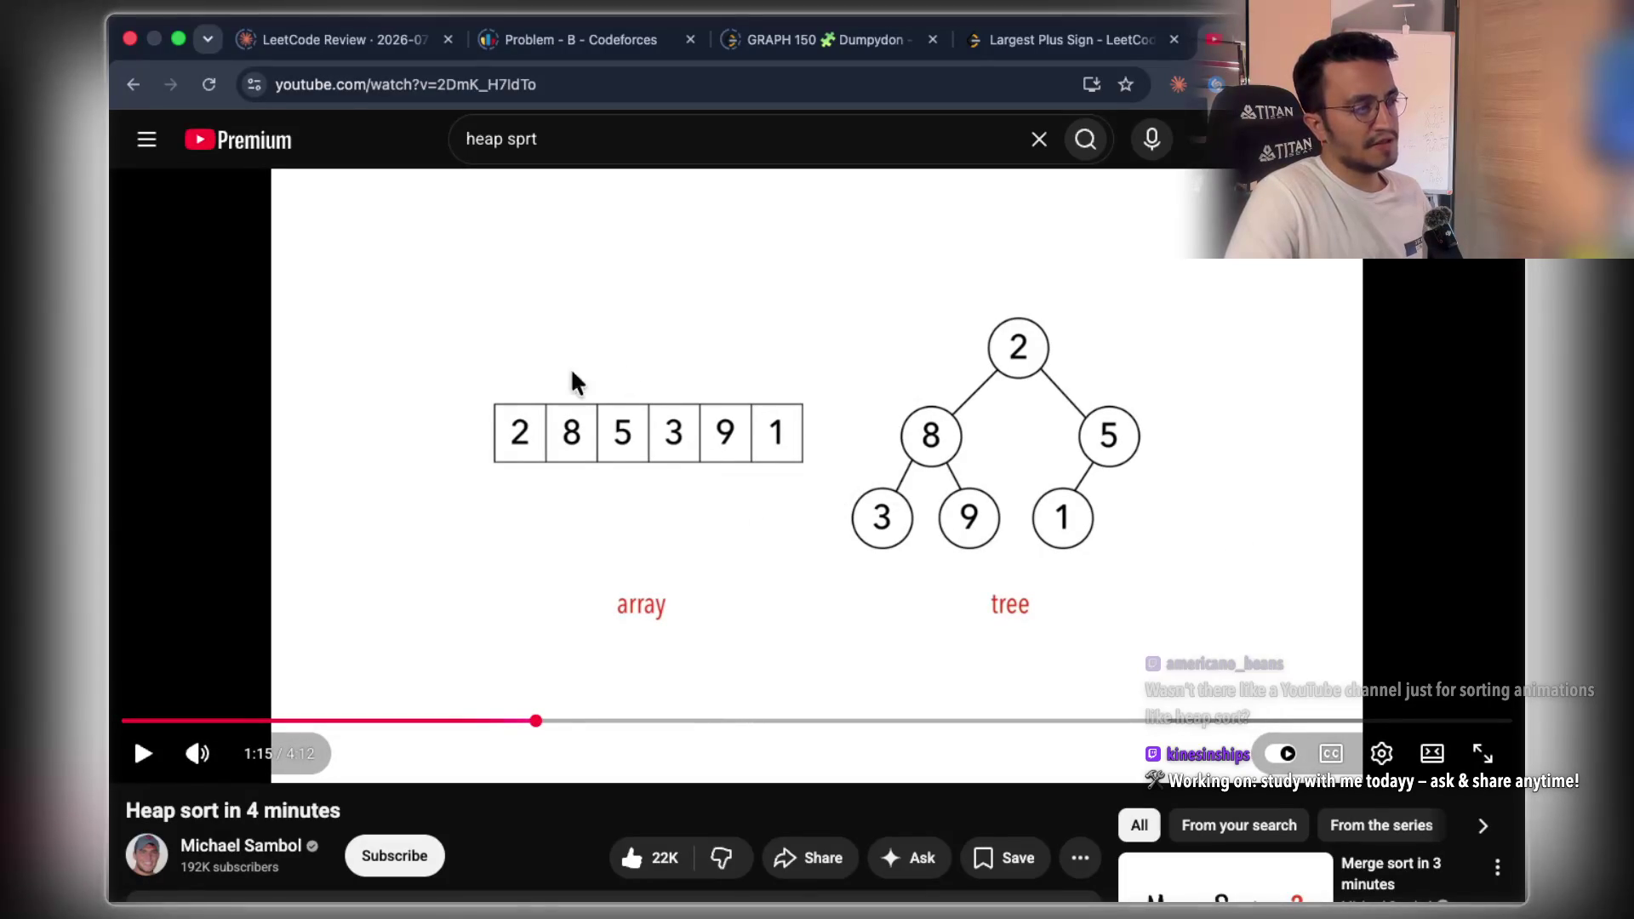
- Play and pause through build-max-heap until the finished max heap 9, 8, 5, 3, 2, 1, then open a new tab
{"action": "left_click", "coordinate": [1099, 485]}
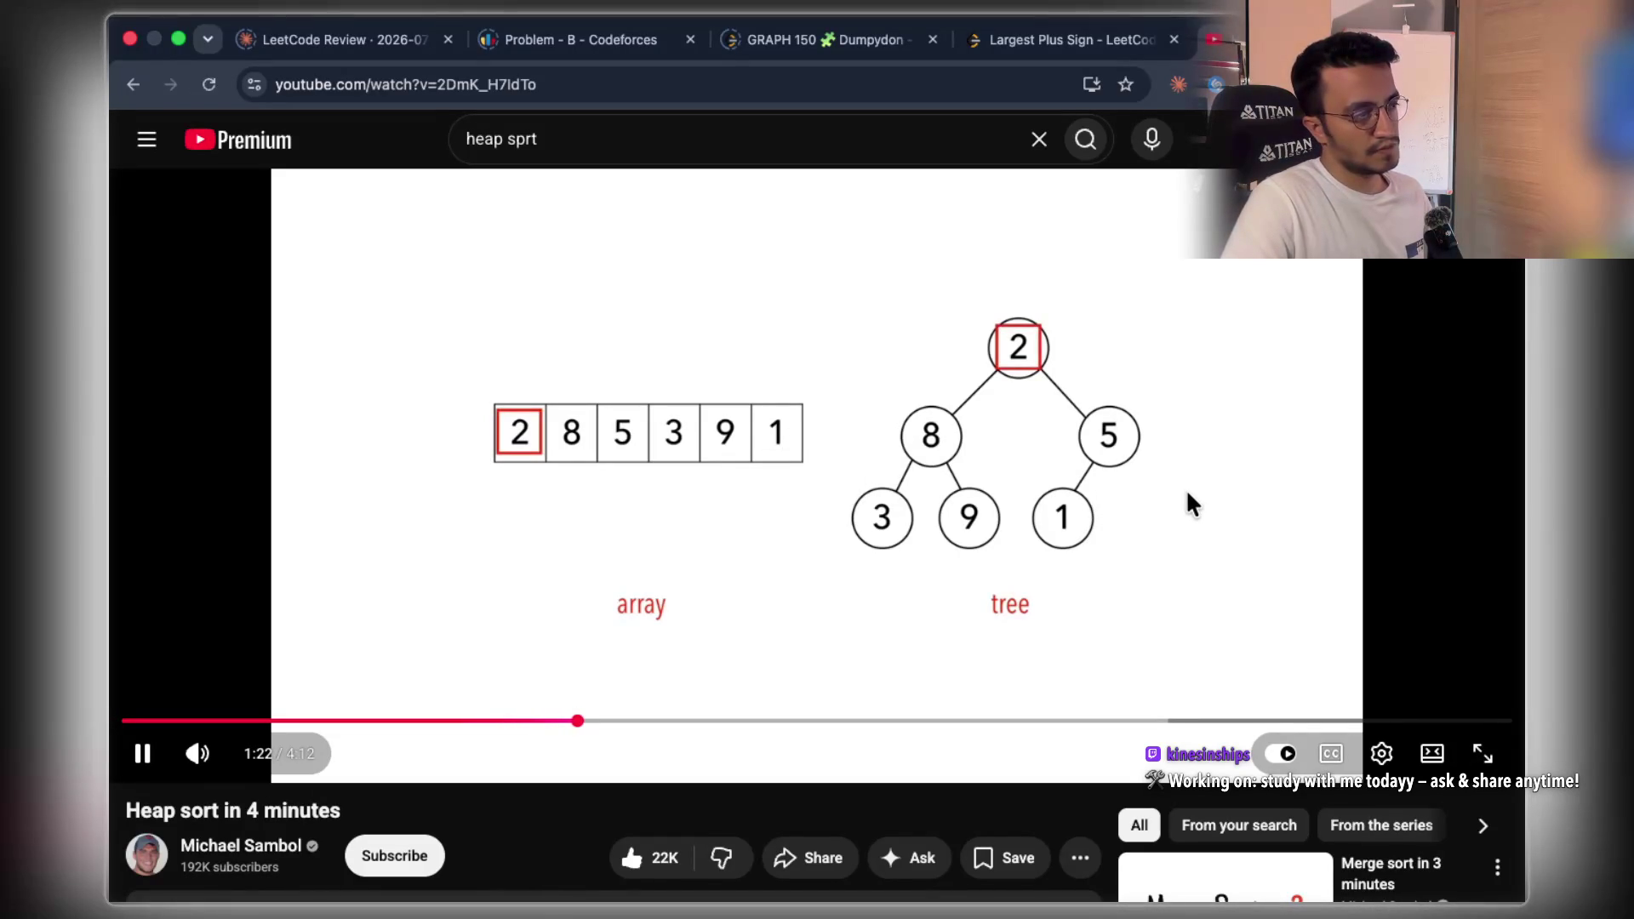
{"action": "left_click", "coordinate": [1186, 488]}
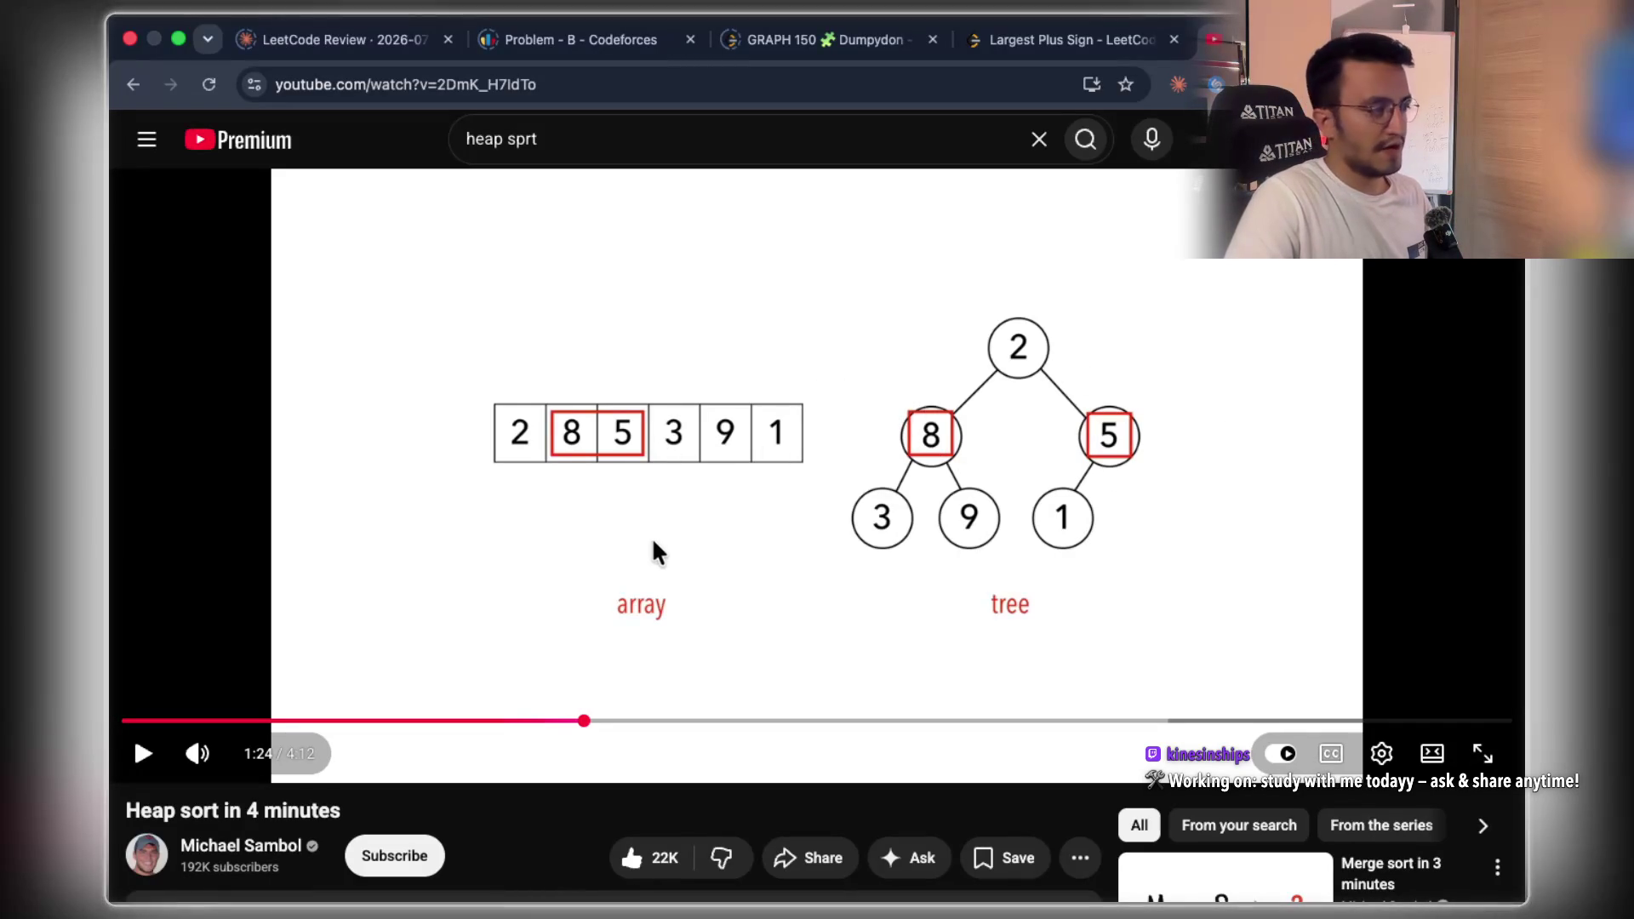
{"action": "left_click", "coordinate": [671, 443]}
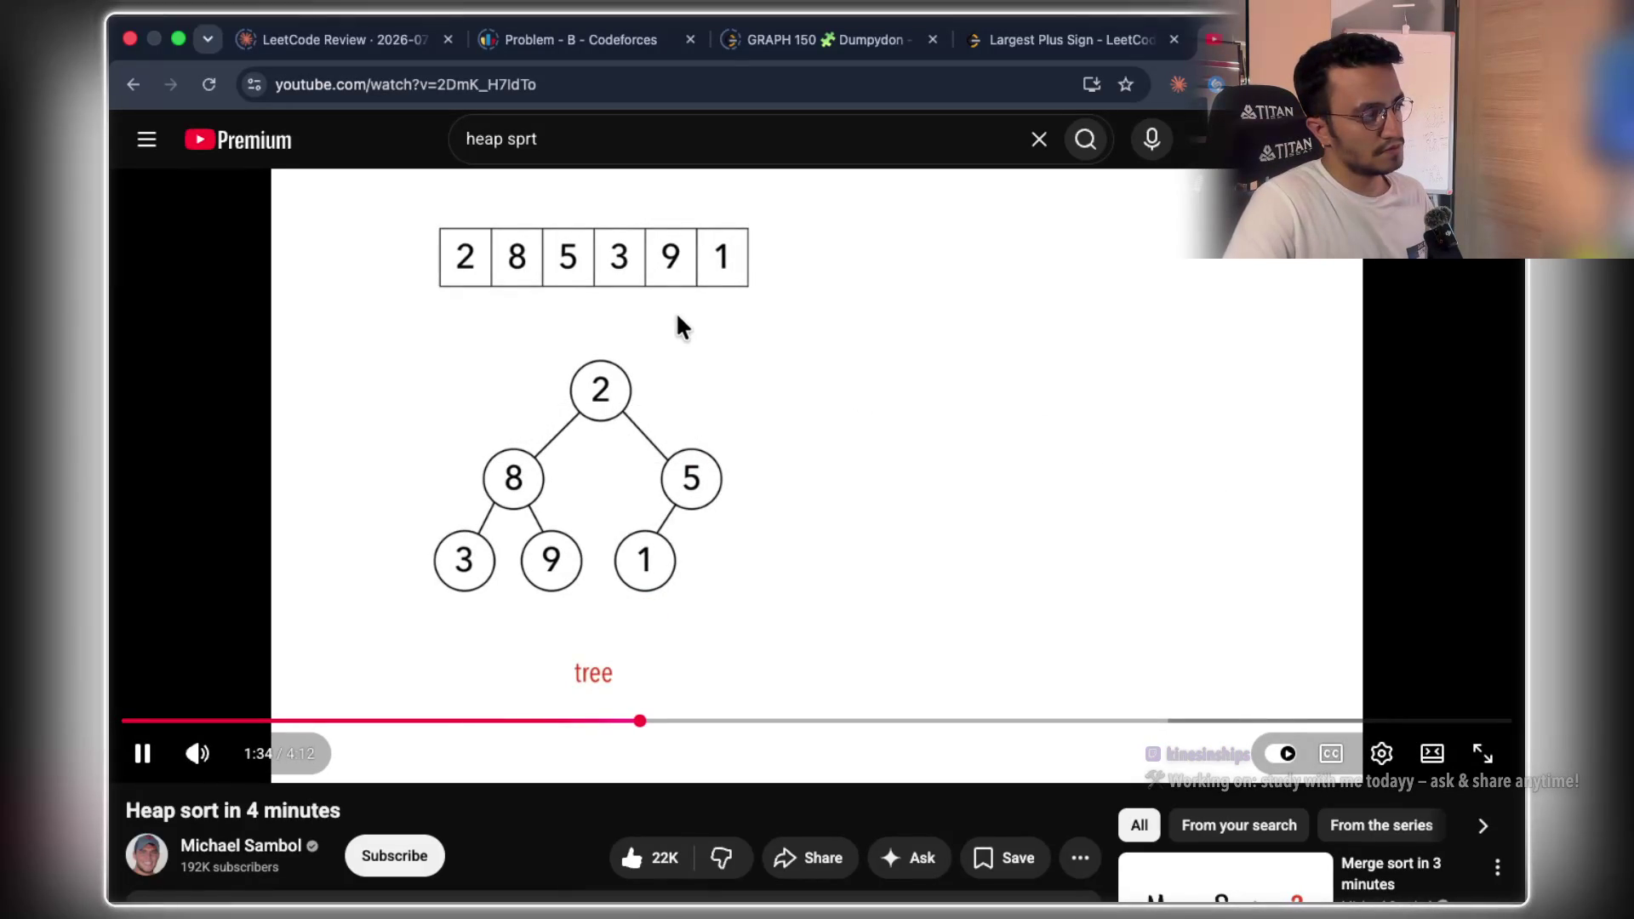
{"action": "left_click", "coordinate": [808, 340]}
{"action": "left_click", "coordinate": [947, 334]}
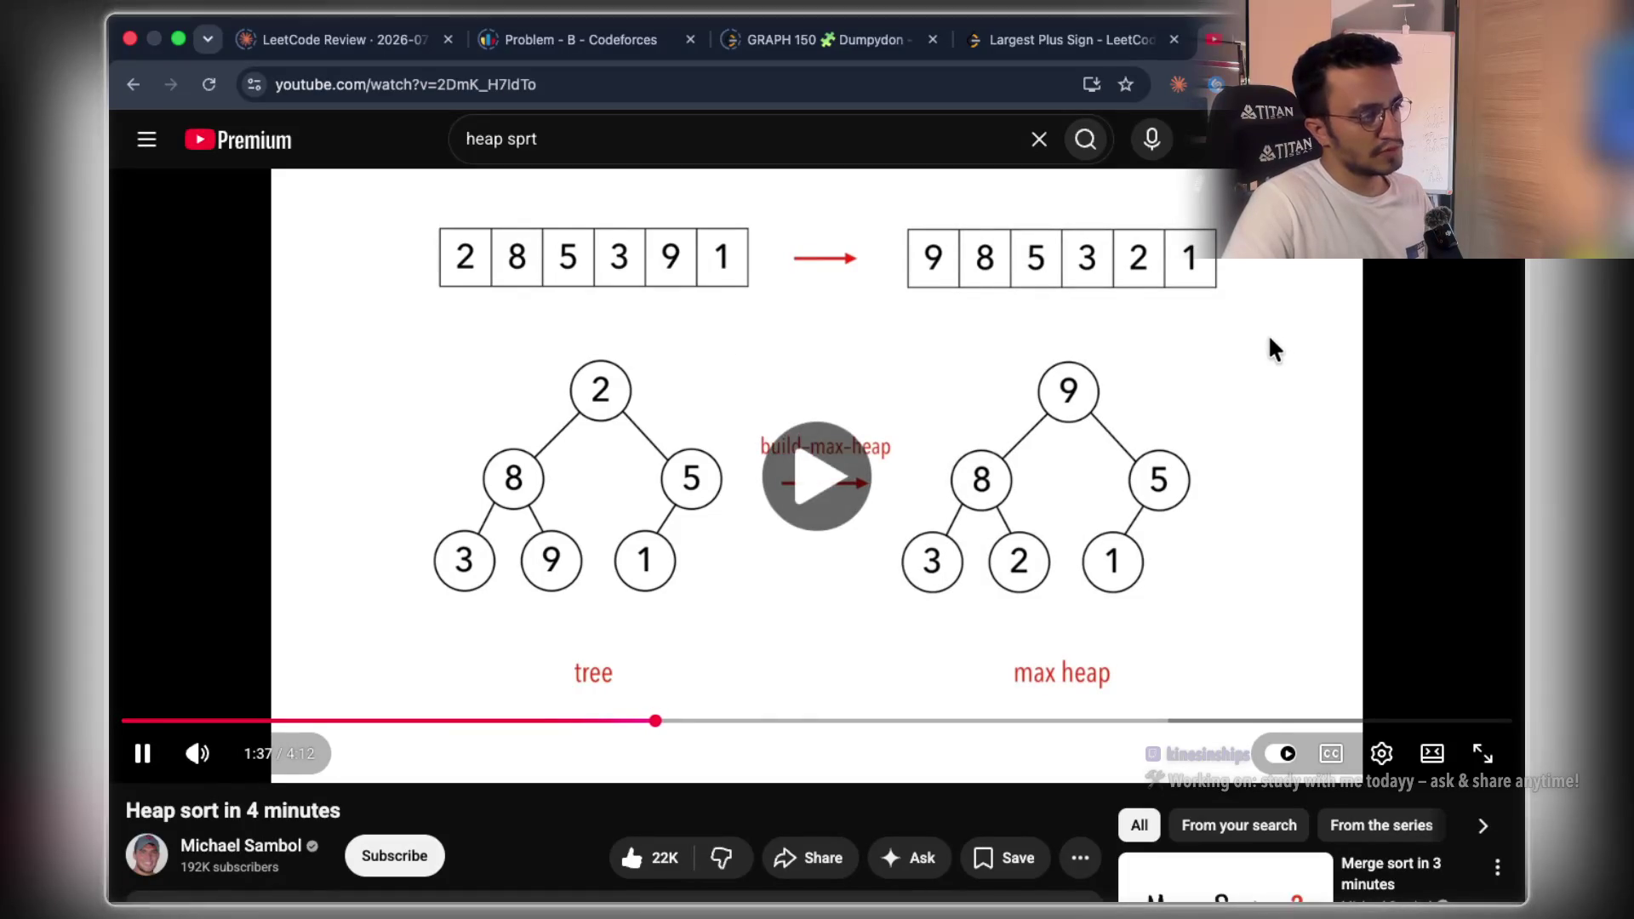
{"action": "left_click", "coordinate": [1209, 404]}
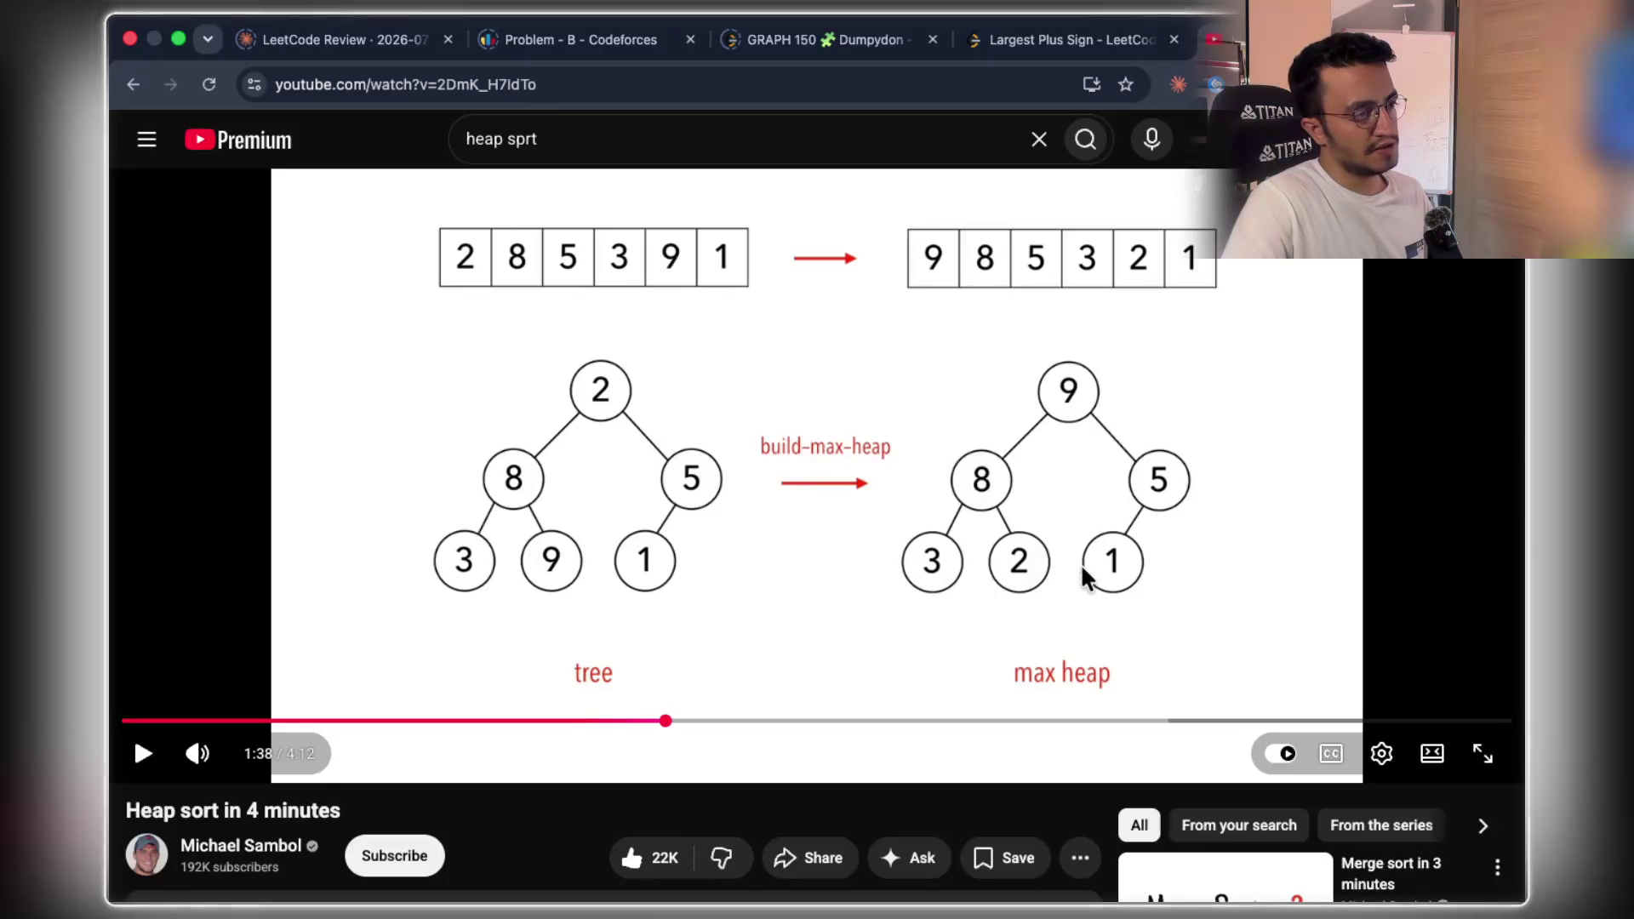
{"action": "left_click", "coordinate": [1047, 584]}
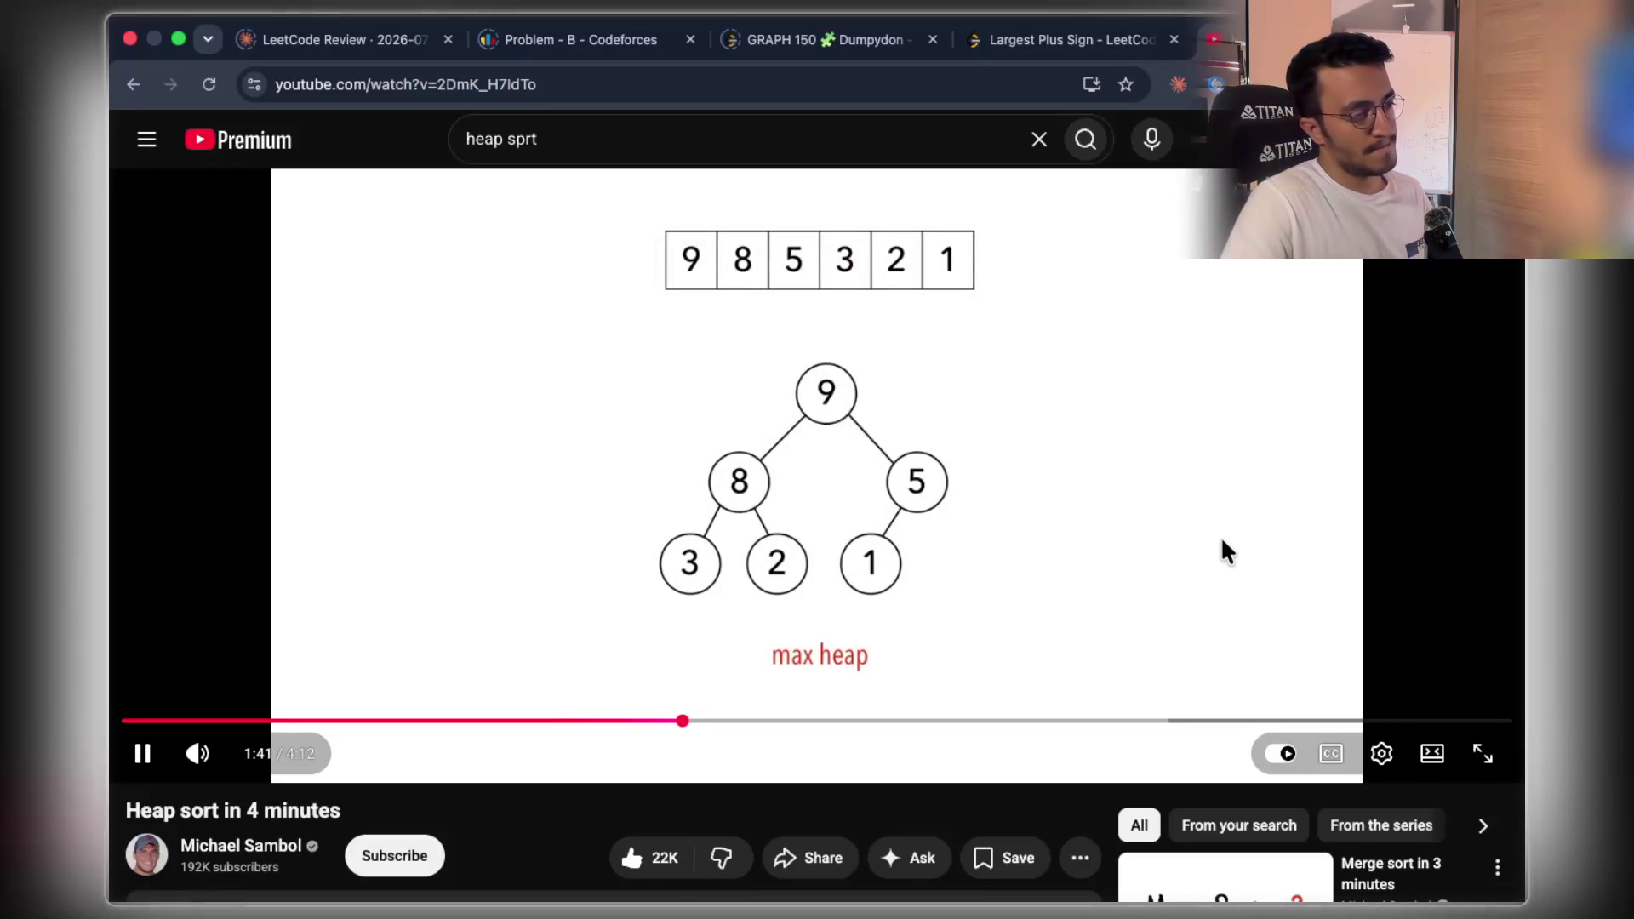
{"action": "left_click", "coordinate": [1049, 520]}
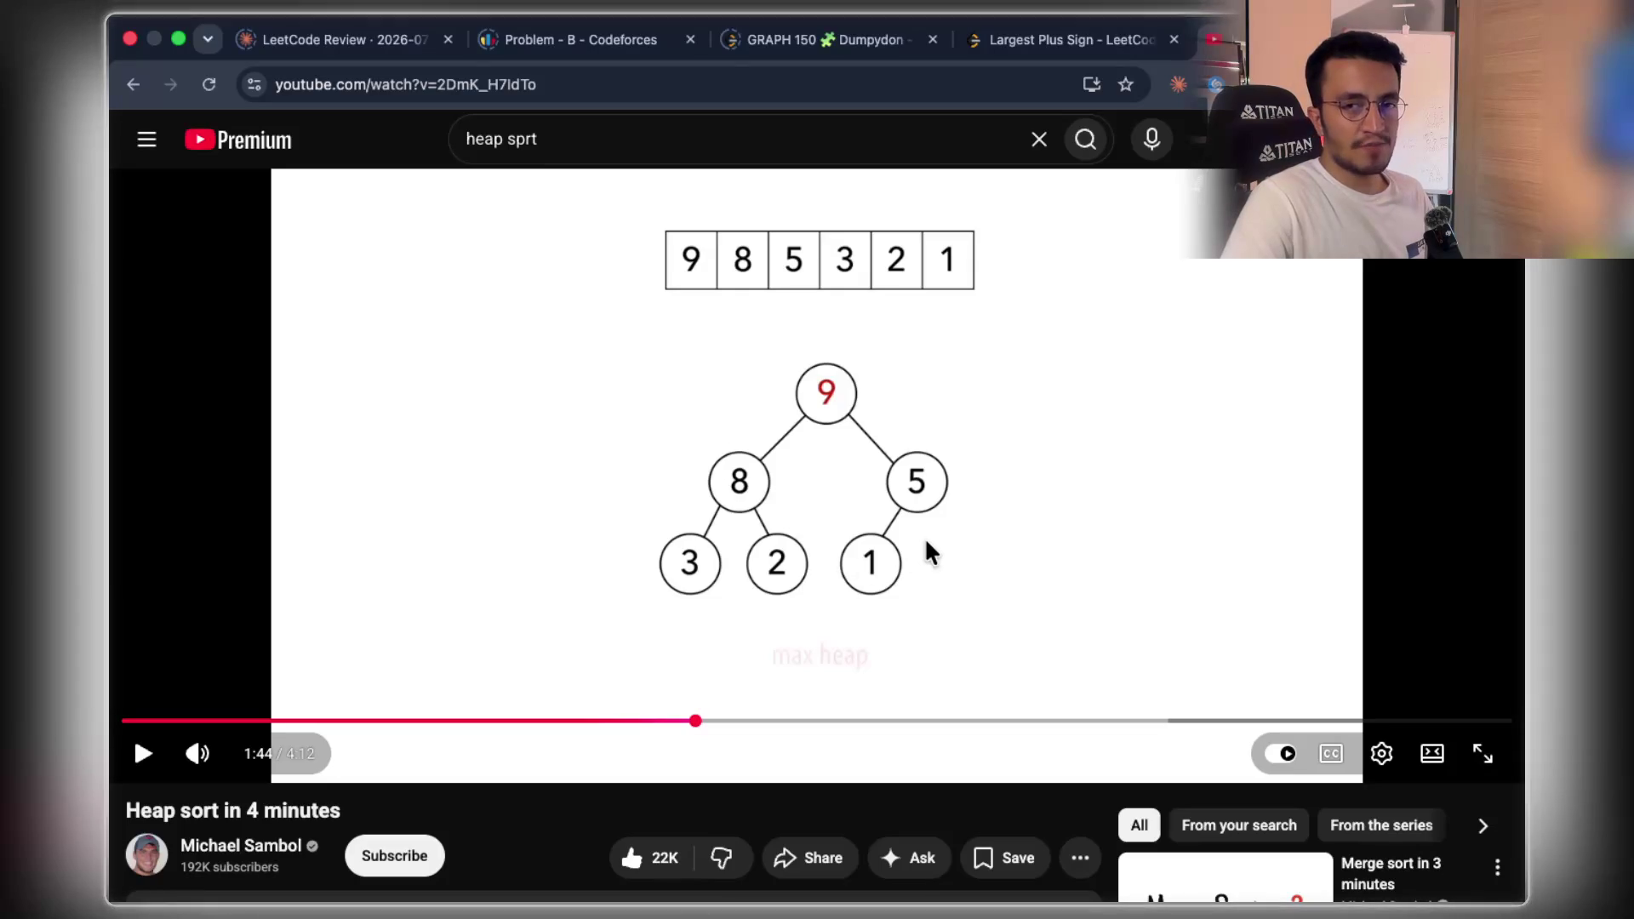
{"action": "left_click", "coordinate": [830, 435]}
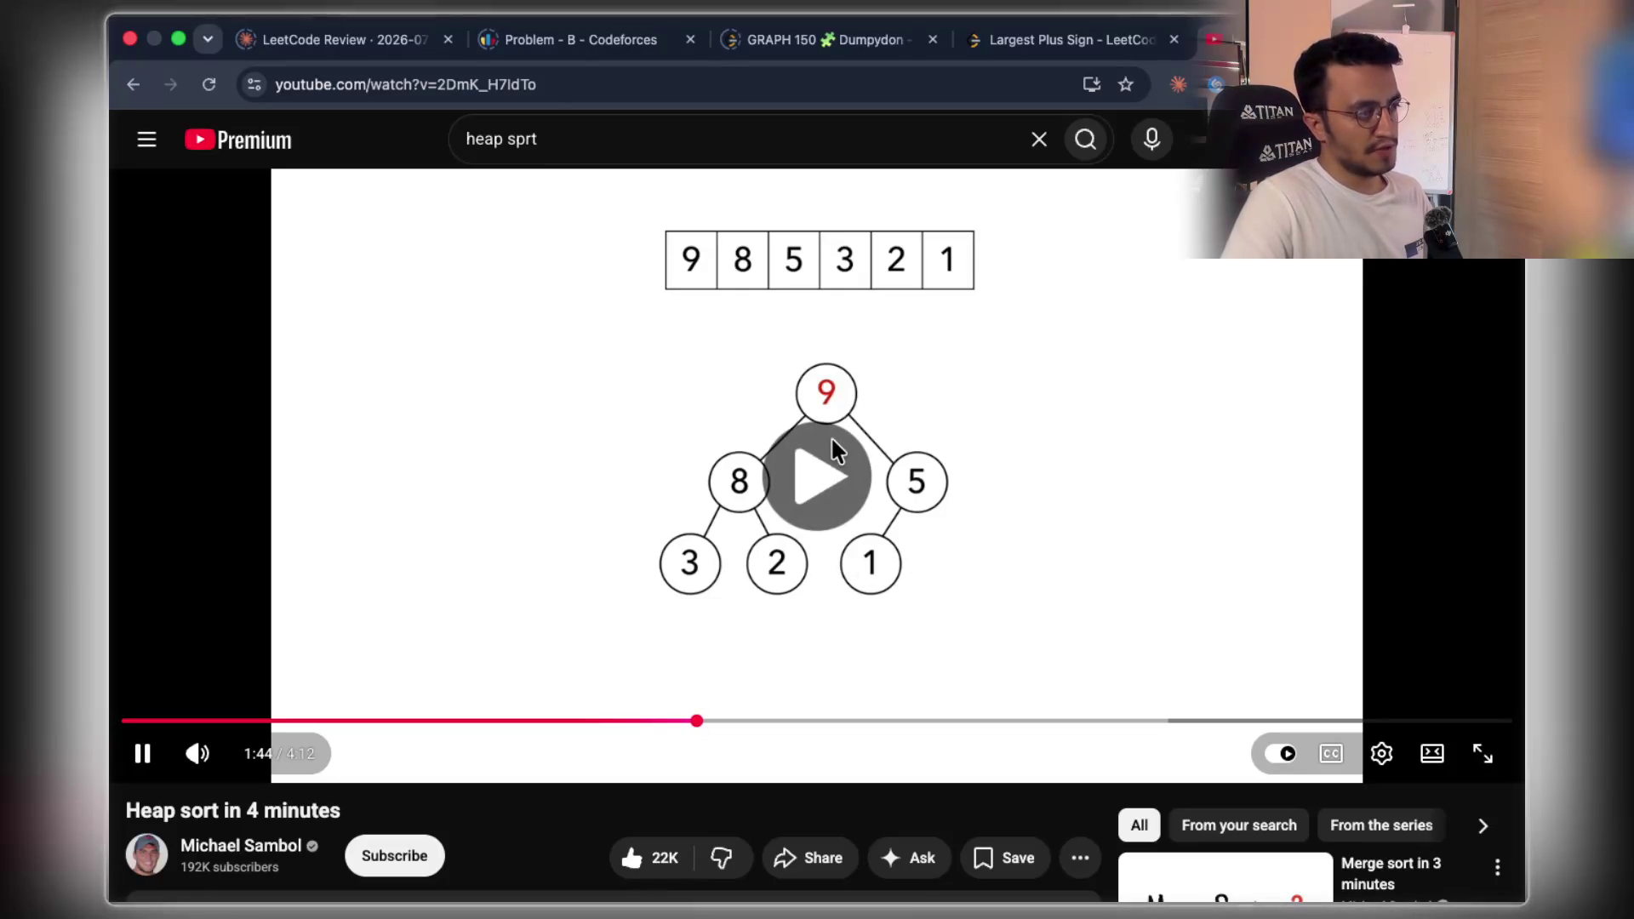
{"action": "left_click", "coordinate": [996, 424]}
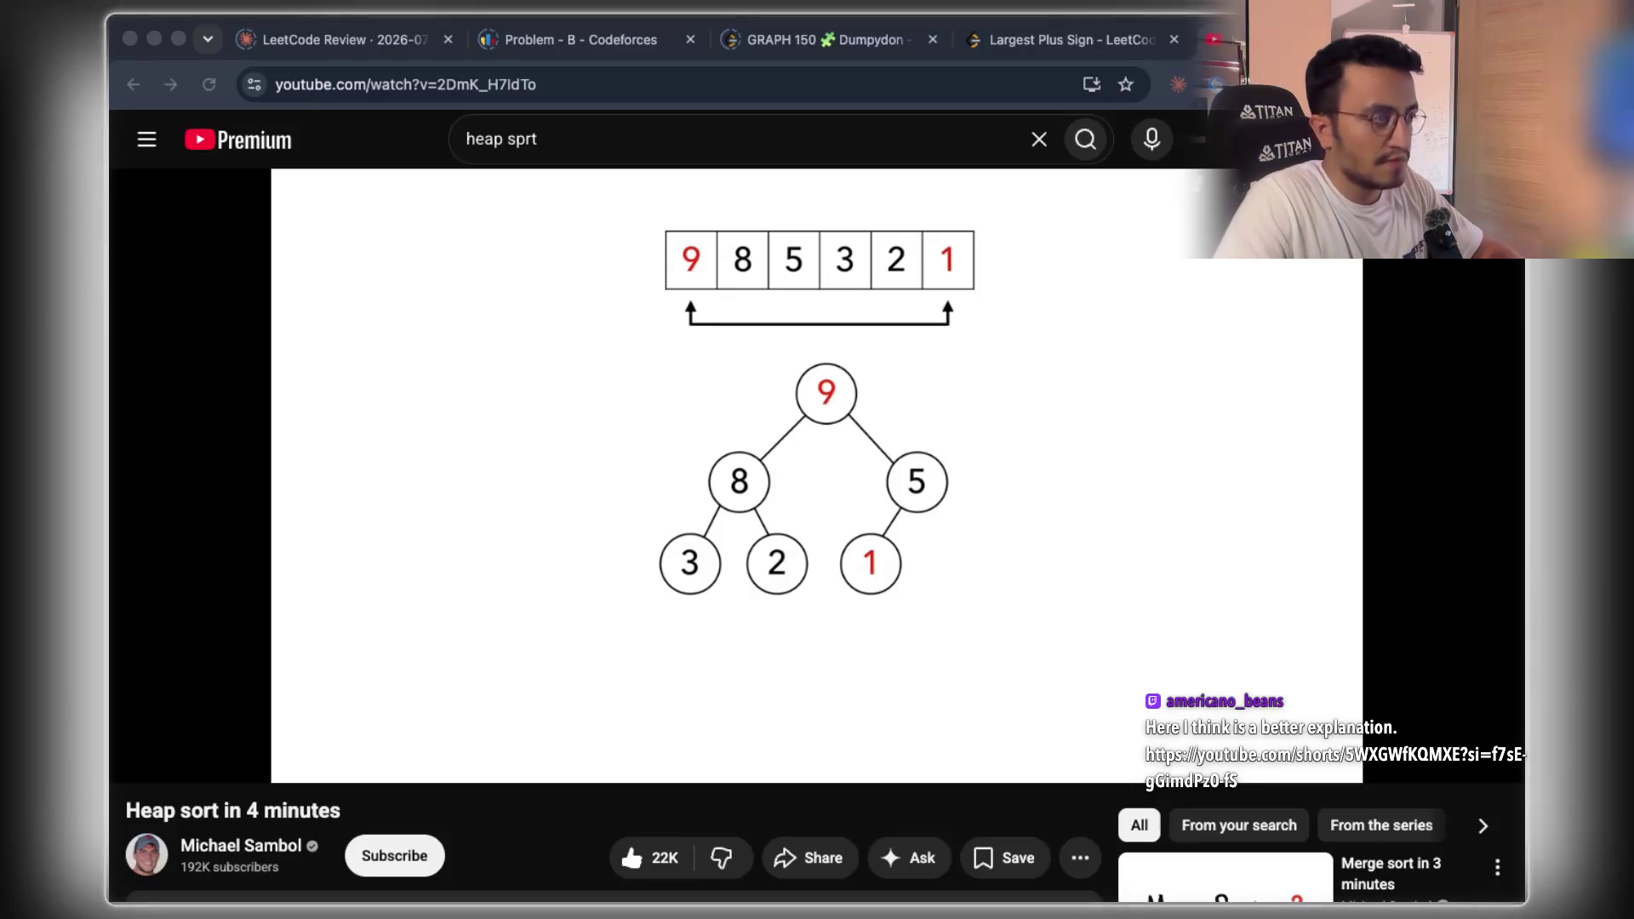
{"action": "key", "text": "super+t"}
- Load the pasted heap sort Shorts link, like it, and pause it near the sorted bars
{"action": "type", "text": "ttps://youtube.com/shorts/5WXGWfKQMXE?si=f7sE-gGimdPz0-fS"}
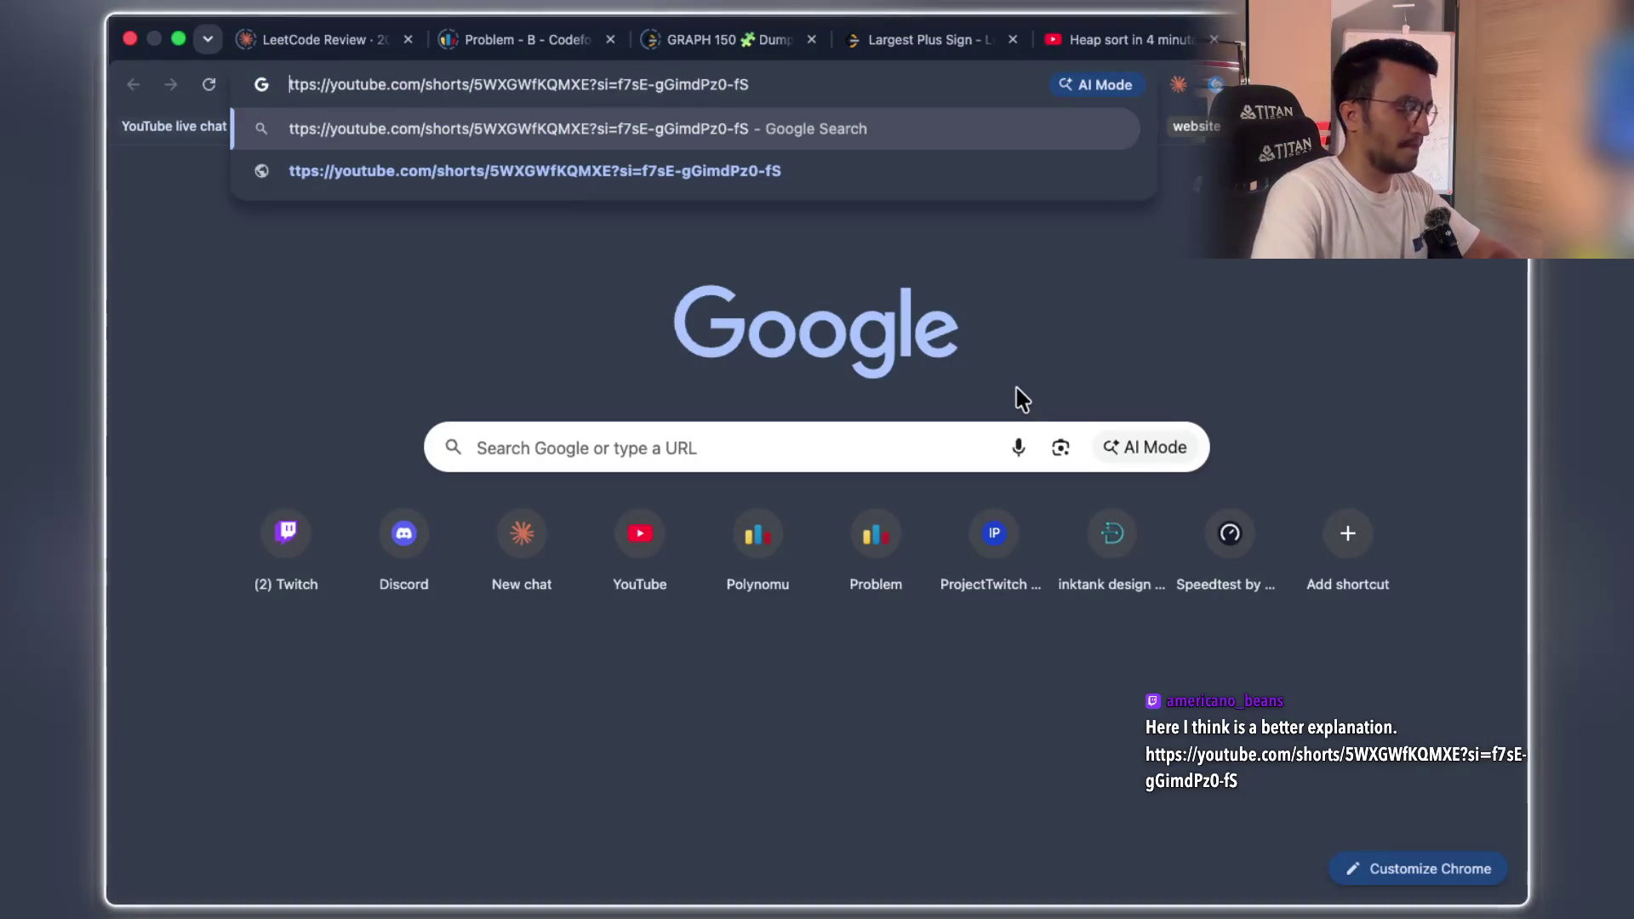
{"action": "key", "text": "Return"}
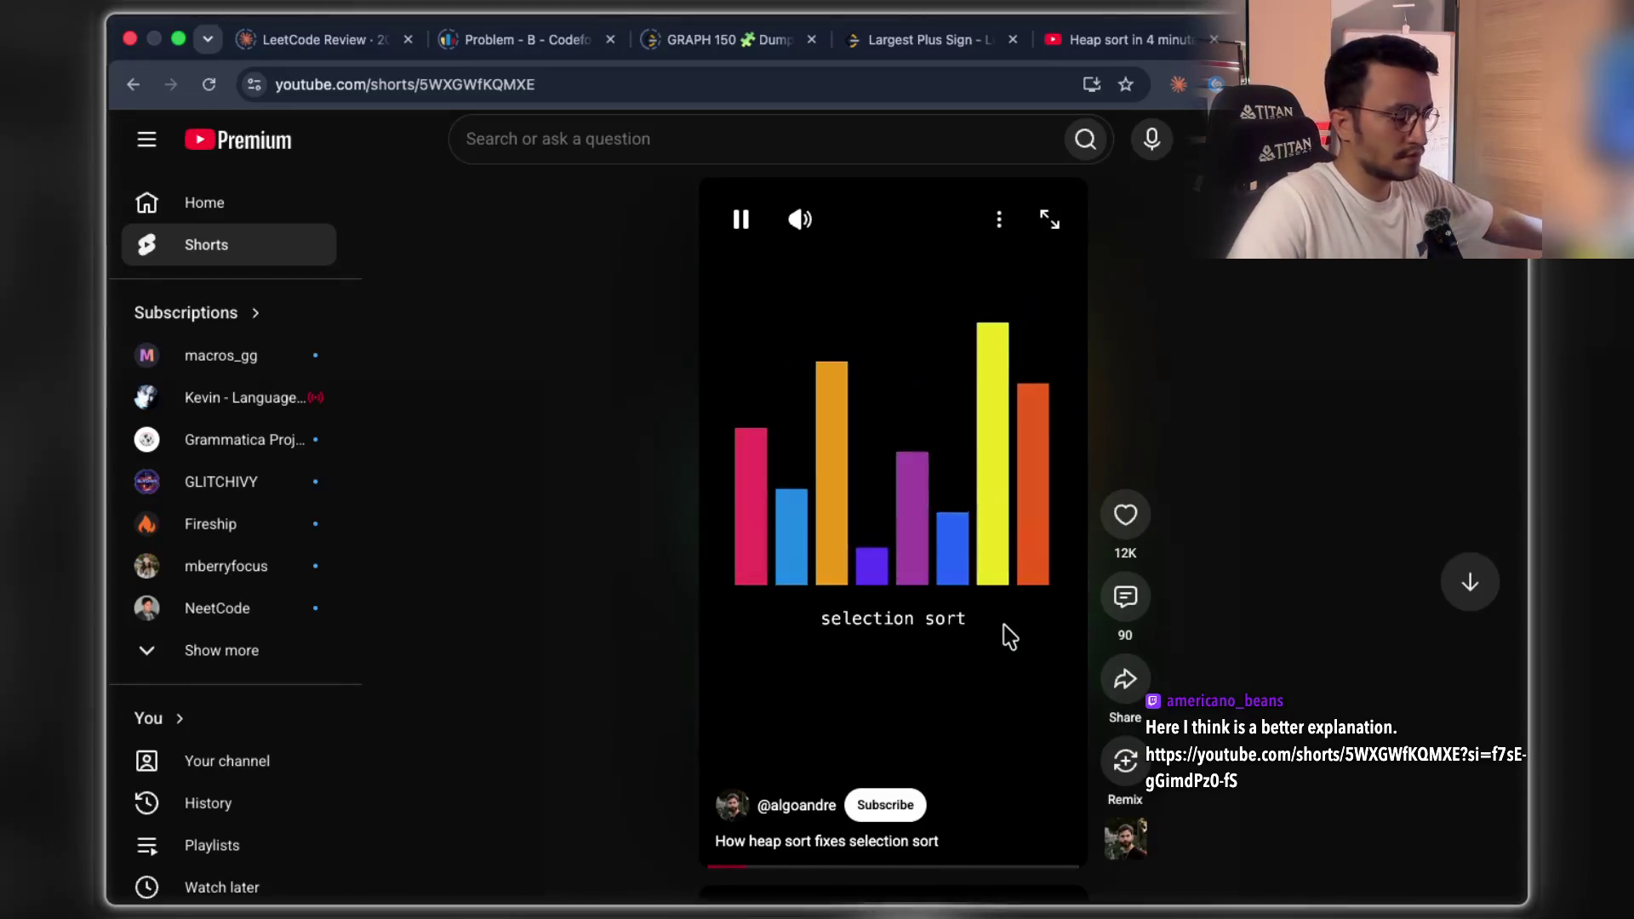
{"action": "left_click", "coordinate": [1119, 526]}
{"action": "left_click", "coordinate": [1118, 526]}
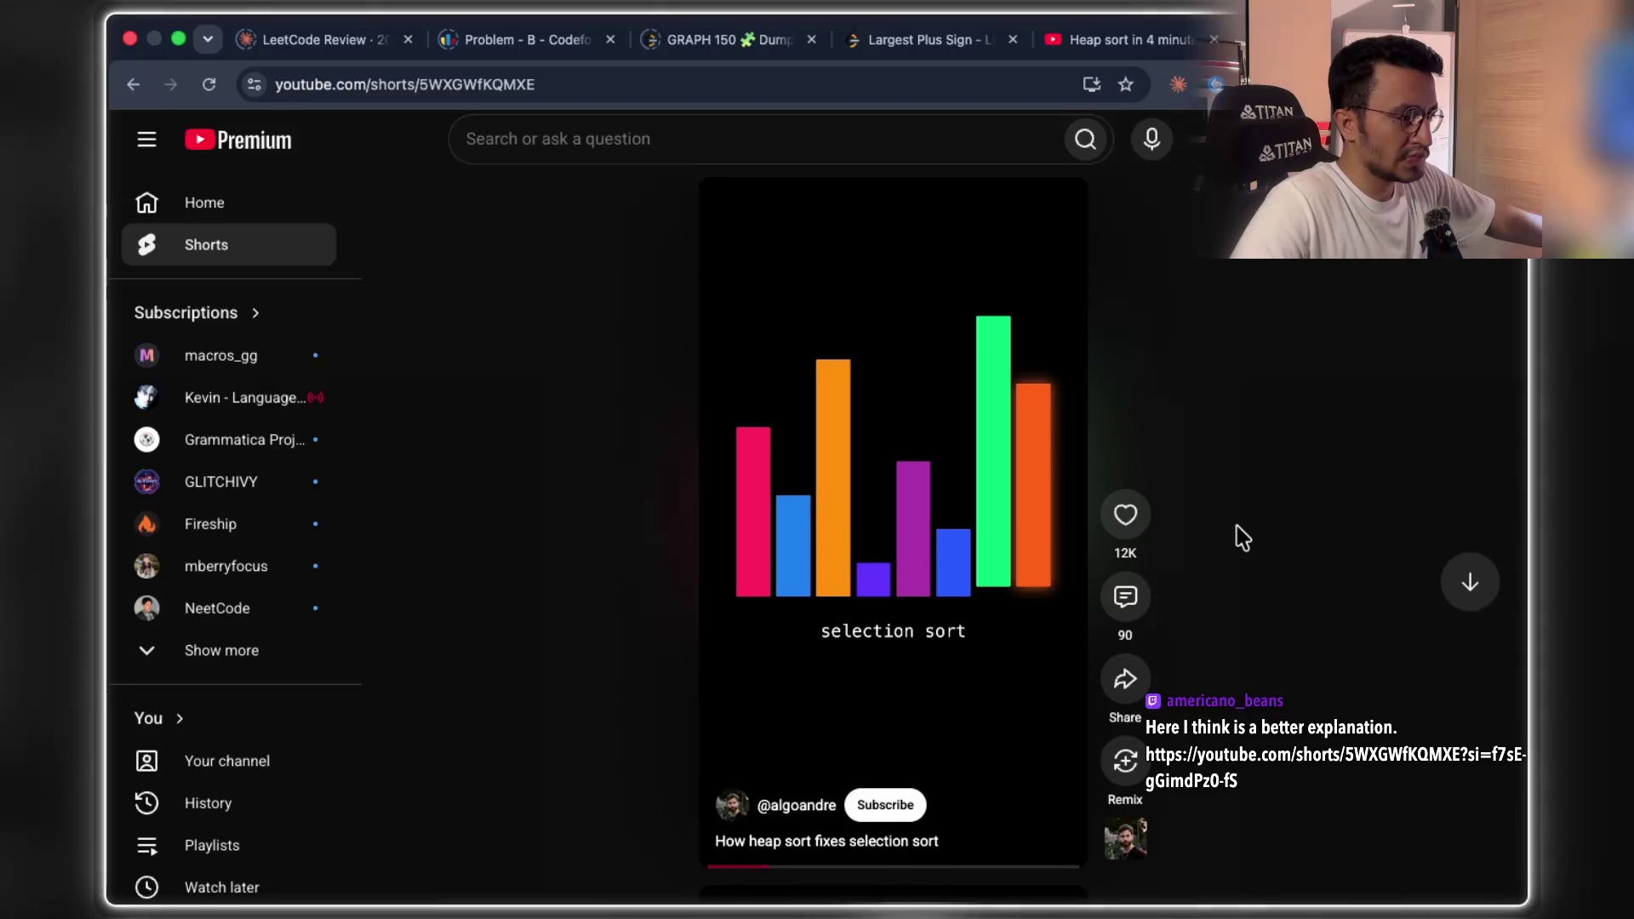
{"action": "left_click", "coordinate": [1123, 519]}
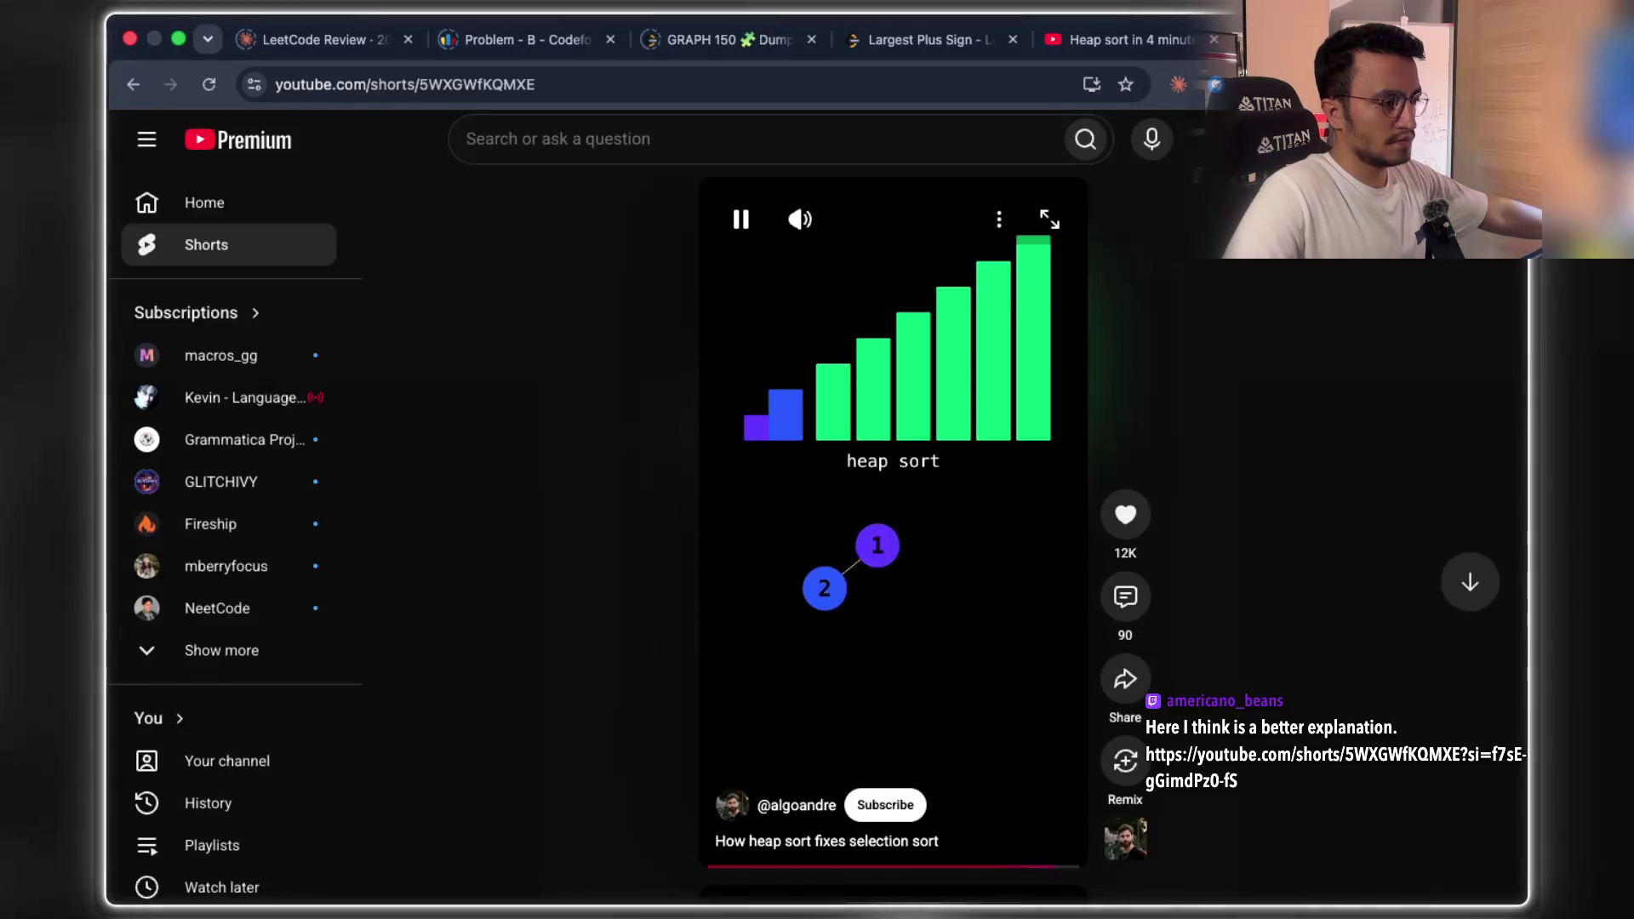
{"action": "left_click", "coordinate": [977, 725]}
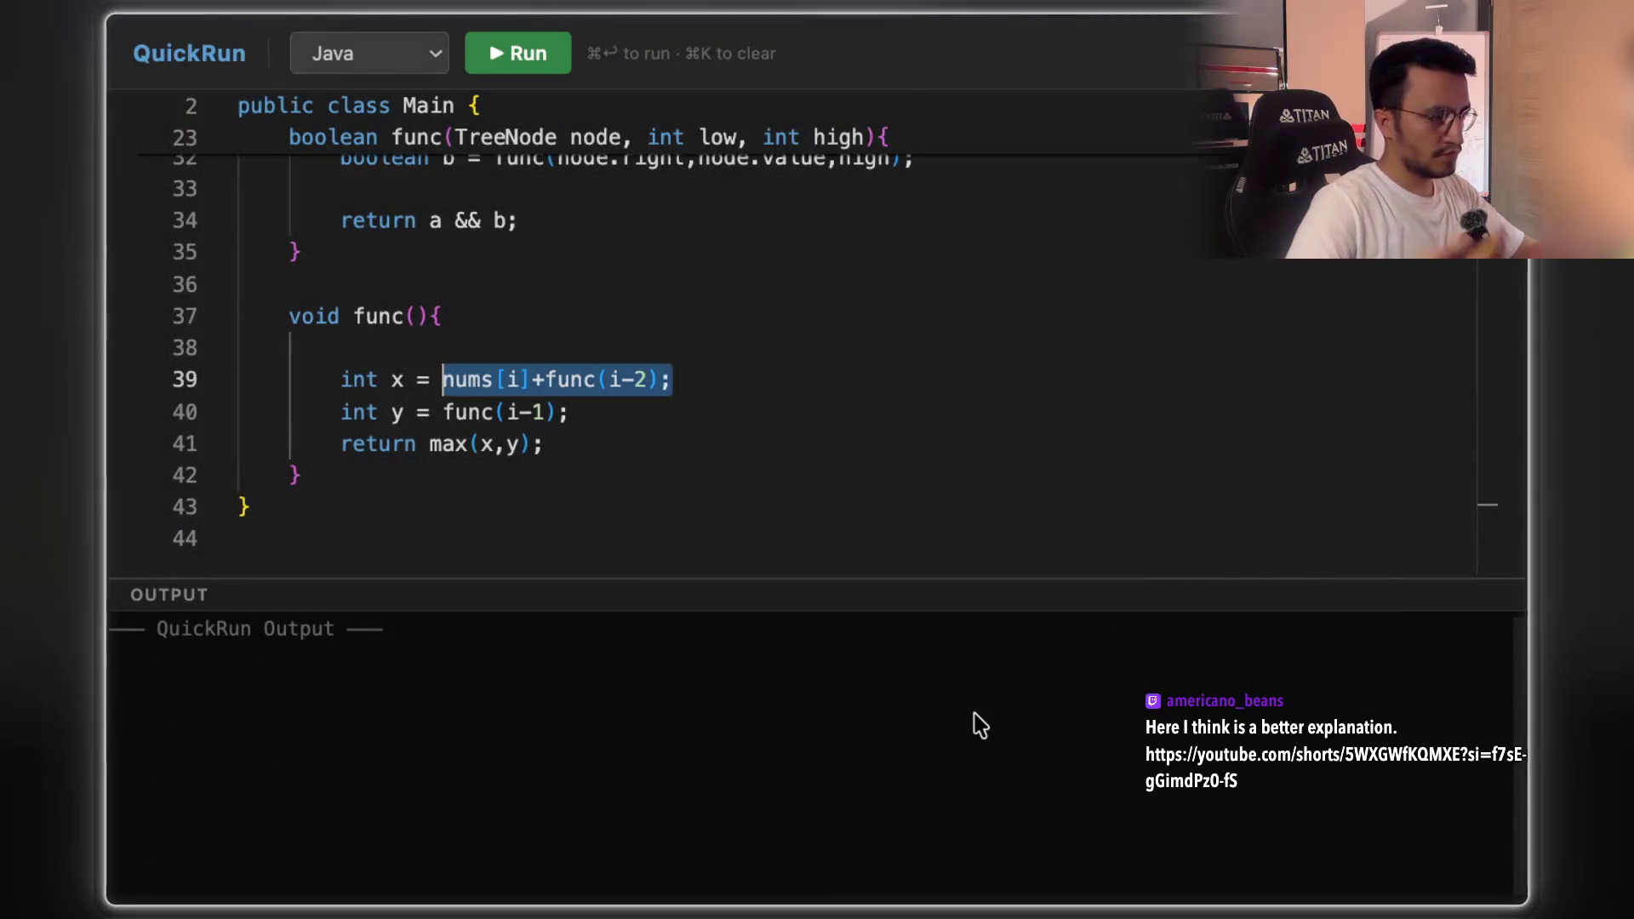
- Switch to the cyan pen and draw the tree's root node with its two branches
{"action": "scroll", "coordinate": [984, 700], "scroll_direction": "down", "scroll_amount": 5}
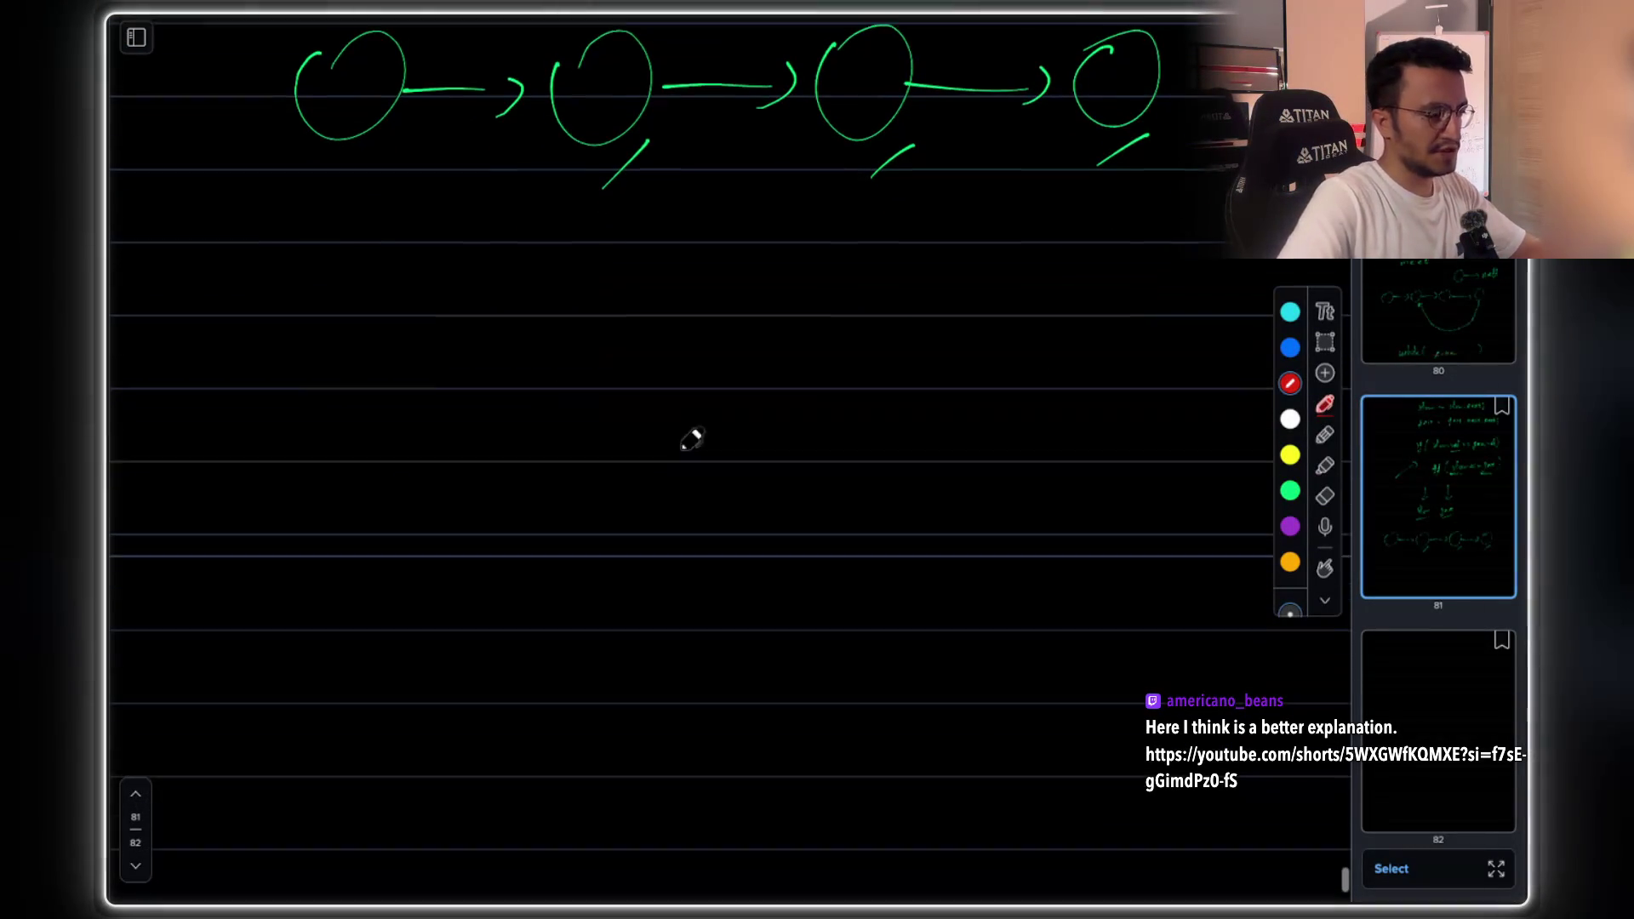
{"action": "mouse_move", "coordinate": [687, 375]}
{"action": "left_mouse_down"}
{"action": "mouse_move", "coordinate": [828, 391]}
{"action": "mouse_move", "coordinate": [749, 451]}
{"action": "mouse_move", "coordinate": [689, 653]}
{"action": "left_mouse_up"}
{"action": "left_click", "coordinate": [1290, 313]}
{"action": "left_click_drag", "start_coordinate": [802, 480], "coordinate": [888, 617]}
{"action": "left_click_drag", "start_coordinate": [687, 651], "coordinate": [664, 659]}
{"action": "scroll", "coordinate": [851, 579], "scroll_direction": "down", "scroll_amount": 2}
{"action": "left_click_drag", "start_coordinate": [873, 536], "coordinate": [866, 524]}
{"action": "scroll", "coordinate": [808, 511], "scroll_direction": "down", "scroll_amount": 3}
- Add branch lines under both children and draw the four leaf nodes
{"action": "mouse_move", "coordinate": [675, 468]}
{"action": "left_mouse_down"}
{"action": "mouse_move", "coordinate": [617, 626]}
{"action": "mouse_move", "coordinate": [738, 597]}
{"action": "left_mouse_up"}
{"action": "mouse_move", "coordinate": [909, 451]}
{"action": "left_mouse_down"}
{"action": "mouse_move", "coordinate": [866, 638]}
{"action": "mouse_move", "coordinate": [999, 642]}
{"action": "left_mouse_up"}
{"action": "left_click_drag", "start_coordinate": [625, 619], "coordinate": [595, 637]}
{"action": "left_click_drag", "start_coordinate": [737, 596], "coordinate": [714, 606]}
{"action": "left_click_drag", "start_coordinate": [859, 636], "coordinate": [850, 618]}
{"action": "left_click_drag", "start_coordinate": [983, 611], "coordinate": [979, 634]}
- Write a 'max' label above the root, undo it, and add two strokes lower right
{"action": "scroll", "coordinate": [821, 289], "scroll_direction": "up", "scroll_amount": 2}
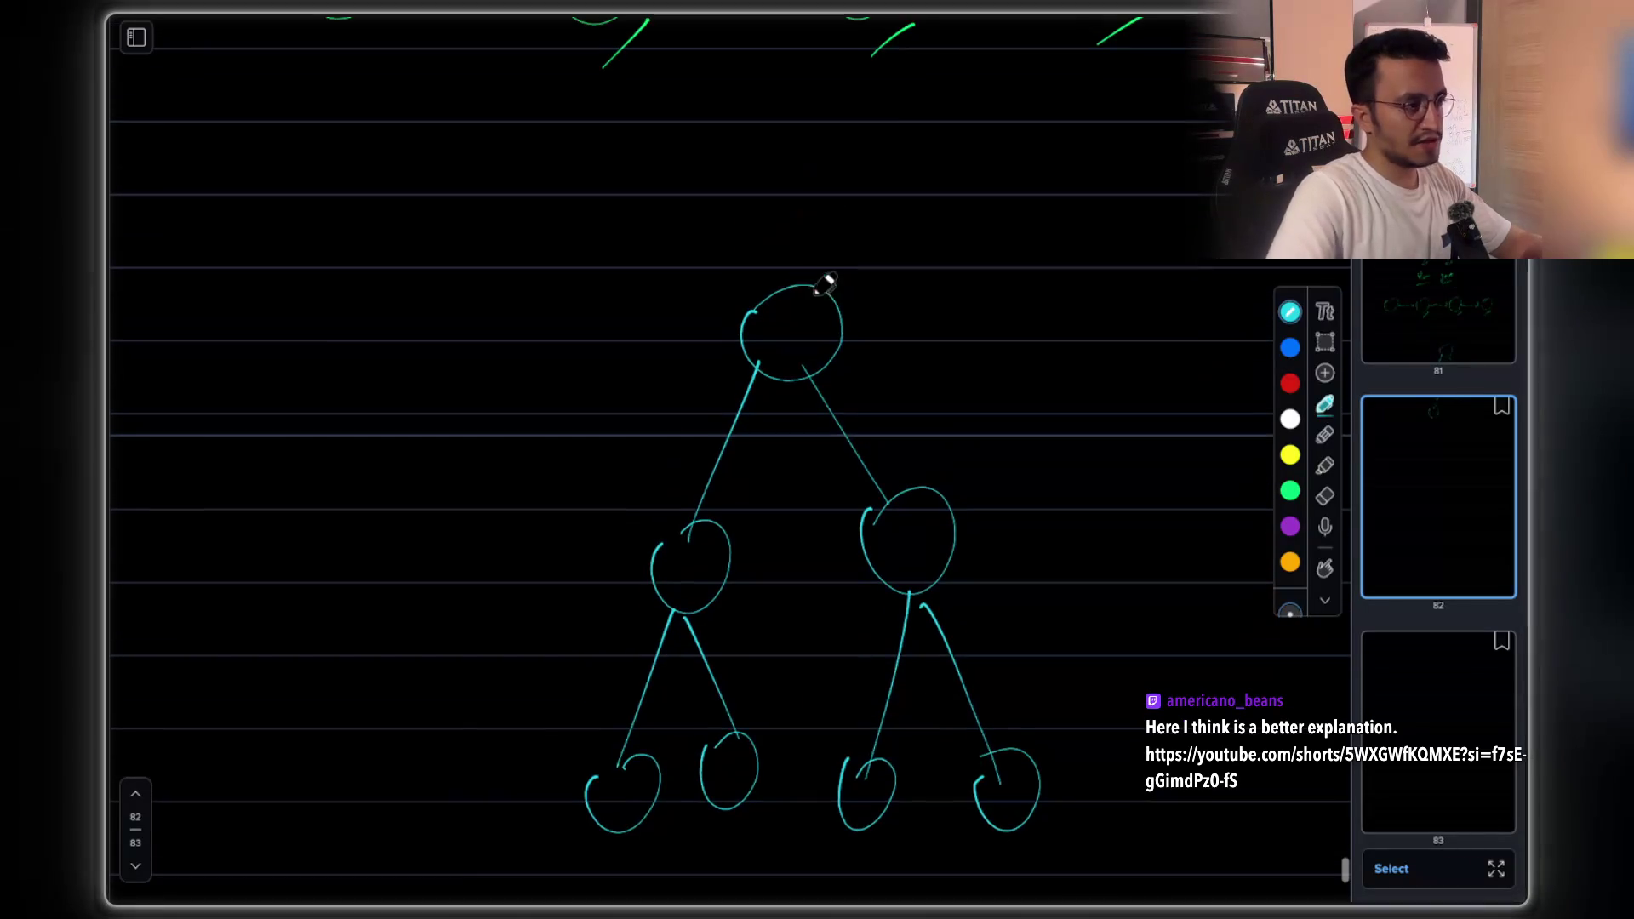
{"action": "mouse_move", "coordinate": [750, 317]}
{"action": "left_mouse_down"}
{"action": "mouse_move", "coordinate": [776, 266]}
{"action": "mouse_move", "coordinate": [839, 256]}
{"action": "mouse_move", "coordinate": [885, 255]}
{"action": "mouse_move", "coordinate": [880, 300]}
{"action": "left_mouse_up"}
{"action": "key", "text": "ctrl+z"}
{"action": "key", "text": "ctrl+z"}
{"action": "key", "text": "ctrl+z"}
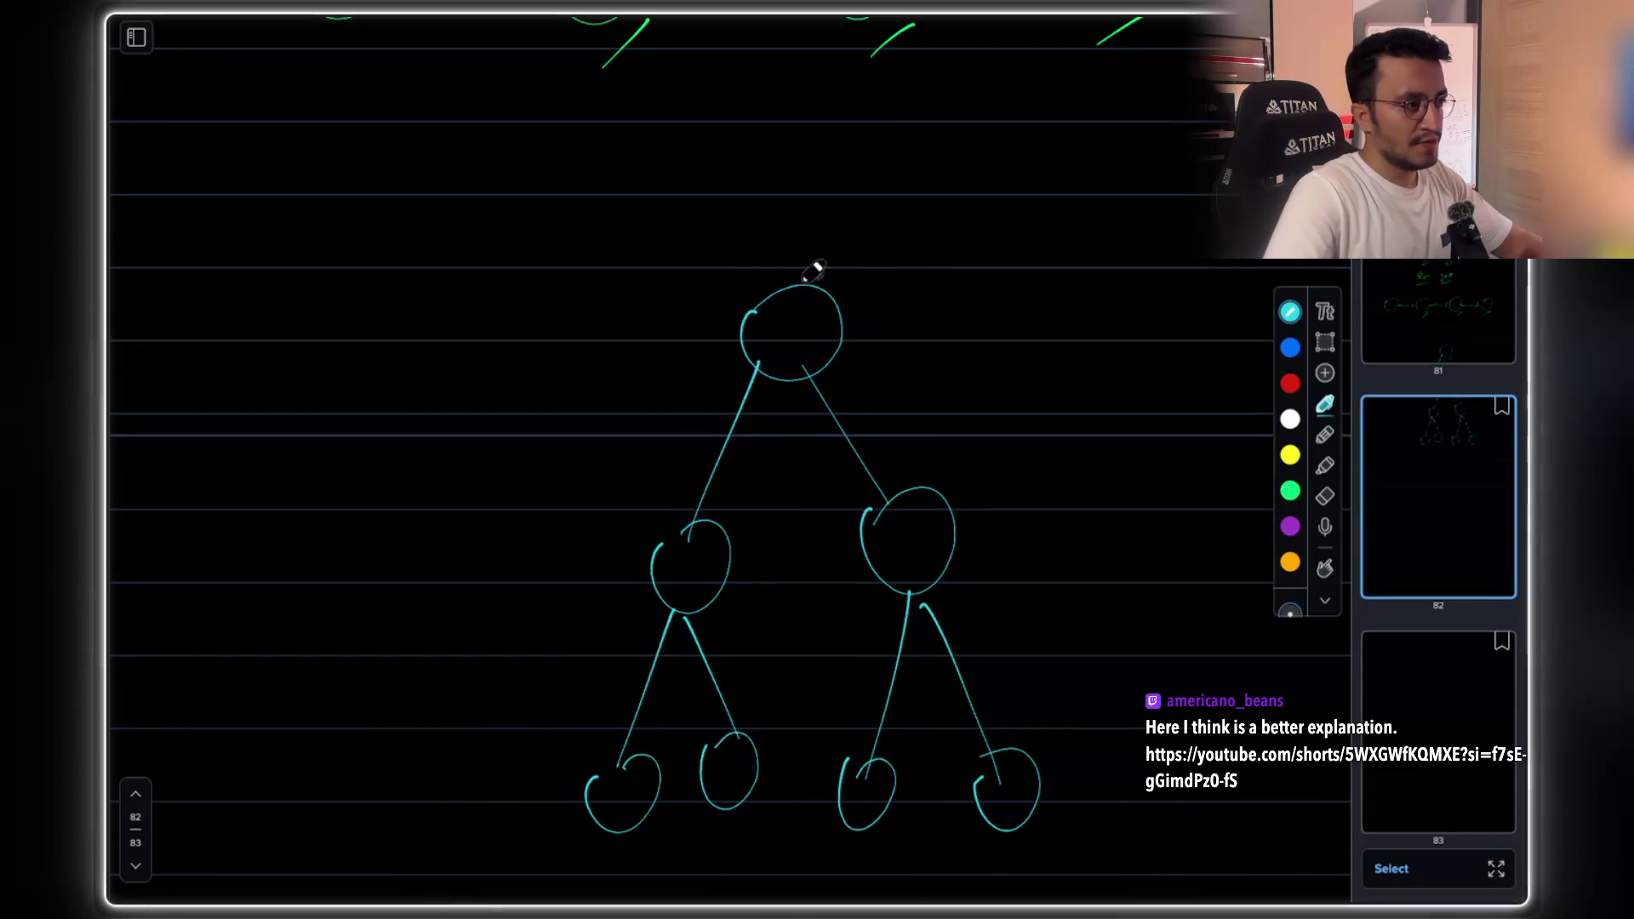
{"action": "scroll", "coordinate": [825, 391], "scroll_direction": "down", "scroll_amount": 5}
{"action": "left_click_drag", "start_coordinate": [1129, 620], "coordinate": [1136, 702]}
{"action": "mouse_move", "coordinate": [1128, 620]}
{"action": "left_mouse_down"}
{"action": "mouse_move", "coordinate": [1229, 605]}
{"action": "mouse_move", "coordinate": [1141, 700]}
{"action": "left_mouse_up"}
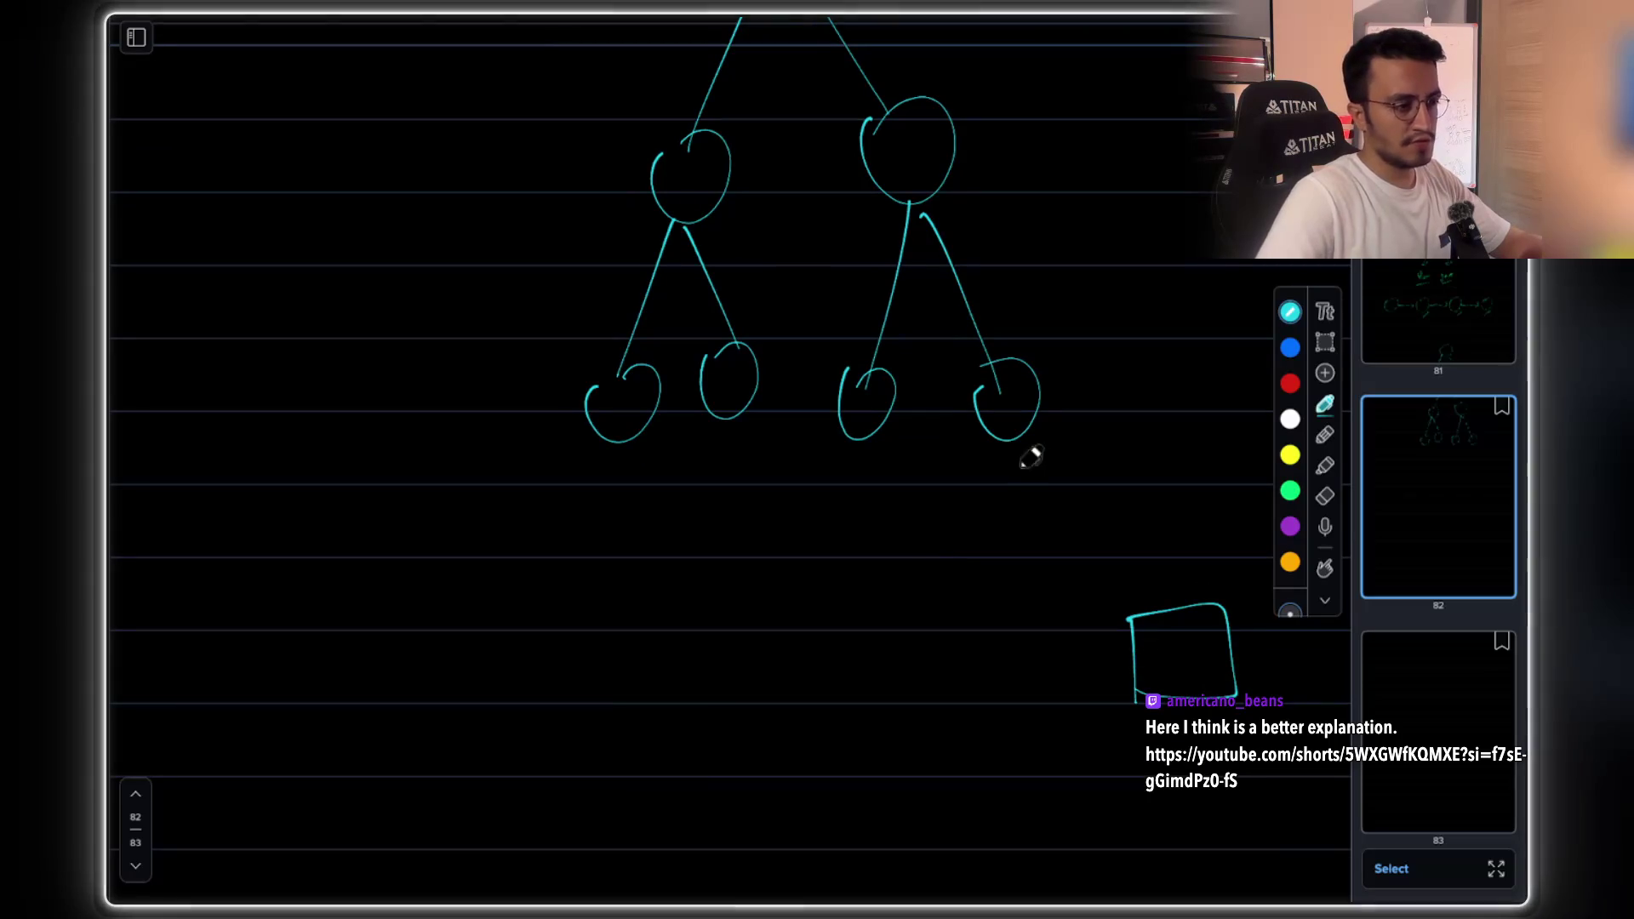
{"action": "scroll", "coordinate": [1013, 484], "scroll_direction": "up", "scroll_amount": 4}
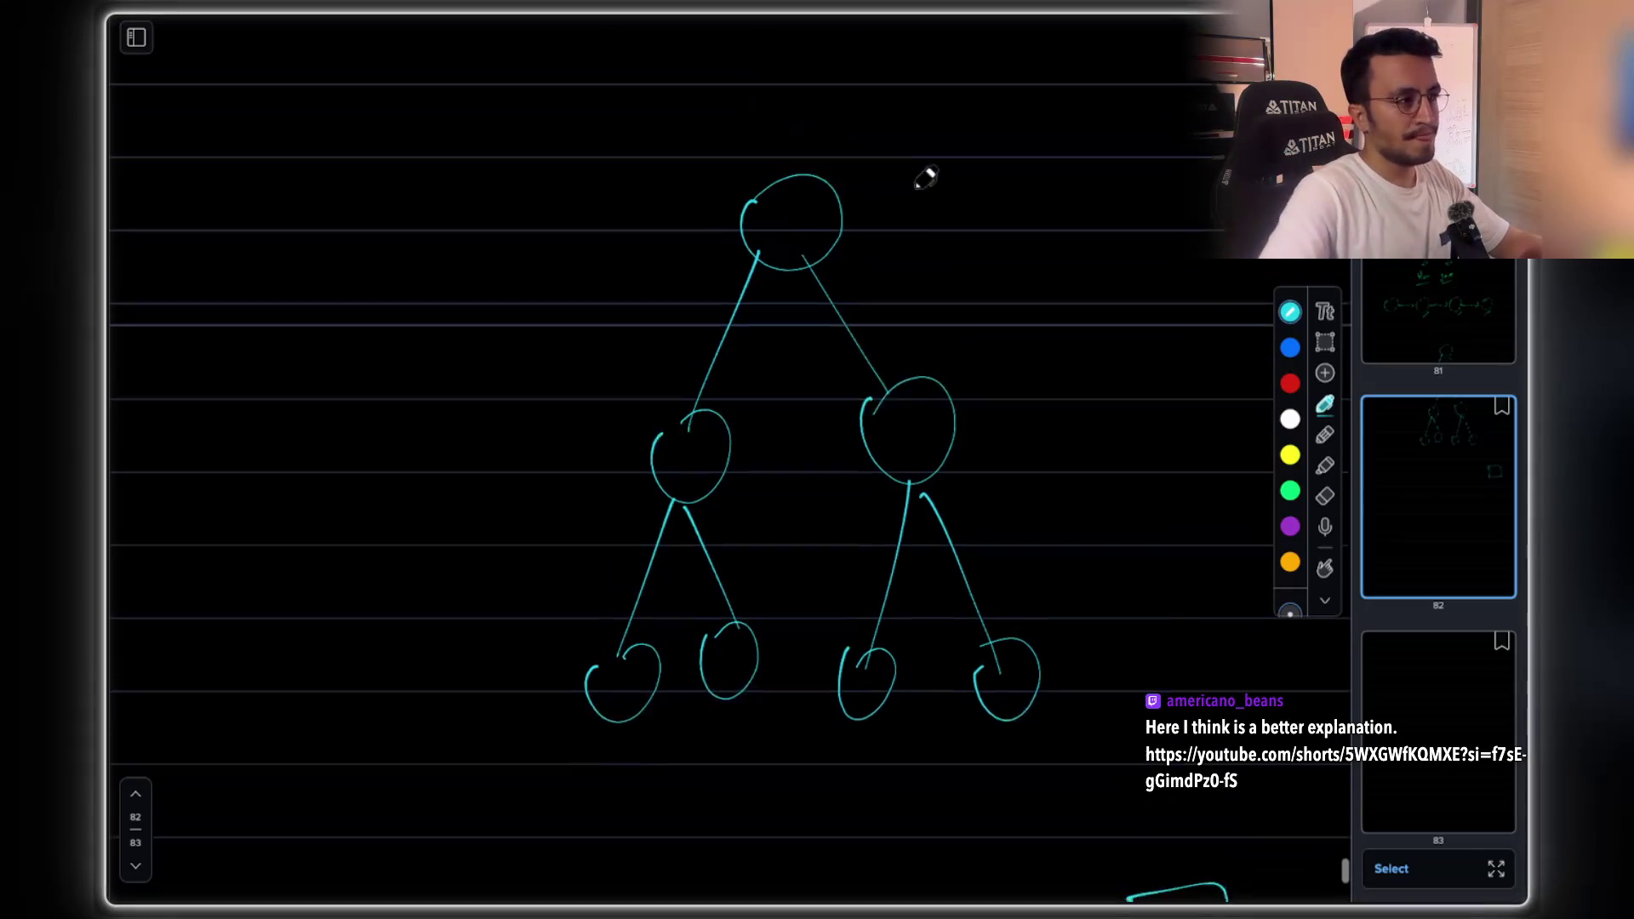
- Hatch out the root node in red and start a row of boxes below the tree
{"action": "left_click", "coordinate": [1292, 383]}
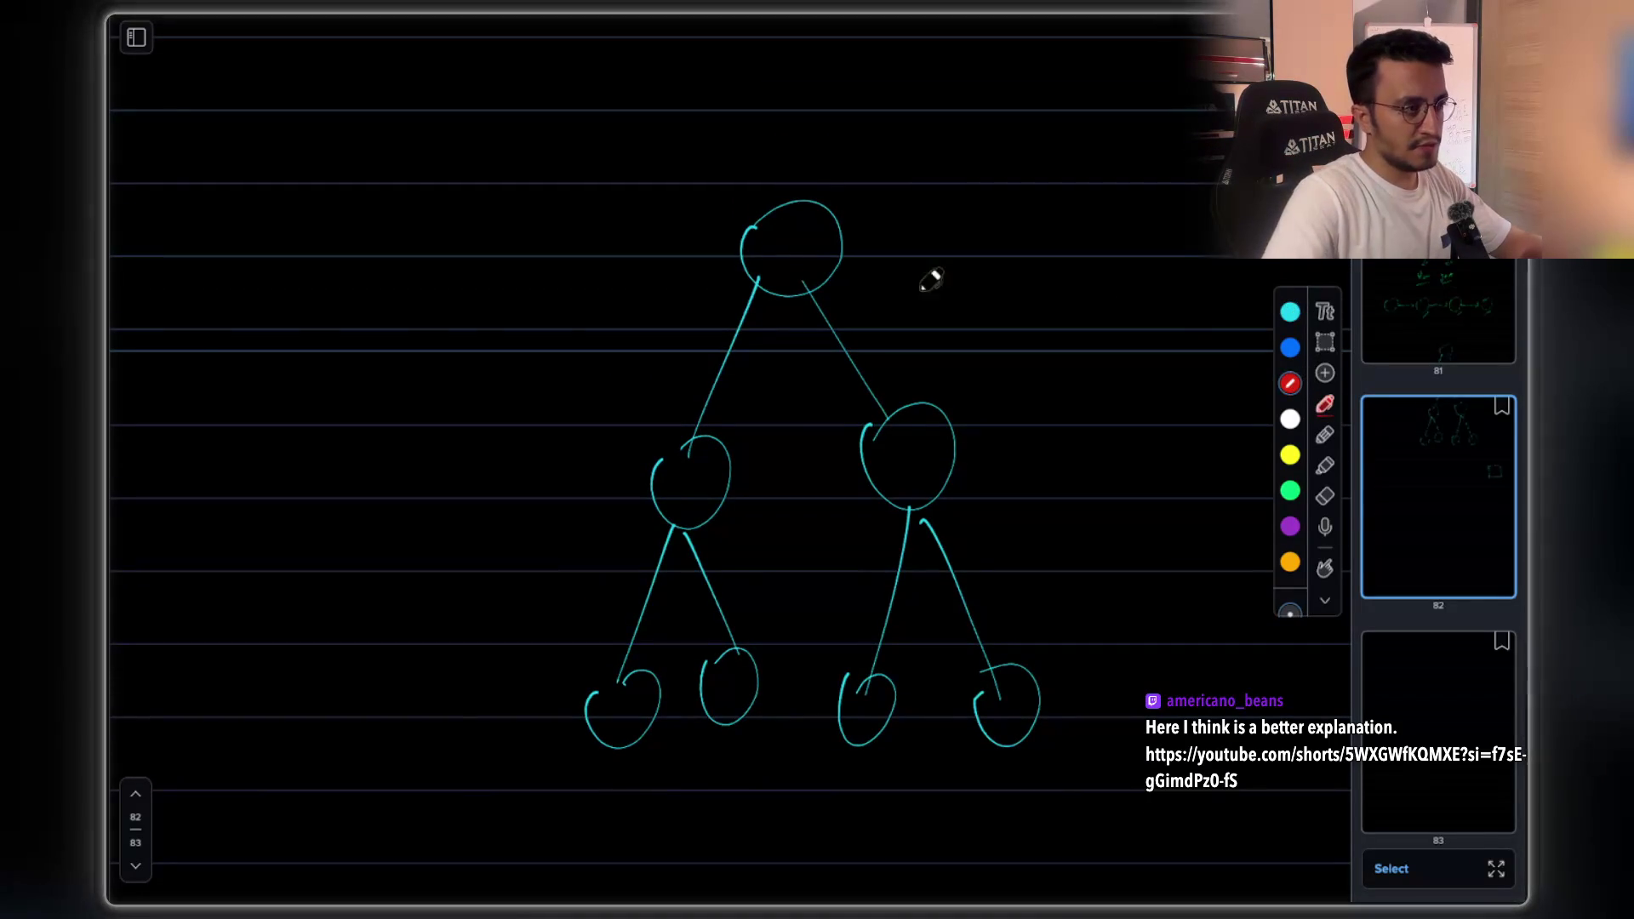
{"action": "left_click_drag", "start_coordinate": [800, 178], "coordinate": [728, 309]}
{"action": "mouse_move", "coordinate": [838, 185]}
{"action": "left_mouse_down"}
{"action": "mouse_move", "coordinate": [773, 314]}
{"action": "mouse_move", "coordinate": [800, 337]}
{"action": "left_mouse_up"}
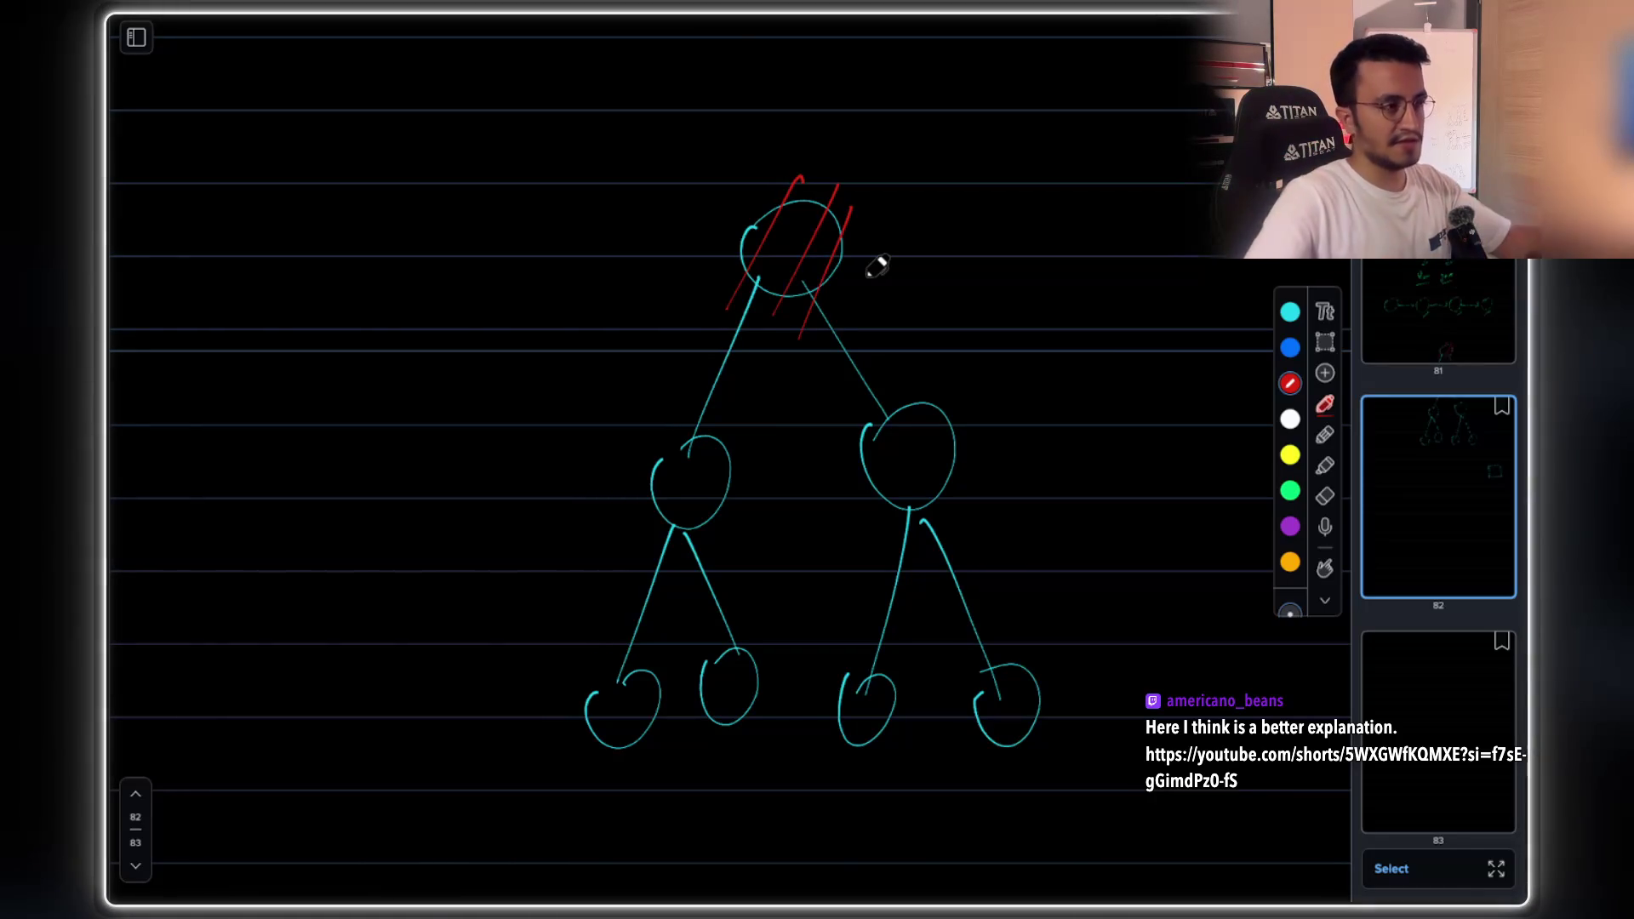
{"action": "scroll", "coordinate": [906, 313], "scroll_direction": "up", "scroll_amount": 1}
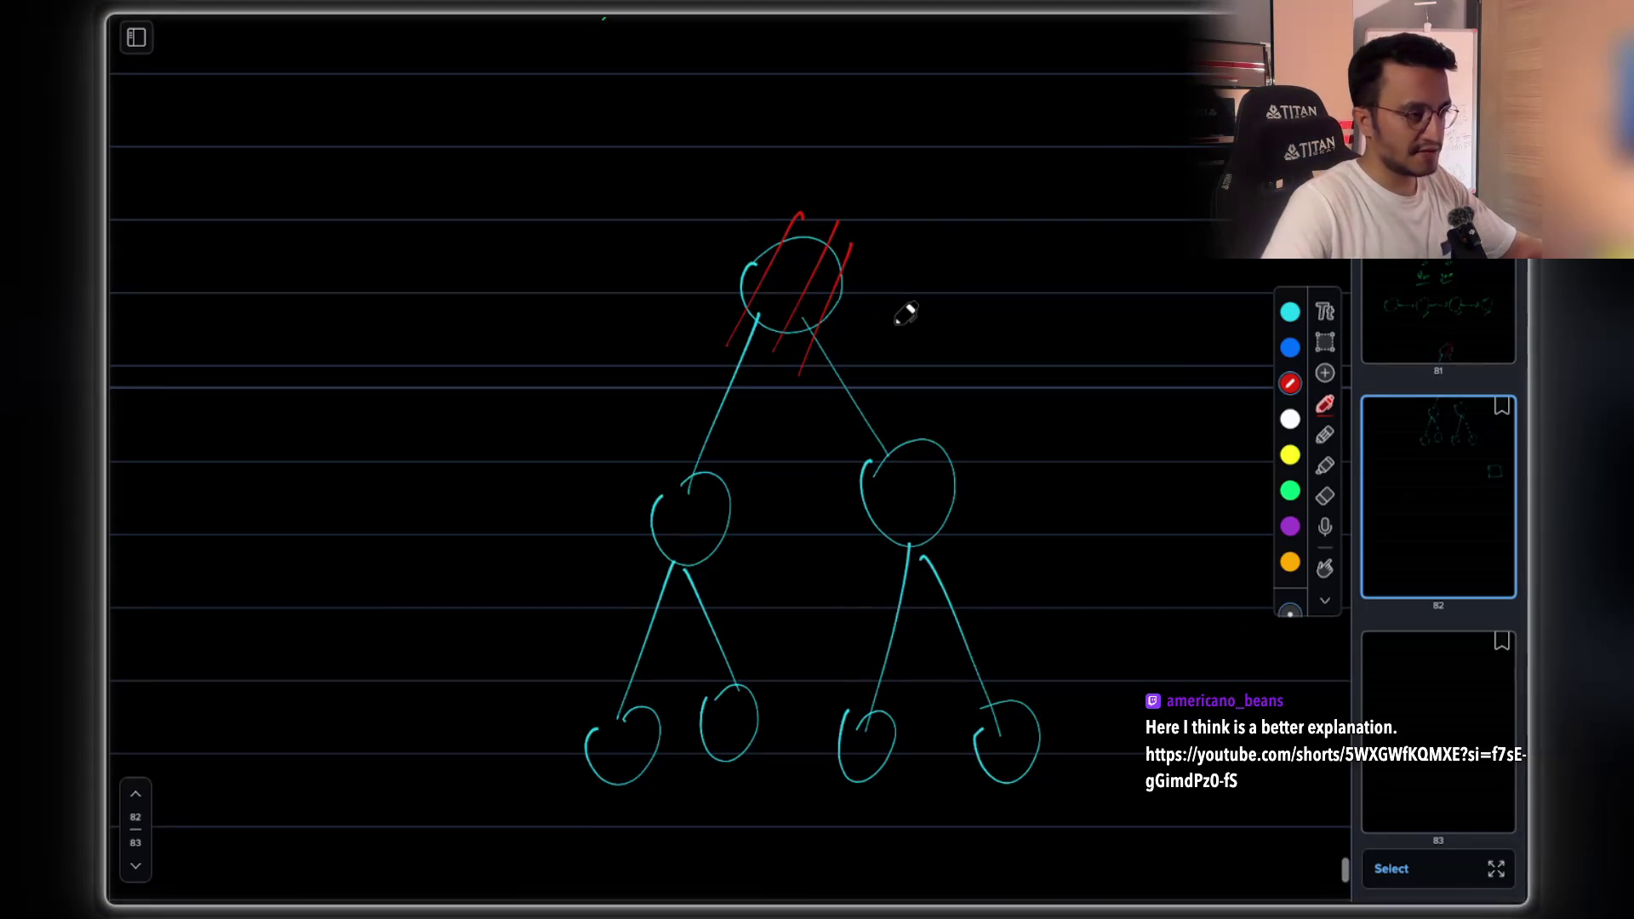
{"action": "scroll", "coordinate": [905, 313], "scroll_direction": "down", "scroll_amount": 4}
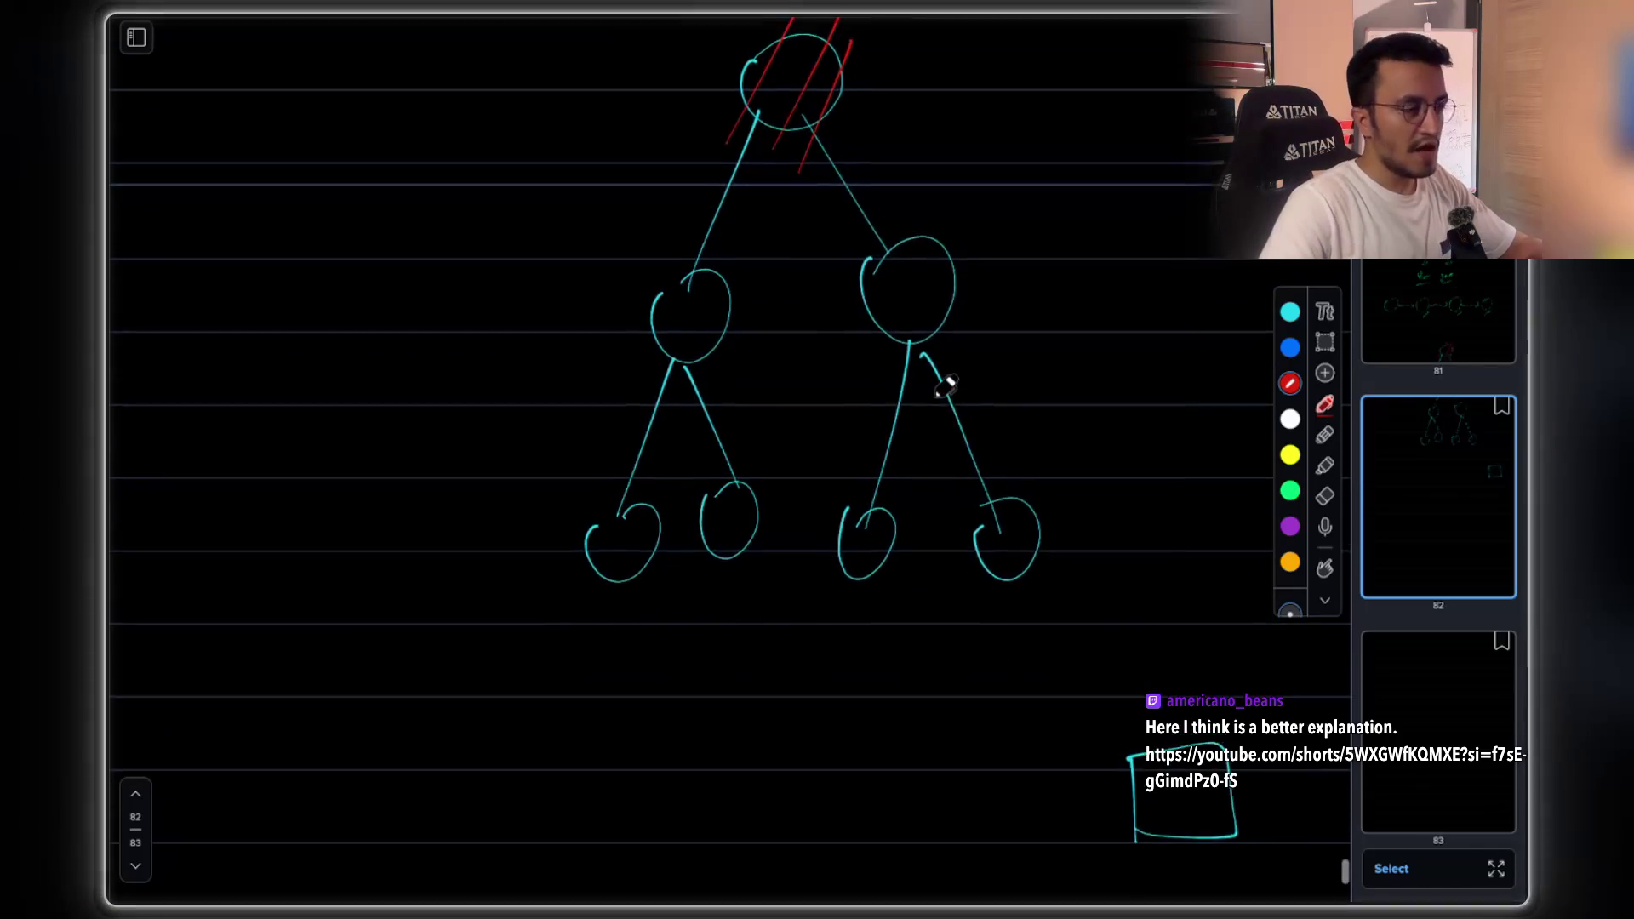
{"action": "scroll", "coordinate": [943, 383], "scroll_direction": "down", "scroll_amount": 5}
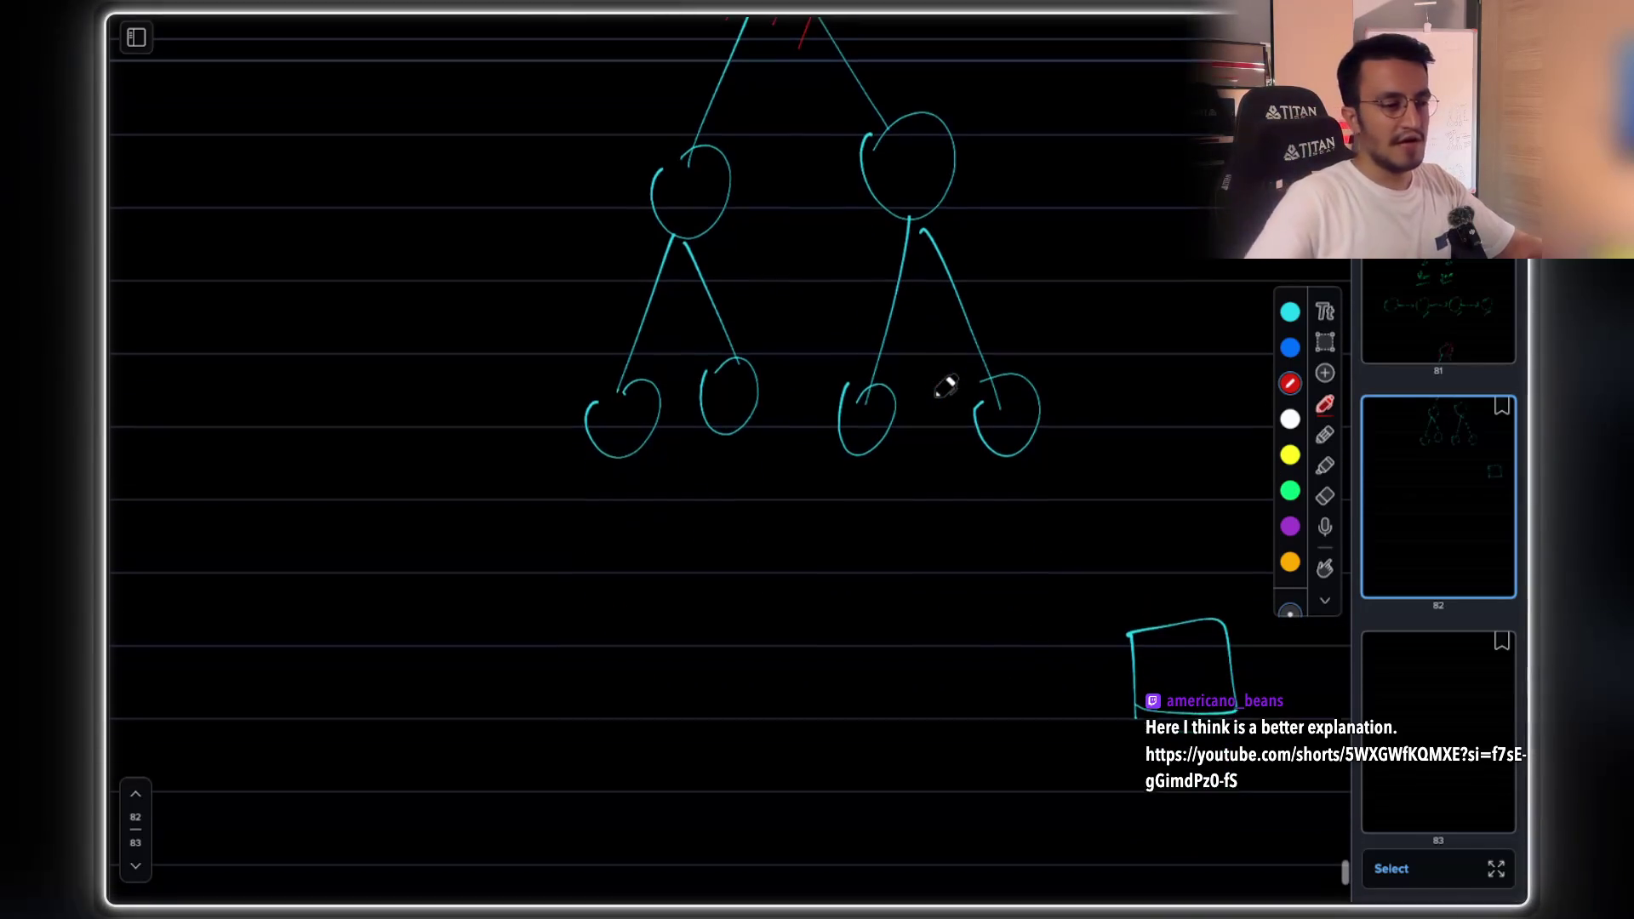
{"action": "mouse_move", "coordinate": [973, 710]}
{"action": "left_mouse_down"}
{"action": "mouse_move", "coordinate": [970, 632]}
{"action": "mouse_move", "coordinate": [1064, 702]}
{"action": "left_mouse_up"}
{"action": "scroll", "coordinate": [1017, 549], "scroll_direction": "up", "scroll_amount": 7}
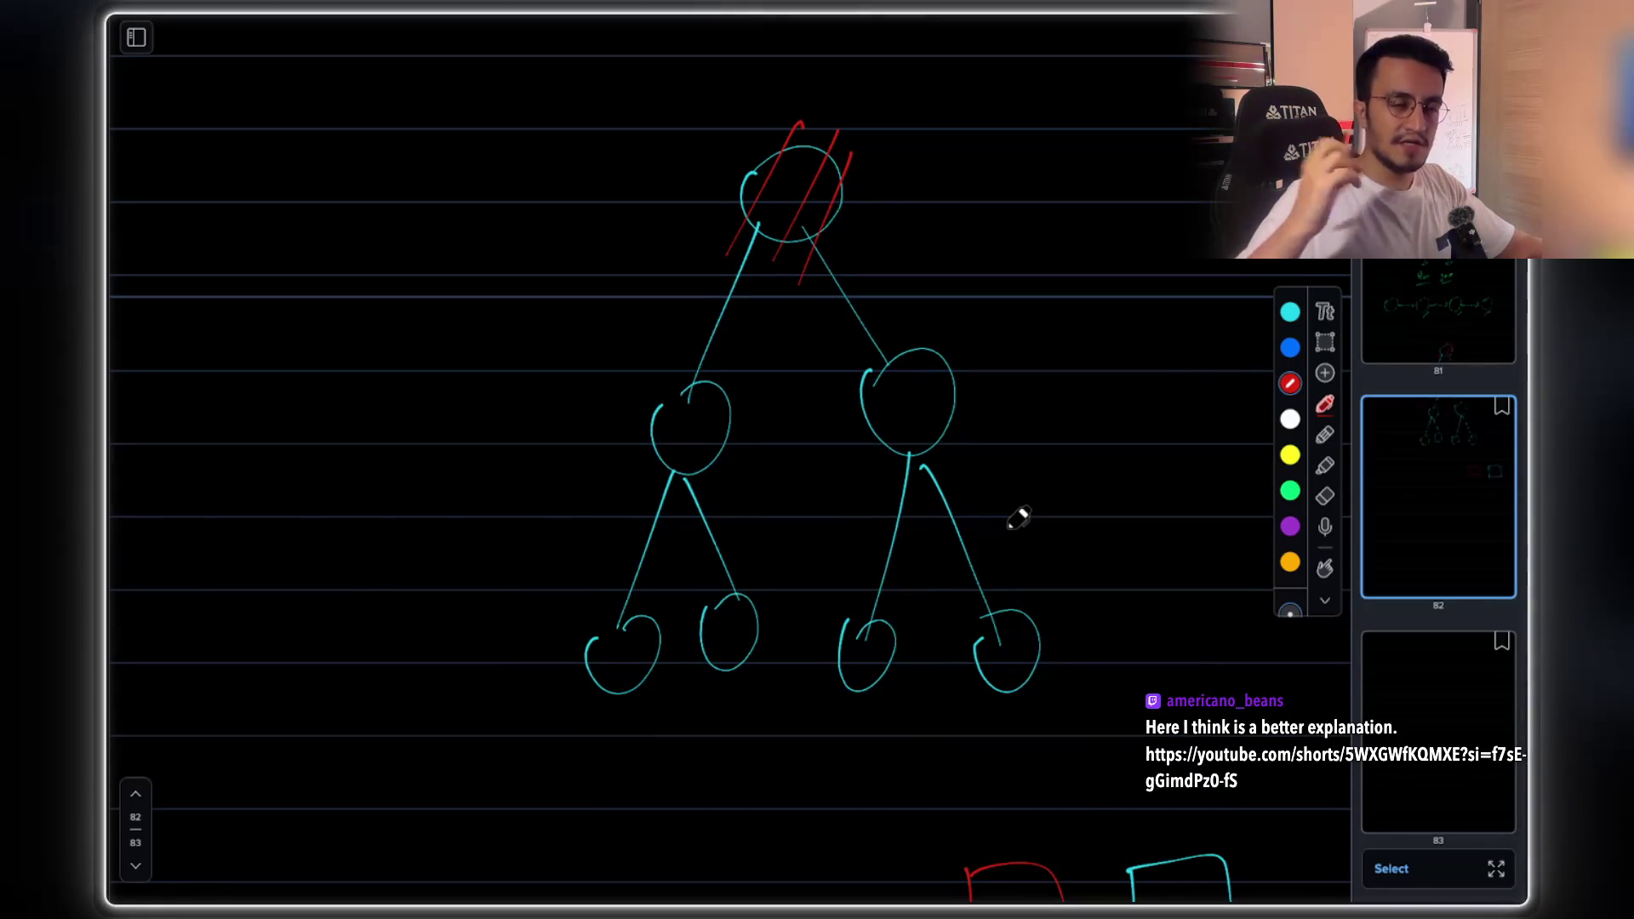
- Draw white, green, orange and yellow boxes in a row to the left of the red box
{"action": "scroll", "coordinate": [1018, 517], "scroll_direction": "down", "scroll_amount": 2}
{"action": "left_click", "coordinate": [1290, 418]}
{"action": "scroll", "coordinate": [1265, 393], "scroll_direction": "down", "scroll_amount": 7}
{"action": "mouse_move", "coordinate": [825, 645]}
{"action": "left_mouse_down"}
{"action": "mouse_move", "coordinate": [886, 541]}
{"action": "mouse_move", "coordinate": [832, 629]}
{"action": "left_mouse_up"}
{"action": "left_click", "coordinate": [1290, 490]}
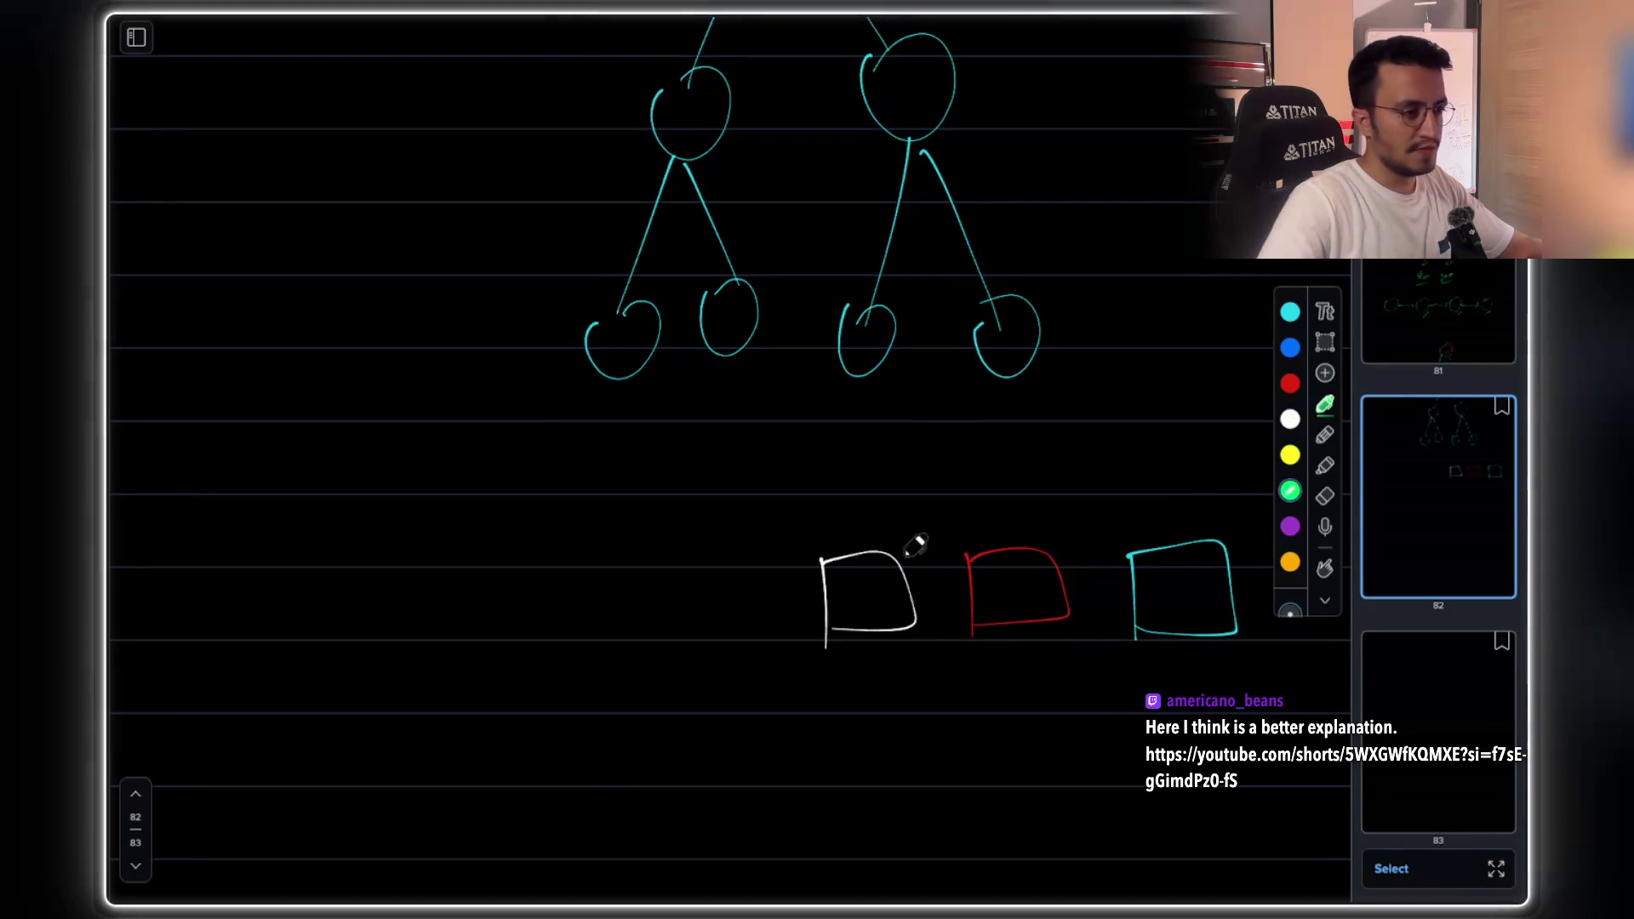
{"action": "mouse_move", "coordinate": [711, 571]}
{"action": "left_mouse_down"}
{"action": "mouse_move", "coordinate": [770, 601]}
{"action": "mouse_move", "coordinate": [704, 557]}
{"action": "left_mouse_up"}
{"action": "left_click", "coordinate": [1290, 562]}
{"action": "mouse_move", "coordinate": [579, 568]}
{"action": "left_mouse_down"}
{"action": "mouse_move", "coordinate": [570, 612]}
{"action": "mouse_move", "coordinate": [578, 569]}
{"action": "left_mouse_up"}
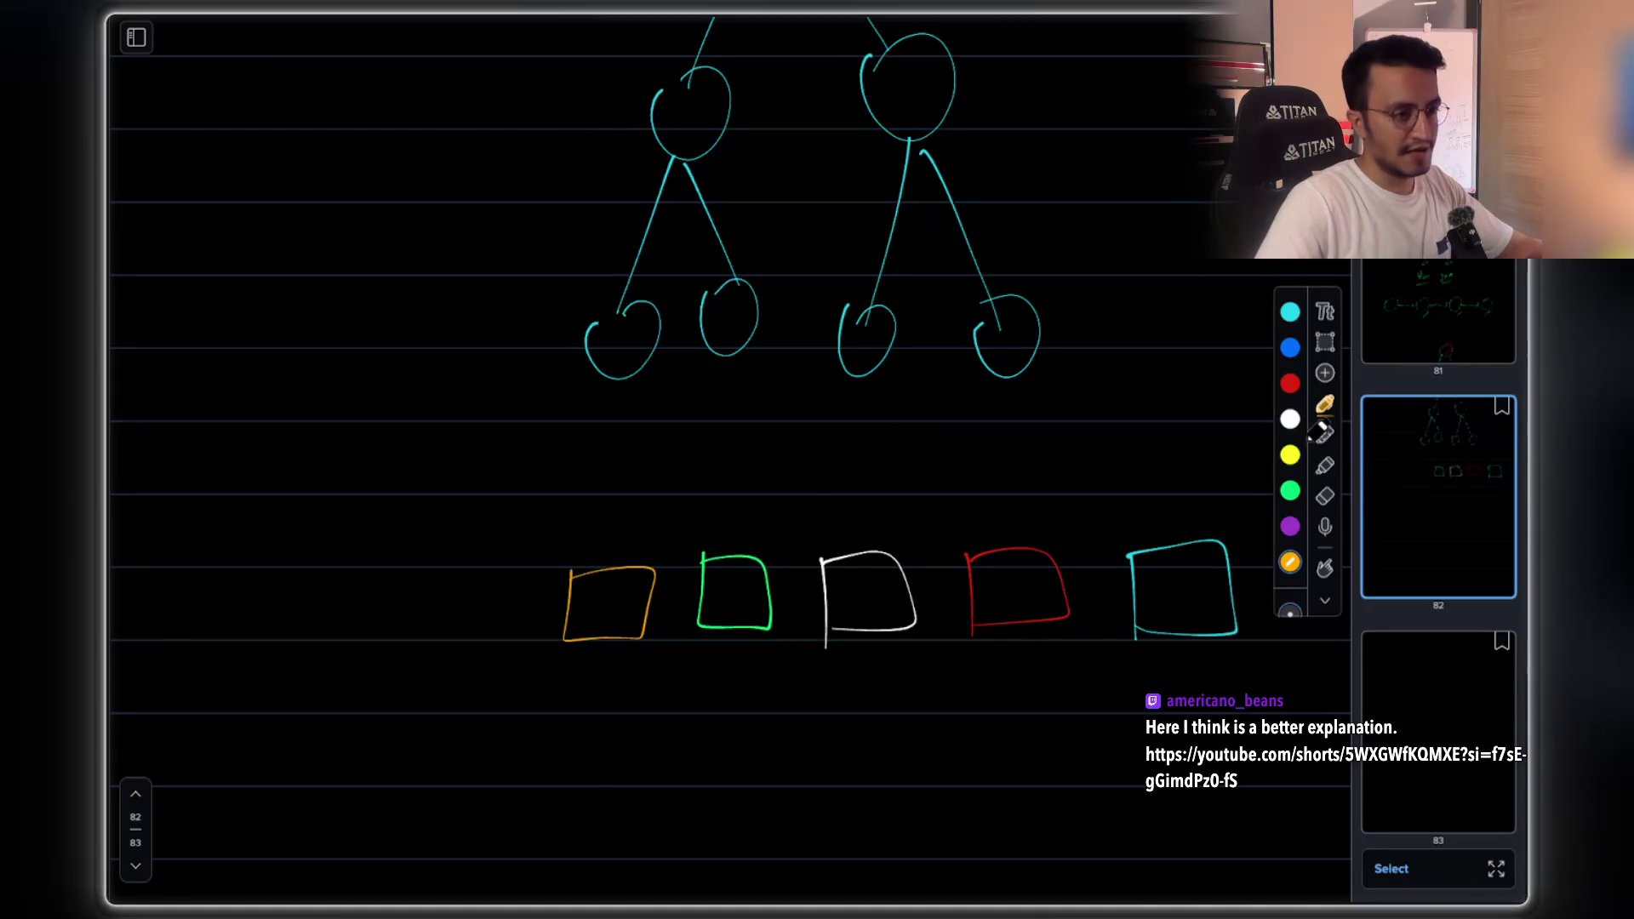
{"action": "left_click", "coordinate": [1290, 454]}
{"action": "mouse_move", "coordinate": [421, 572]}
{"action": "left_mouse_down"}
{"action": "mouse_move", "coordinate": [415, 643]}
{"action": "mouse_move", "coordinate": [430, 564]}
{"action": "left_mouse_up"}
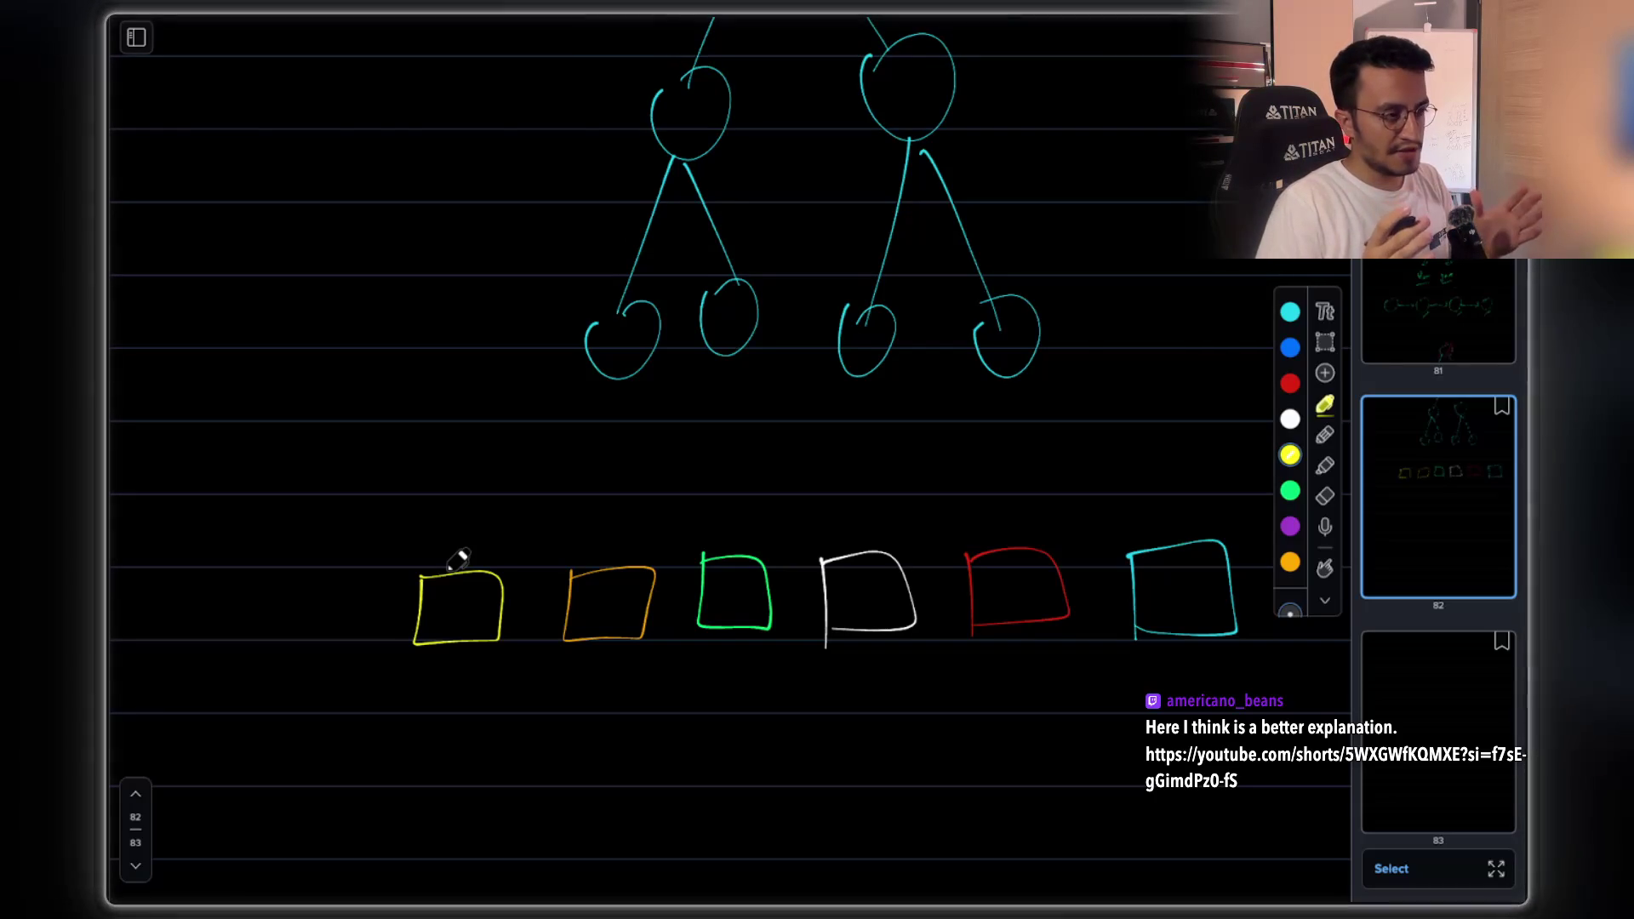
- Frame the hatched root in yellow and draw an arrow out to its right
{"action": "scroll", "coordinate": [962, 421], "scroll_direction": "up", "scroll_amount": 1}
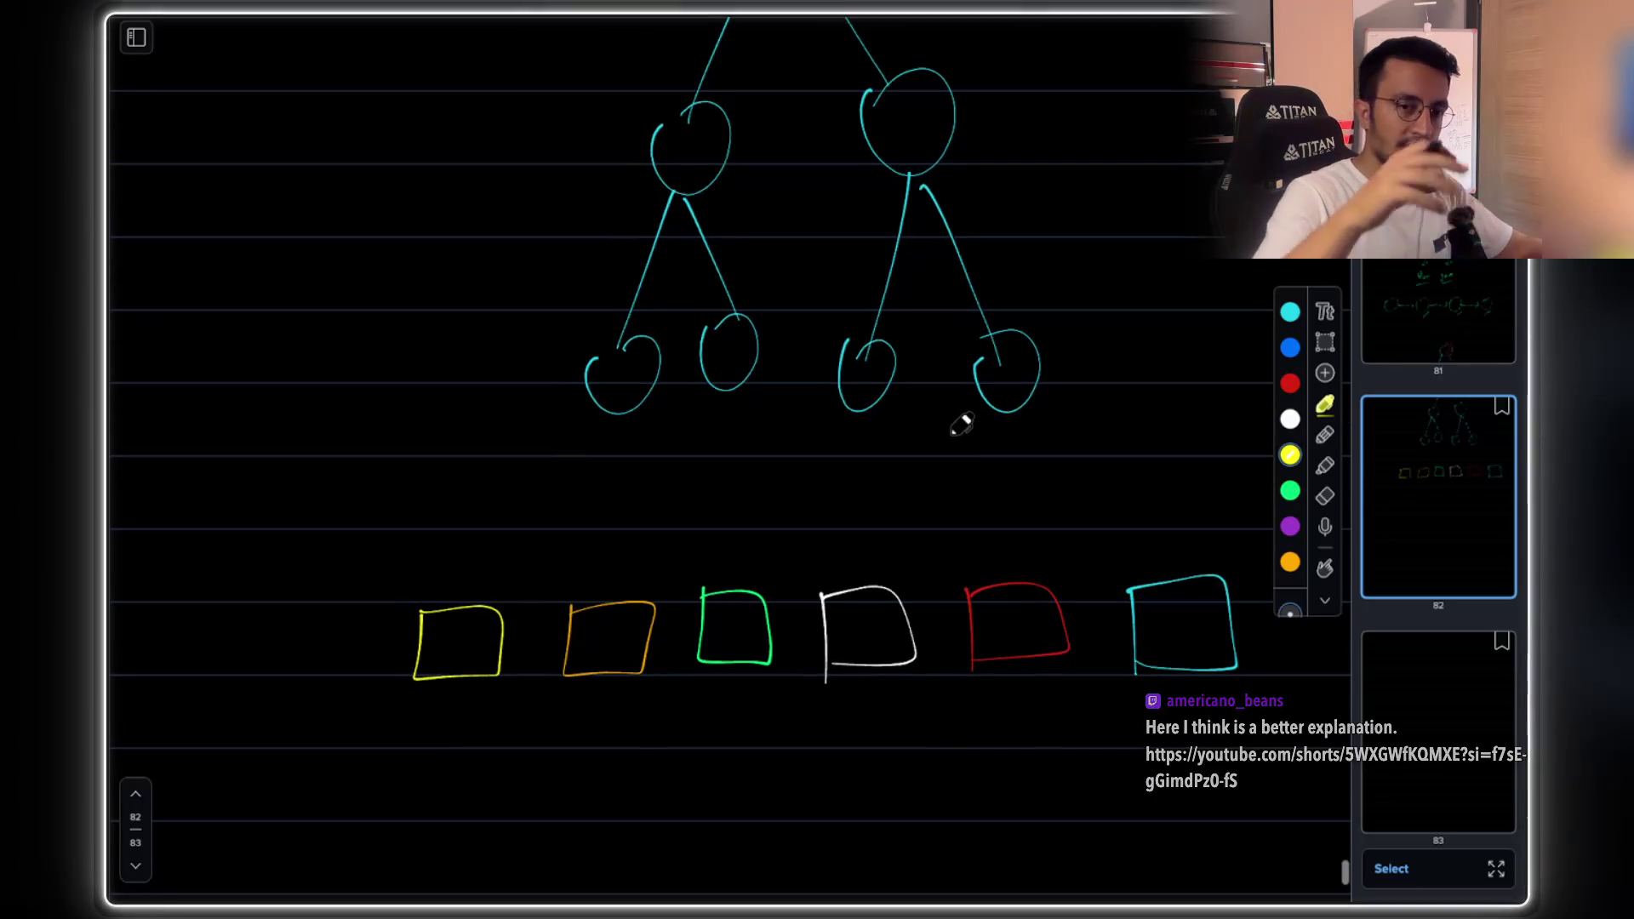
{"action": "scroll", "coordinate": [961, 423], "scroll_direction": "up", "scroll_amount": 10}
{"action": "mouse_move", "coordinate": [693, 225]}
{"action": "left_mouse_down"}
{"action": "mouse_move", "coordinate": [695, 255]}
{"action": "mouse_move", "coordinate": [920, 167]}
{"action": "mouse_move", "coordinate": [691, 223]}
{"action": "left_mouse_up"}
{"action": "scroll", "coordinate": [830, 213], "scroll_direction": "up", "scroll_amount": 1}
{"action": "scroll", "coordinate": [860, 347], "scroll_direction": "up", "scroll_amount": 5}
{"action": "mouse_move", "coordinate": [855, 366]}
{"action": "left_mouse_down"}
{"action": "mouse_move", "coordinate": [1083, 302]}
{"action": "mouse_move", "coordinate": [1056, 366]}
{"action": "left_mouse_up"}
{"action": "scroll", "coordinate": [861, 627], "scroll_direction": "down", "scroll_amount": 7}
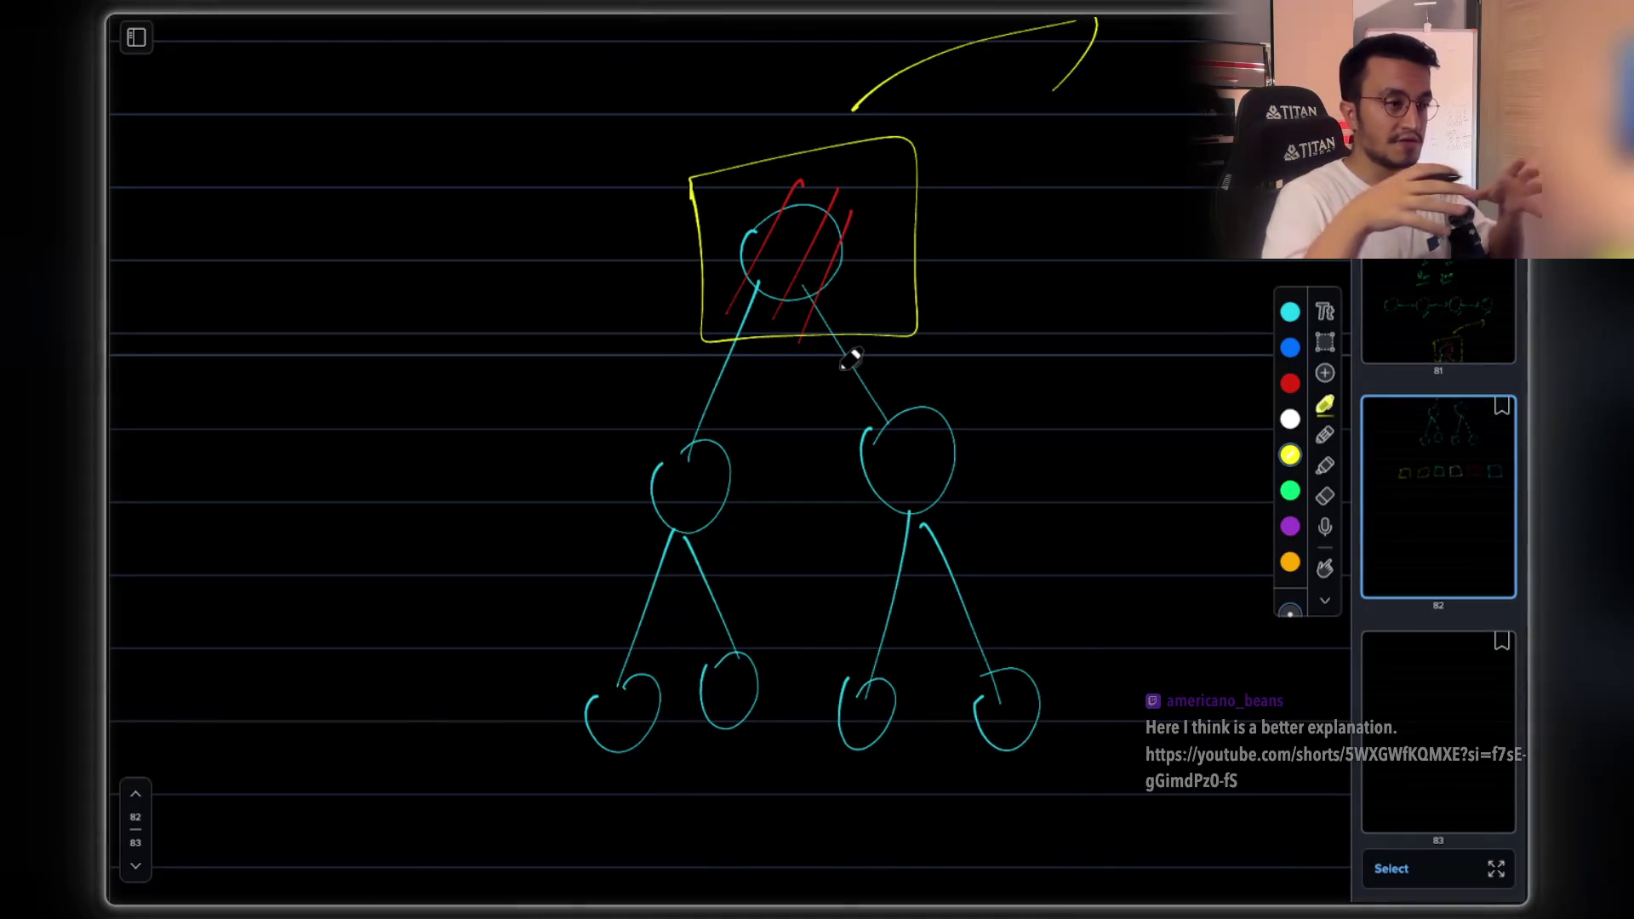
{"action": "scroll", "coordinate": [970, 451], "scroll_direction": "up", "scroll_amount": 1}
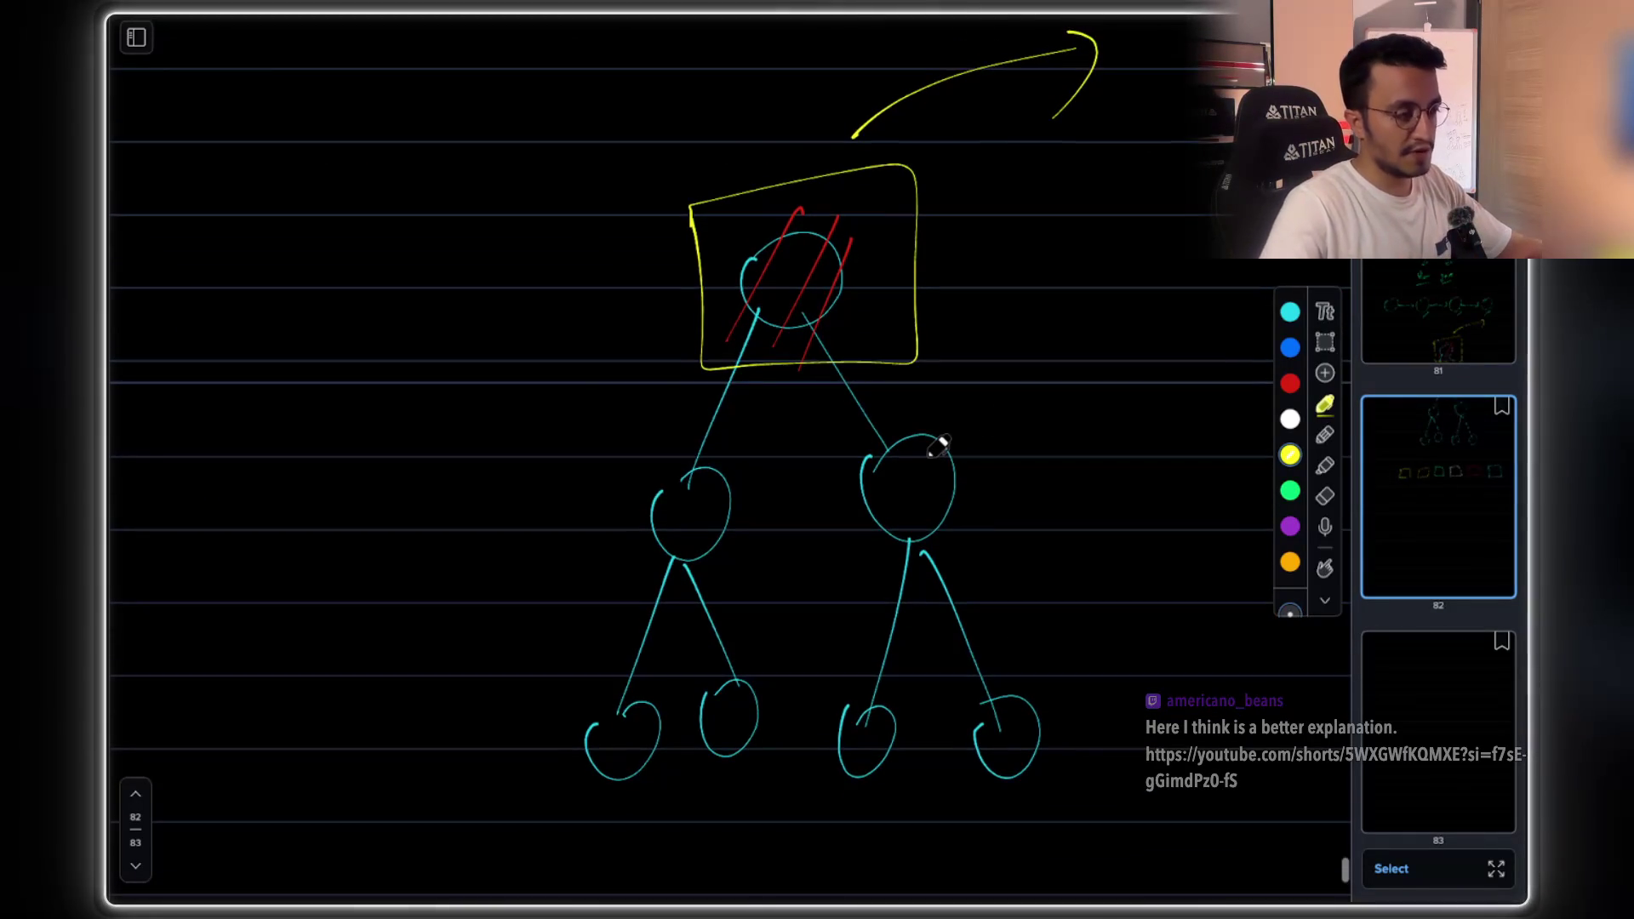
{"action": "scroll", "coordinate": [938, 442], "scroll_direction": "down", "scroll_amount": 4}
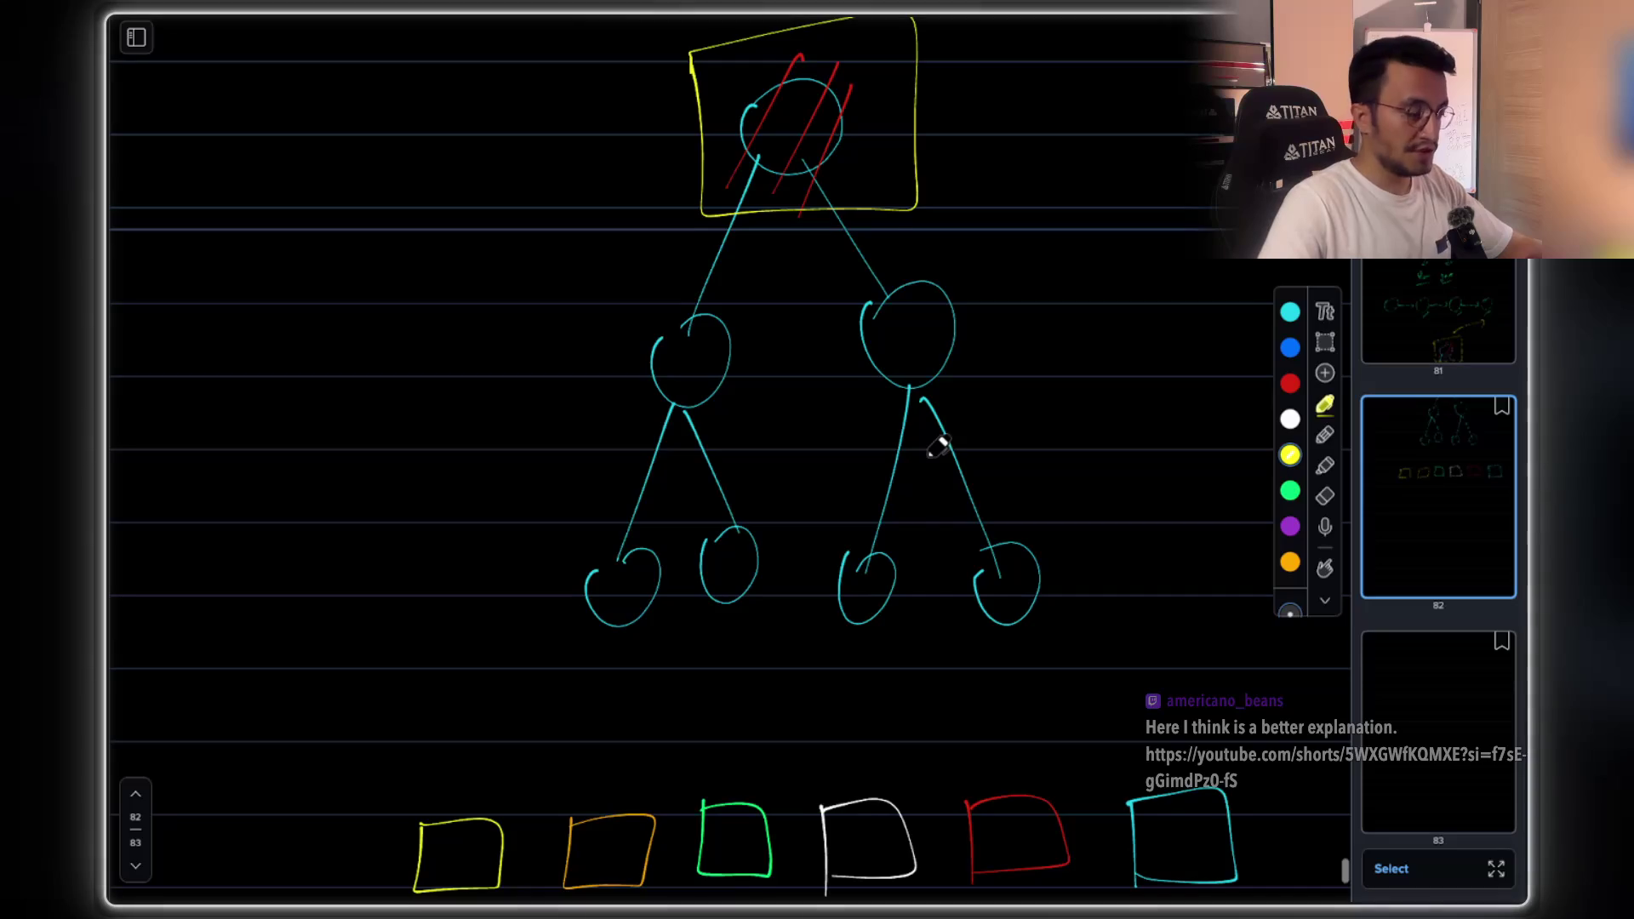
{"action": "scroll", "coordinate": [938, 447], "scroll_direction": "down", "scroll_amount": 1}
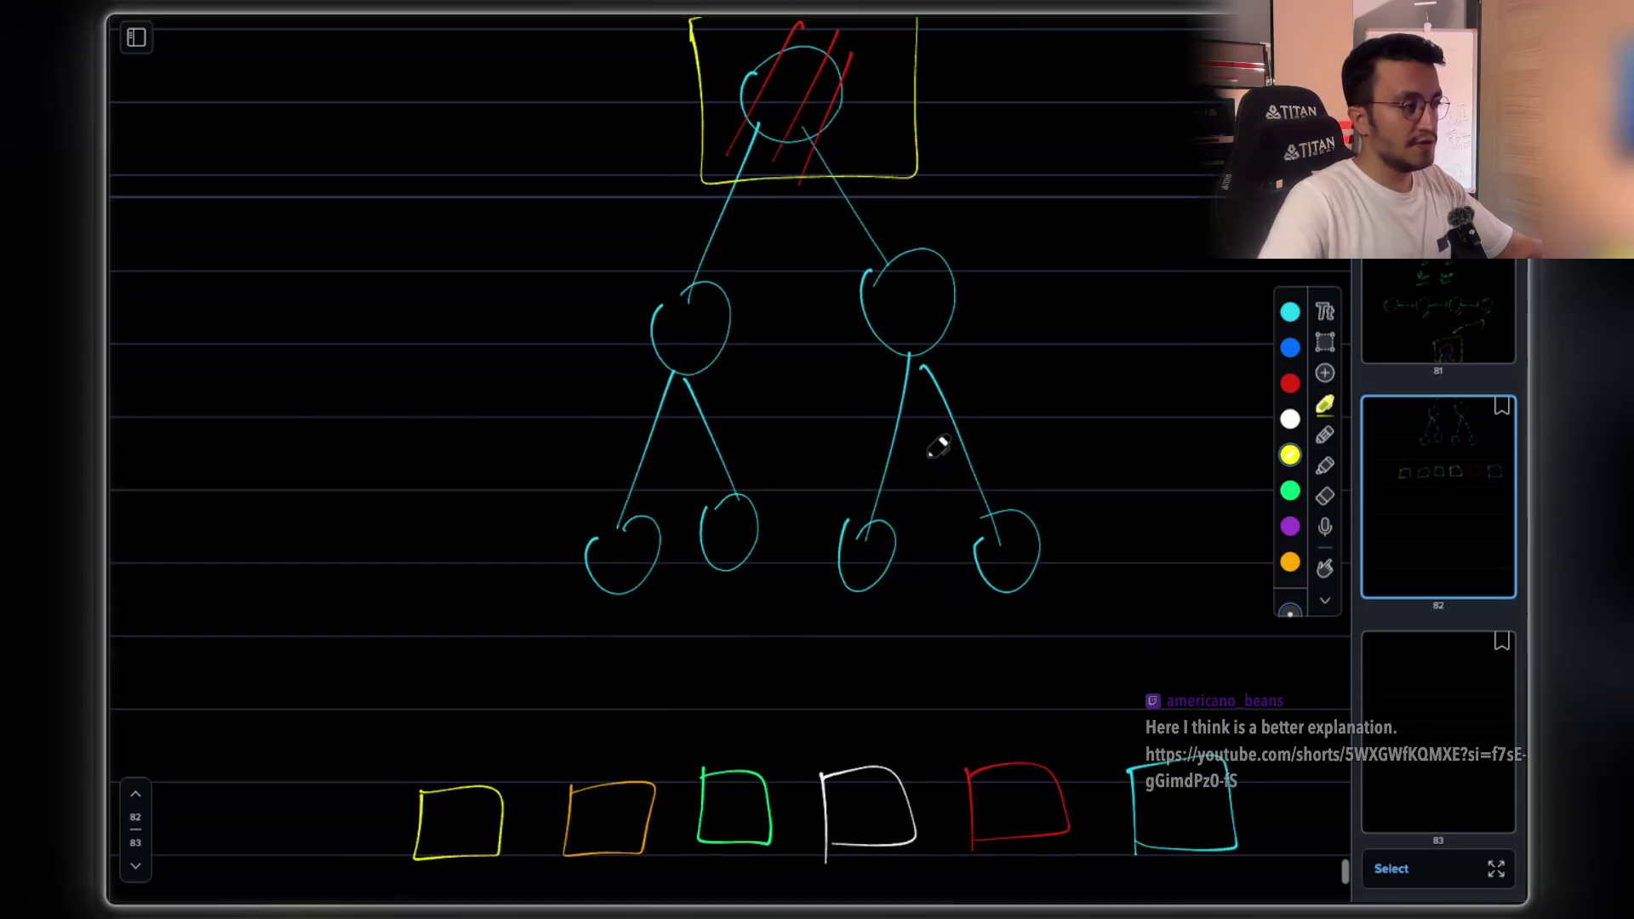
- Write 'heap' beside the tree and strike it through, then write and underline 'poll' by the boxed root
{"action": "mouse_move", "coordinate": [237, 411]}
{"action": "left_mouse_down"}
{"action": "mouse_move", "coordinate": [280, 489]}
{"action": "mouse_move", "coordinate": [336, 463]}
{"action": "mouse_move", "coordinate": [371, 498]}
{"action": "mouse_move", "coordinate": [387, 451]}
{"action": "mouse_move", "coordinate": [381, 502]}
{"action": "left_mouse_up"}
{"action": "left_click_drag", "start_coordinate": [400, 446], "coordinate": [430, 429]}
{"action": "left_click_drag", "start_coordinate": [272, 557], "coordinate": [418, 393]}
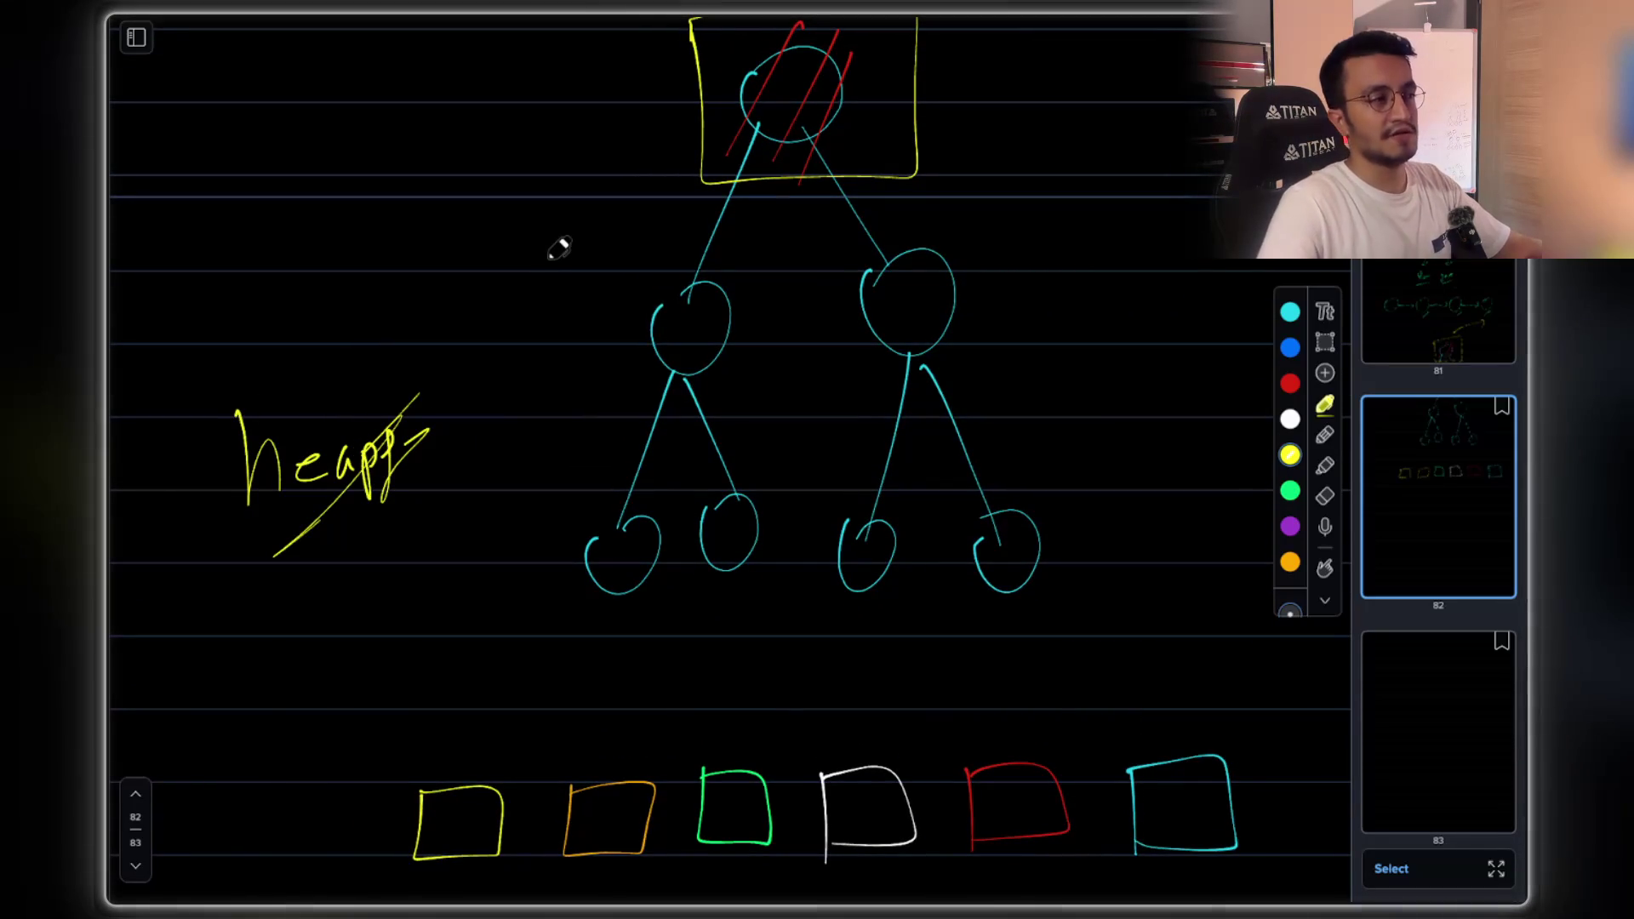
{"action": "scroll", "coordinate": [766, 306], "scroll_direction": "up", "scroll_amount": 3}
{"action": "left_click_drag", "start_coordinate": [1045, 368], "coordinate": [1069, 378]}
{"action": "left_click_drag", "start_coordinate": [1093, 371], "coordinate": [1117, 393]}
{"action": "left_click_drag", "start_coordinate": [1130, 340], "coordinate": [1134, 407]}
{"action": "mouse_move", "coordinate": [1030, 443]}
{"action": "left_mouse_down"}
{"action": "mouse_move", "coordinate": [1131, 443]}
{"action": "mouse_move", "coordinate": [1145, 292]}
{"action": "mouse_move", "coordinate": [1081, 425]}
{"action": "left_mouse_up"}
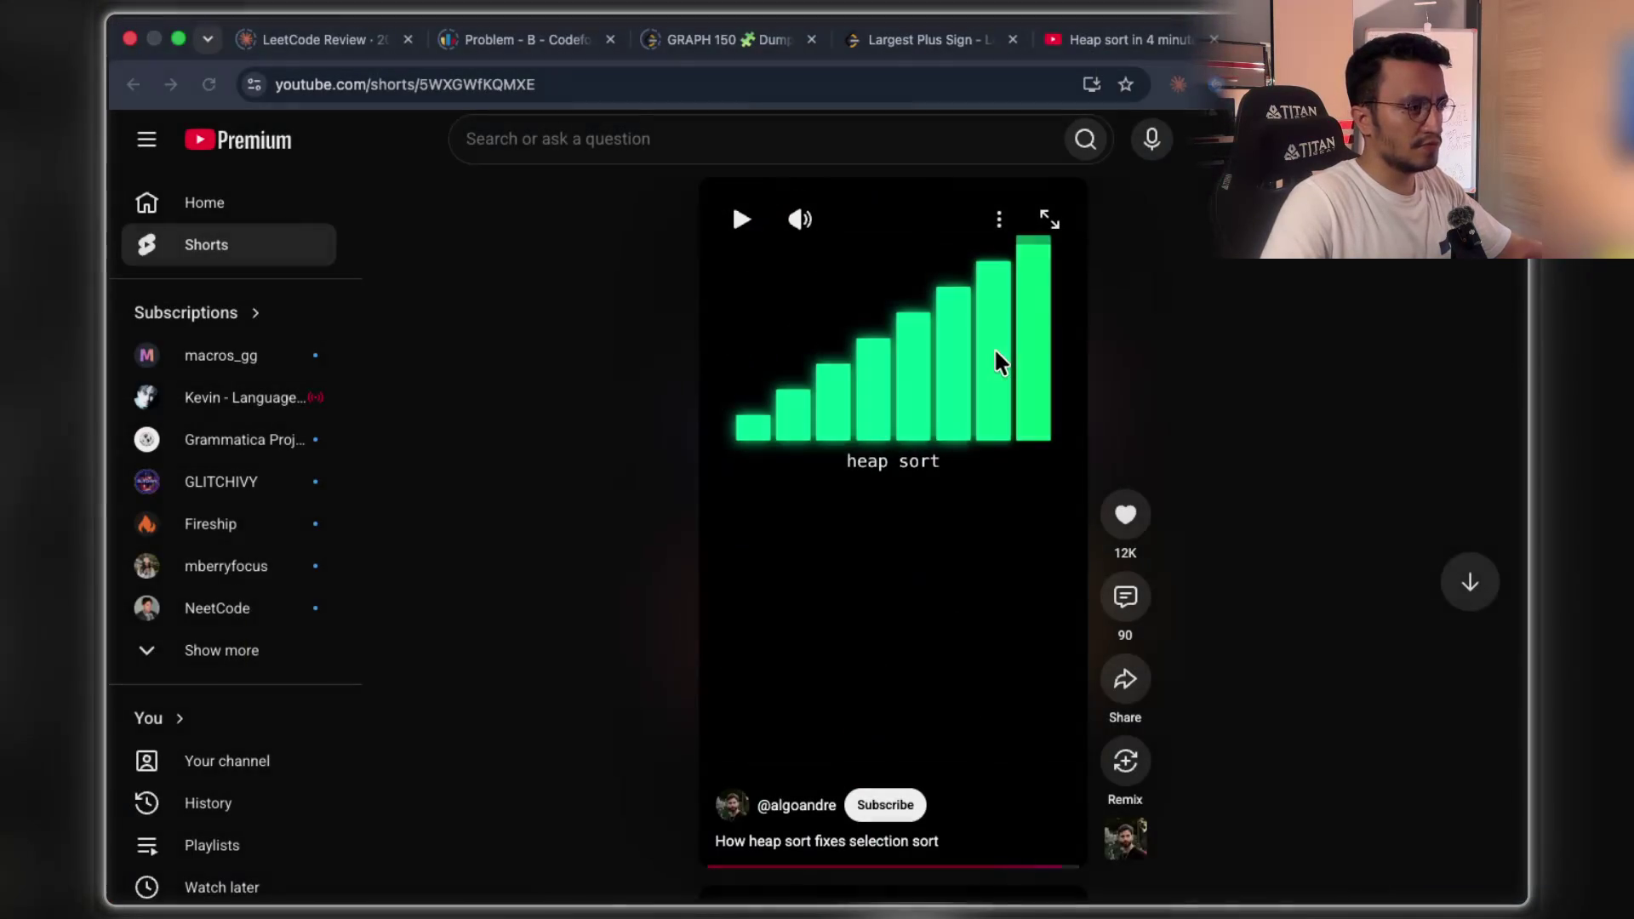
- Search YouTube for 'heap data strucutre' and open HackerRank's 'Data Structures: Heaps' video
{"action": "left_click", "coordinate": [1089, 40]}
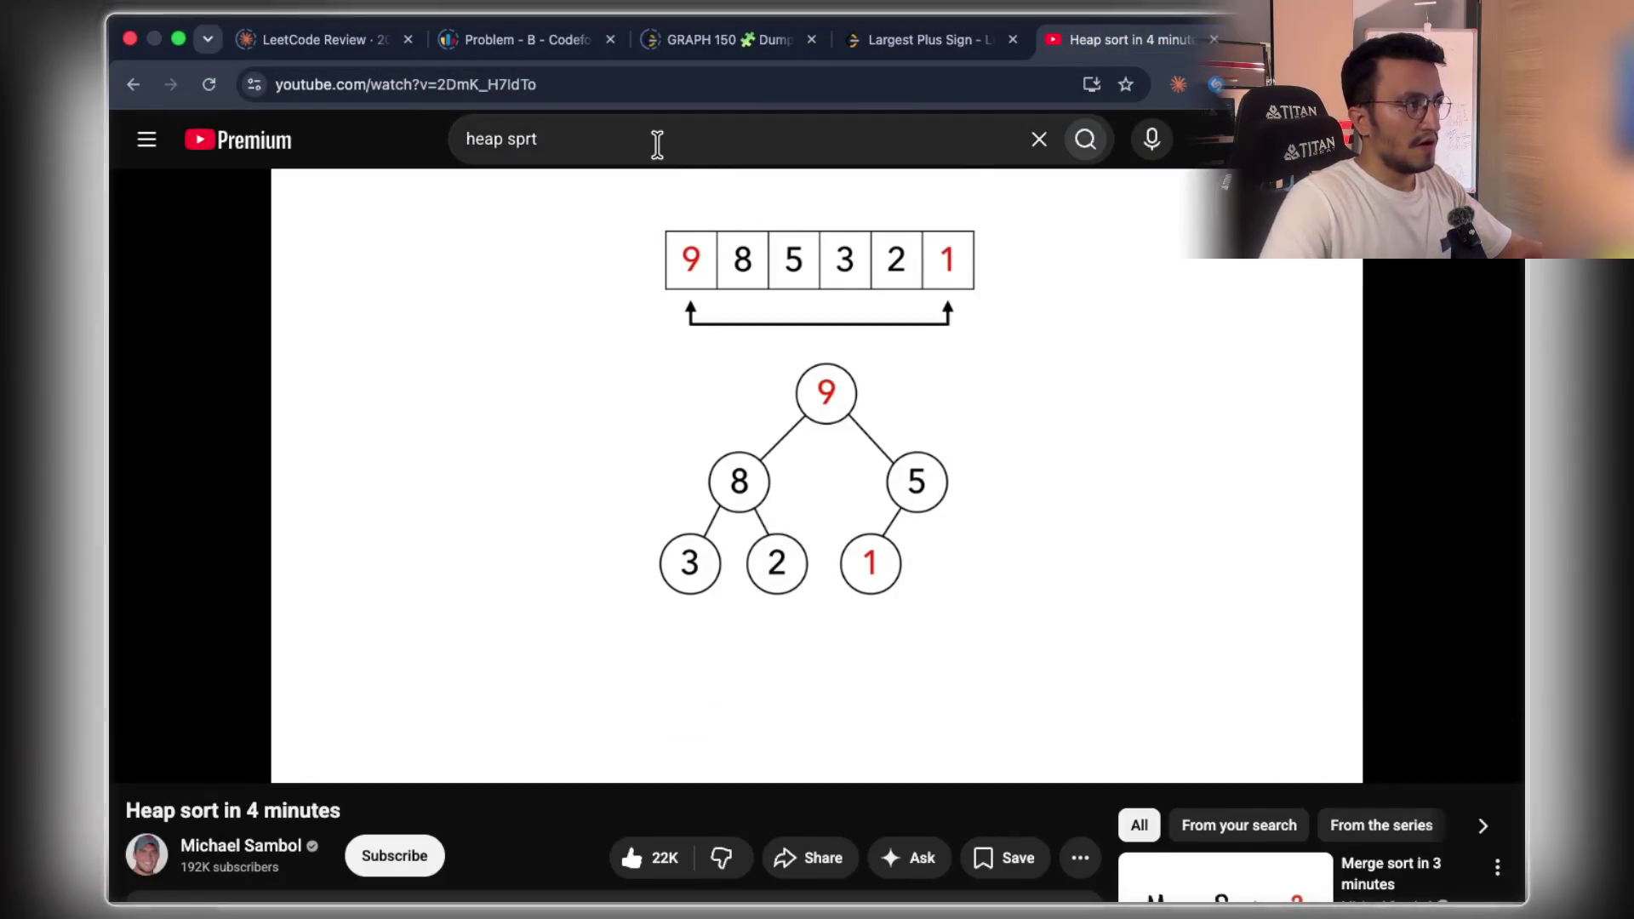
{"action": "left_click", "coordinate": [657, 145]}
{"action": "type", "text": "heap"}
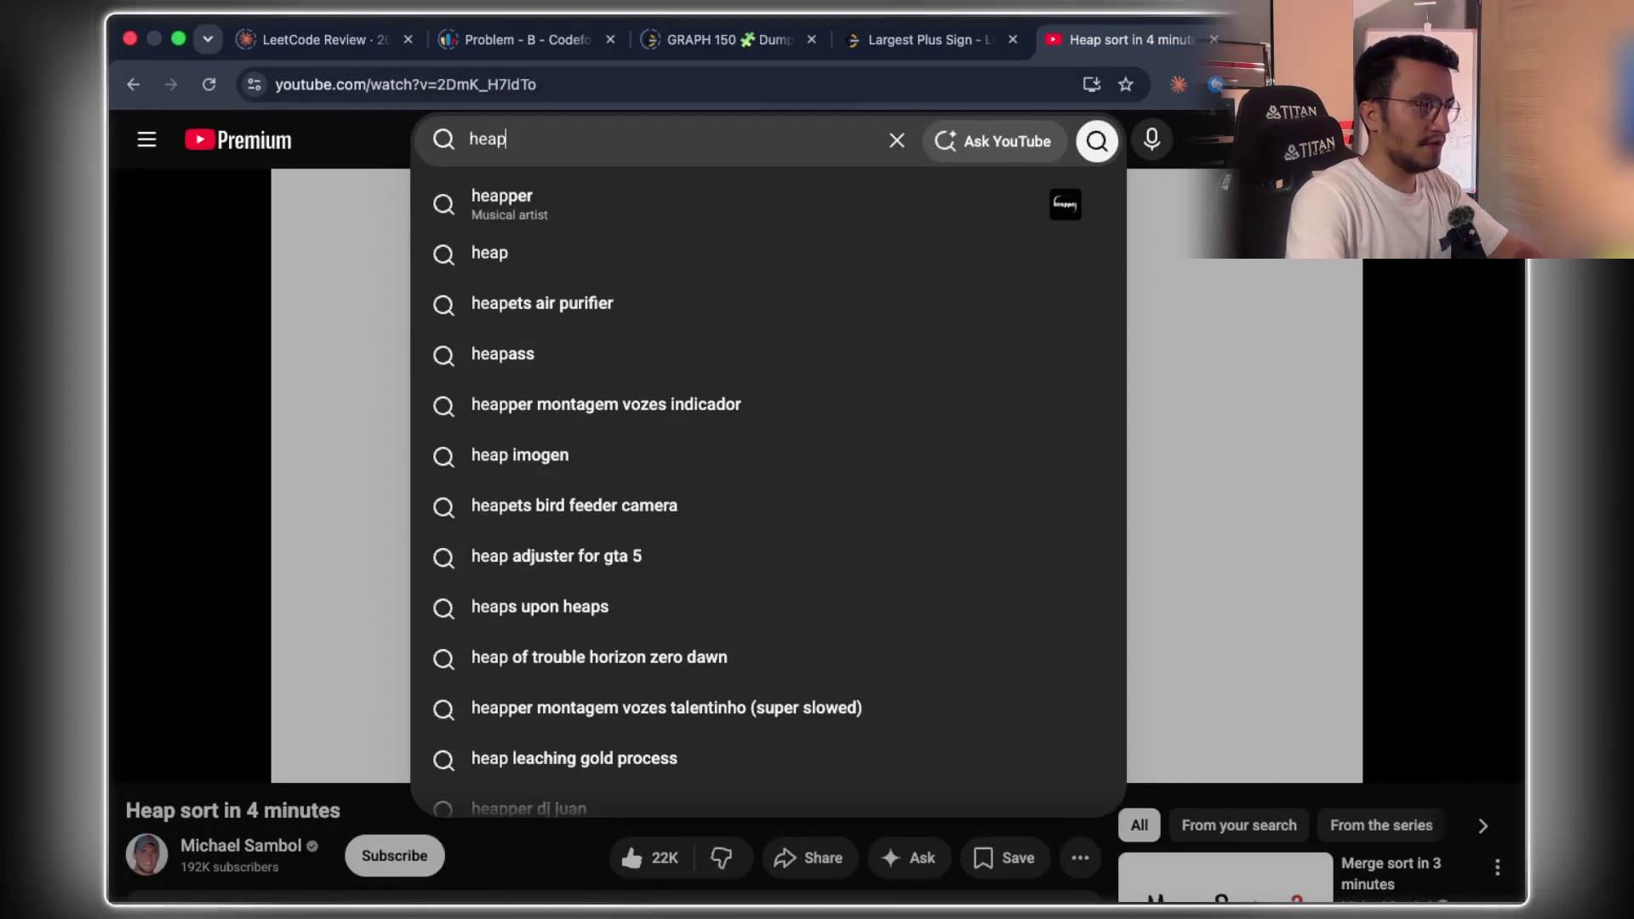
{"action": "type", "text": " data strucutre"}
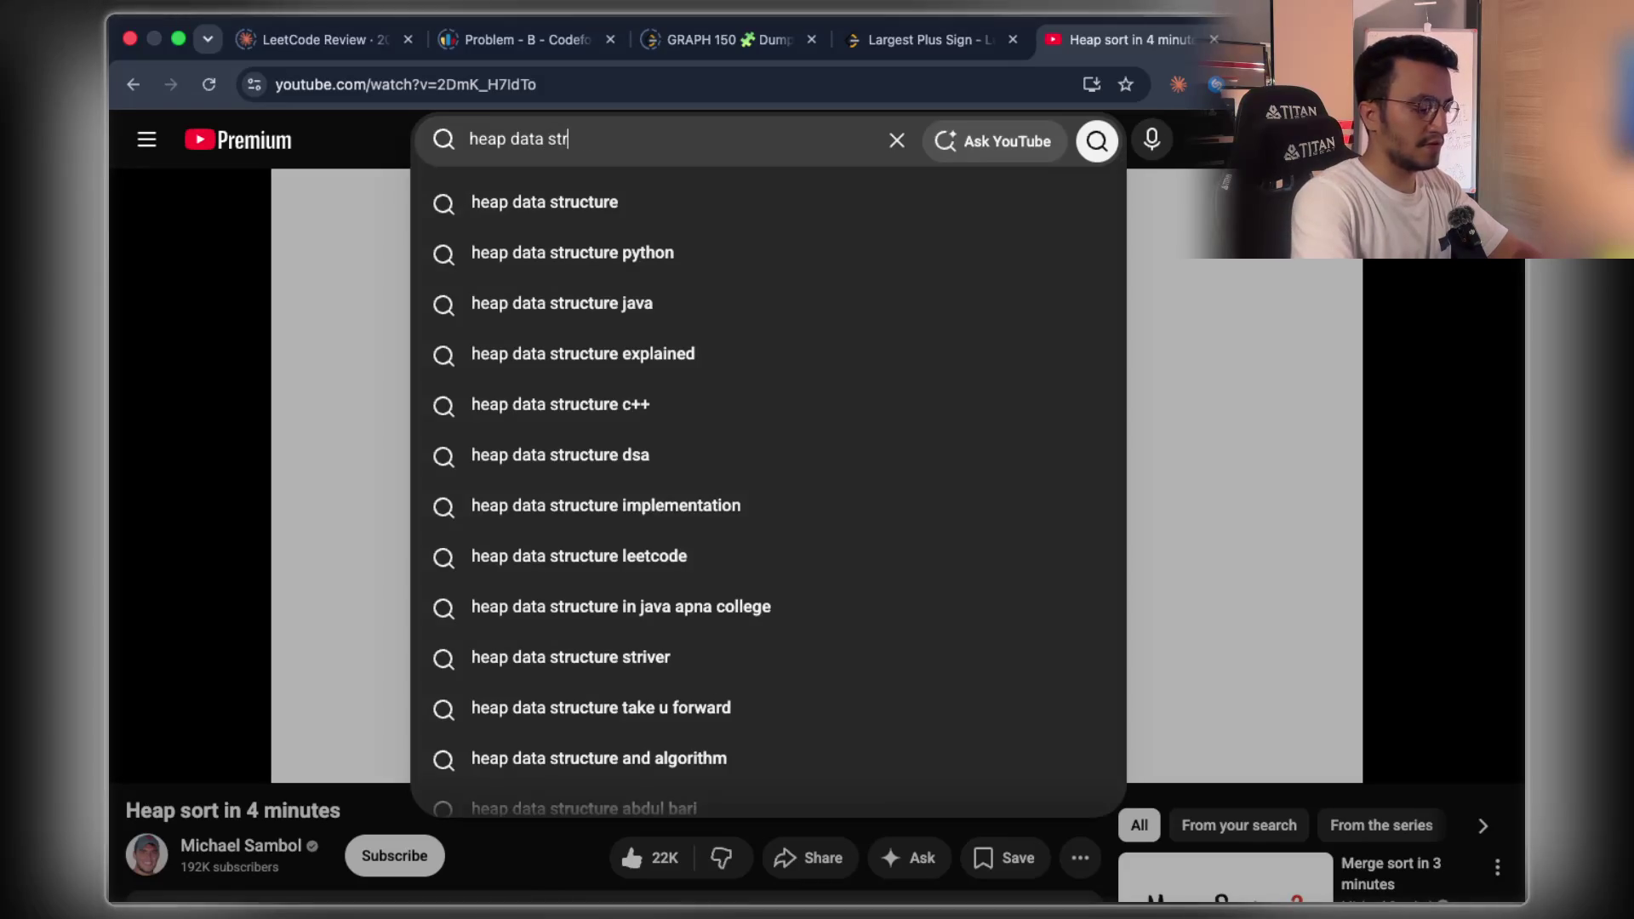
{"action": "key", "text": "Return"}
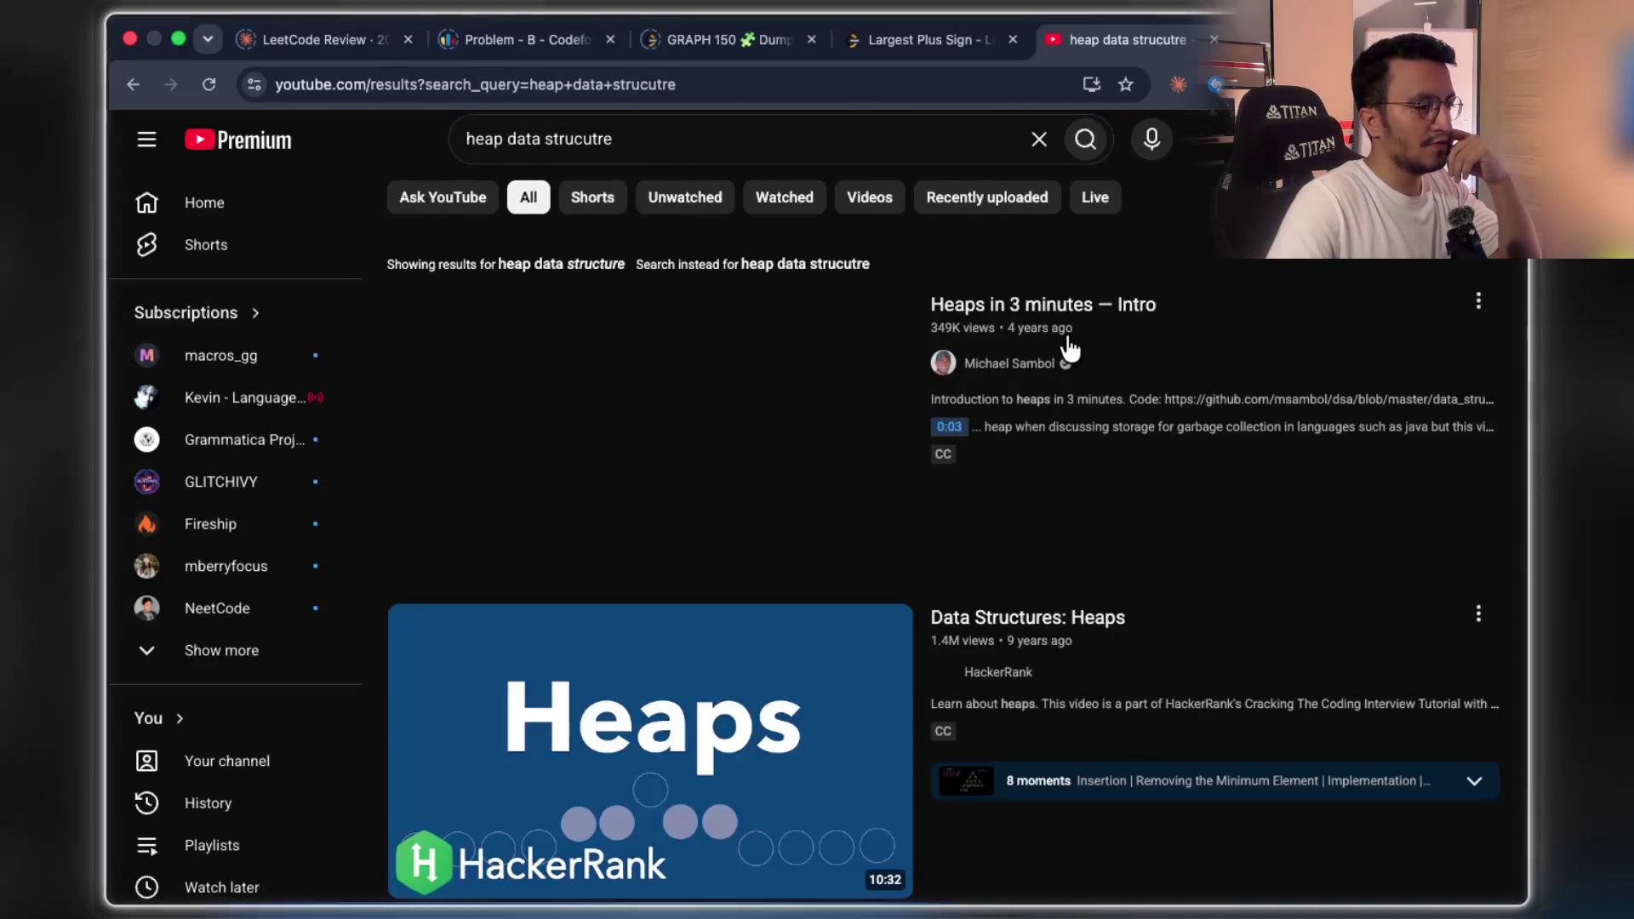
{"action": "scroll", "coordinate": [1055, 354], "scroll_direction": "down", "scroll_amount": 3}
{"action": "left_click", "coordinate": [787, 549]}
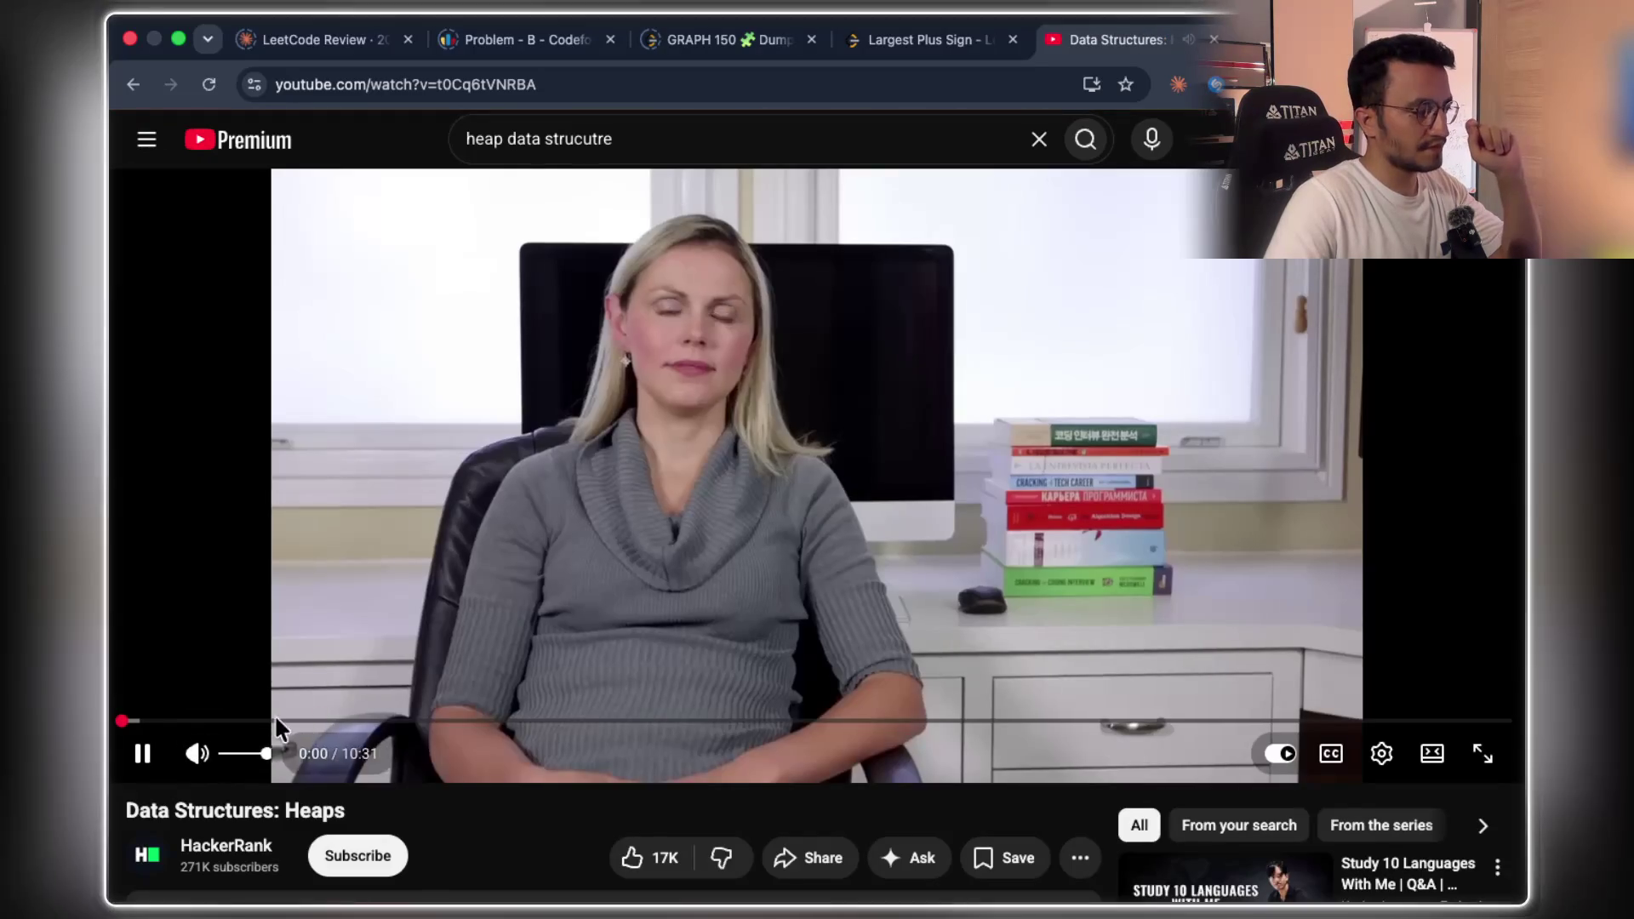
- Expand the heaps video's description, start playback and like the video
{"action": "left_click", "coordinate": [1197, 473]}
{"action": "scroll", "coordinate": [766, 630], "scroll_direction": "down", "scroll_amount": 1}
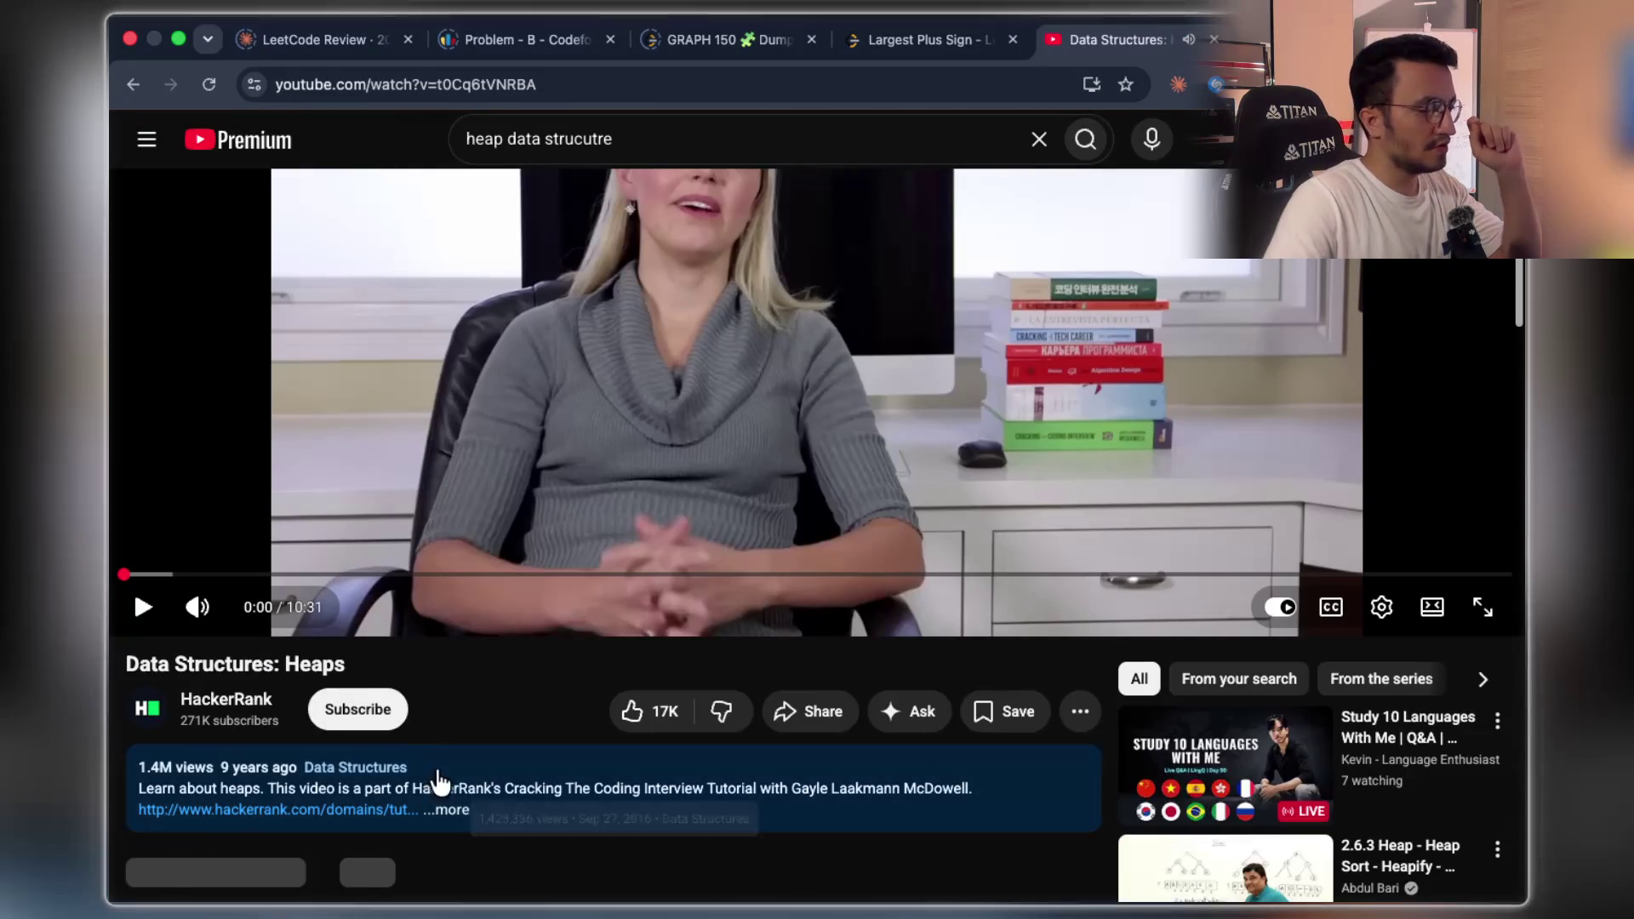
{"action": "left_click", "coordinate": [451, 808]}
{"action": "scroll", "coordinate": [766, 596], "scroll_direction": "down", "scroll_amount": 2}
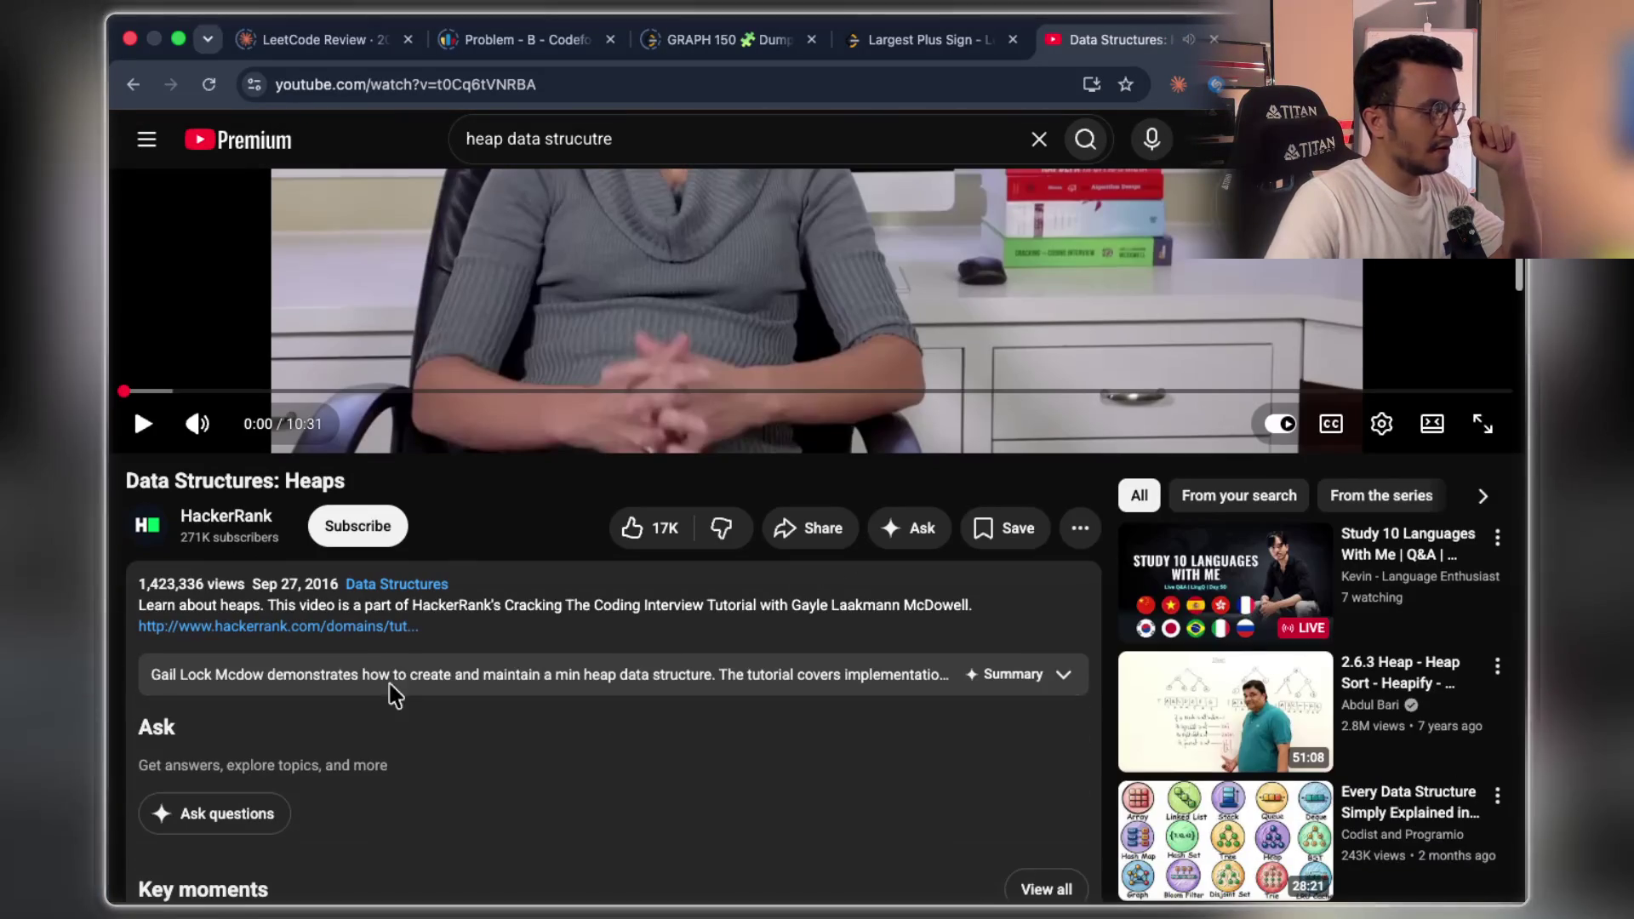
{"action": "scroll", "coordinate": [572, 631], "scroll_direction": "up", "scroll_amount": 4}
{"action": "left_click", "coordinate": [852, 524]}
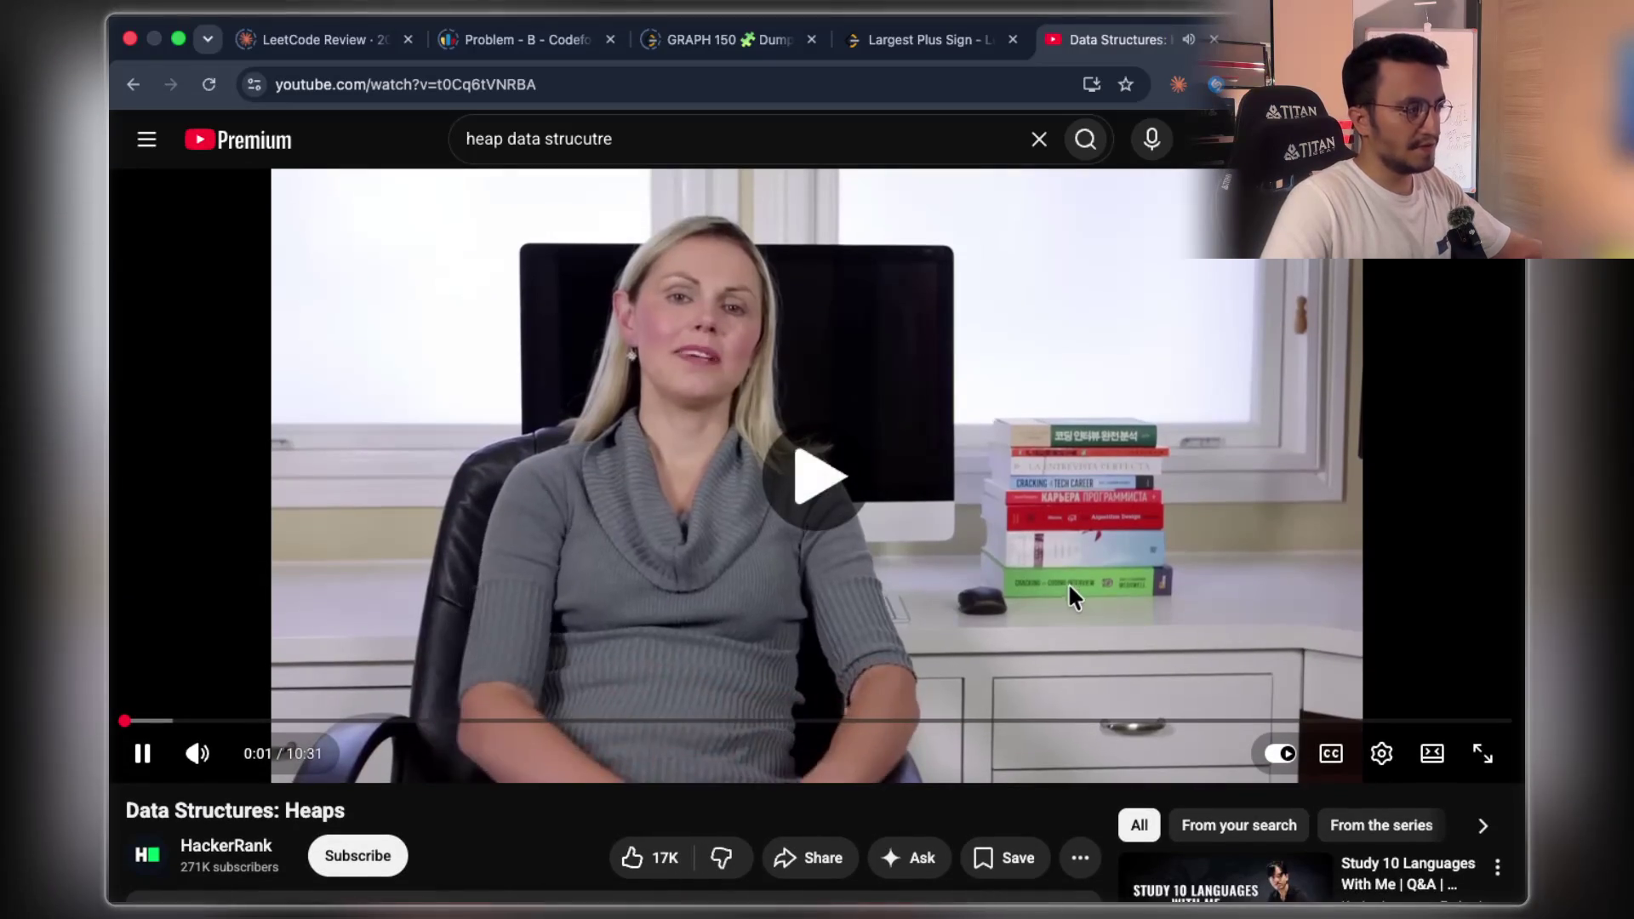
{"action": "left_click", "coordinate": [901, 583]}
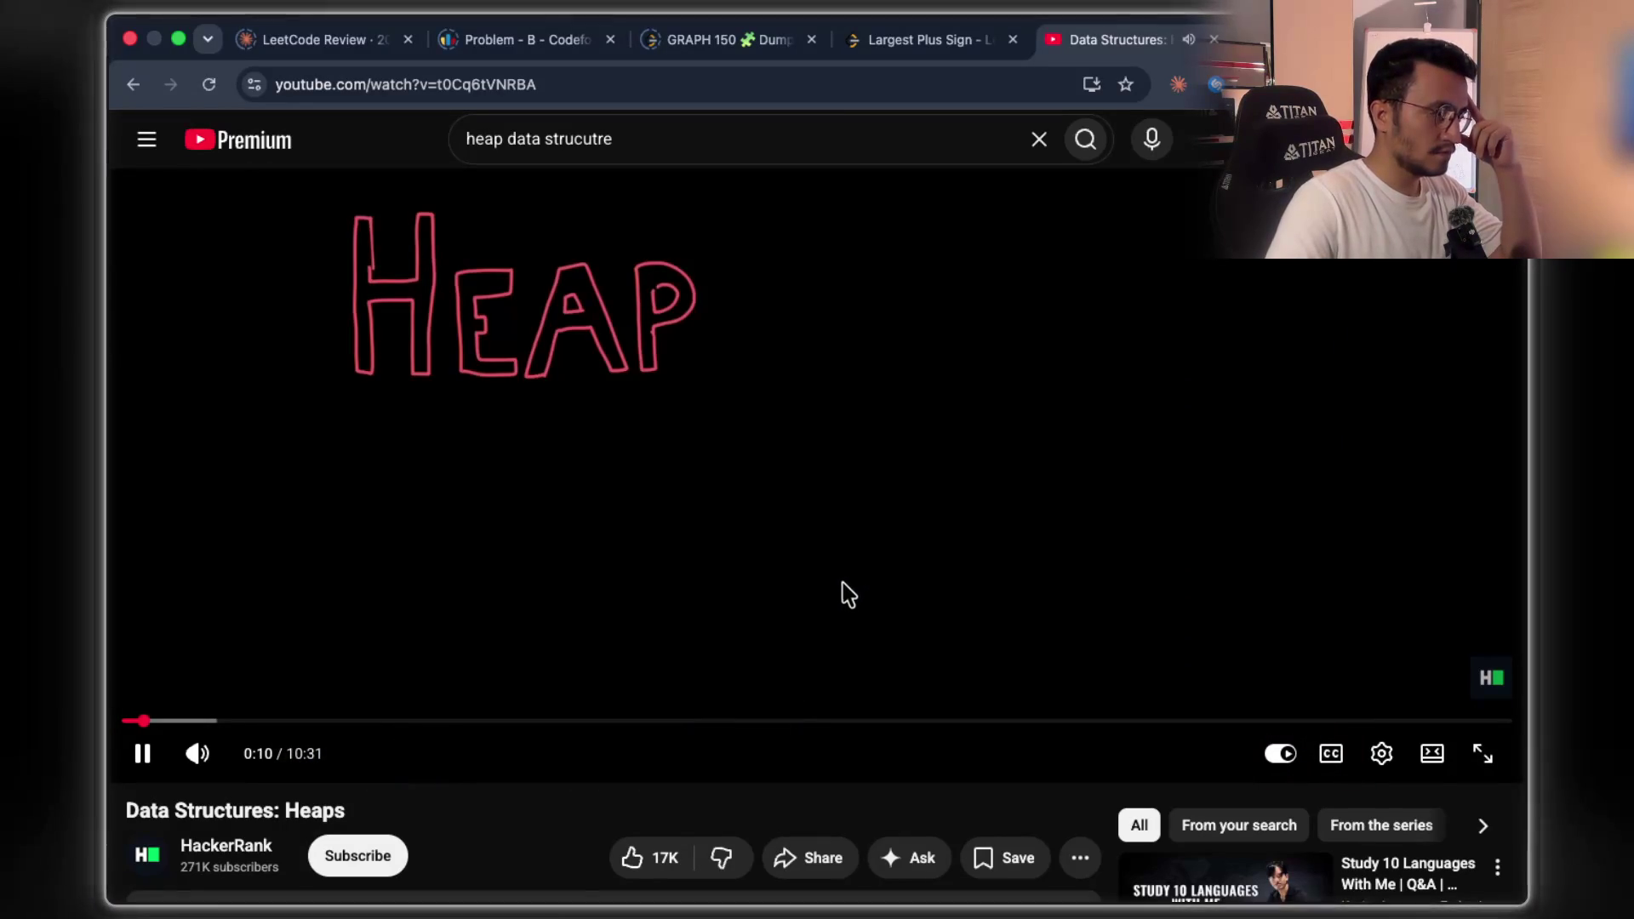
{"action": "left_click", "coordinate": [631, 858]}
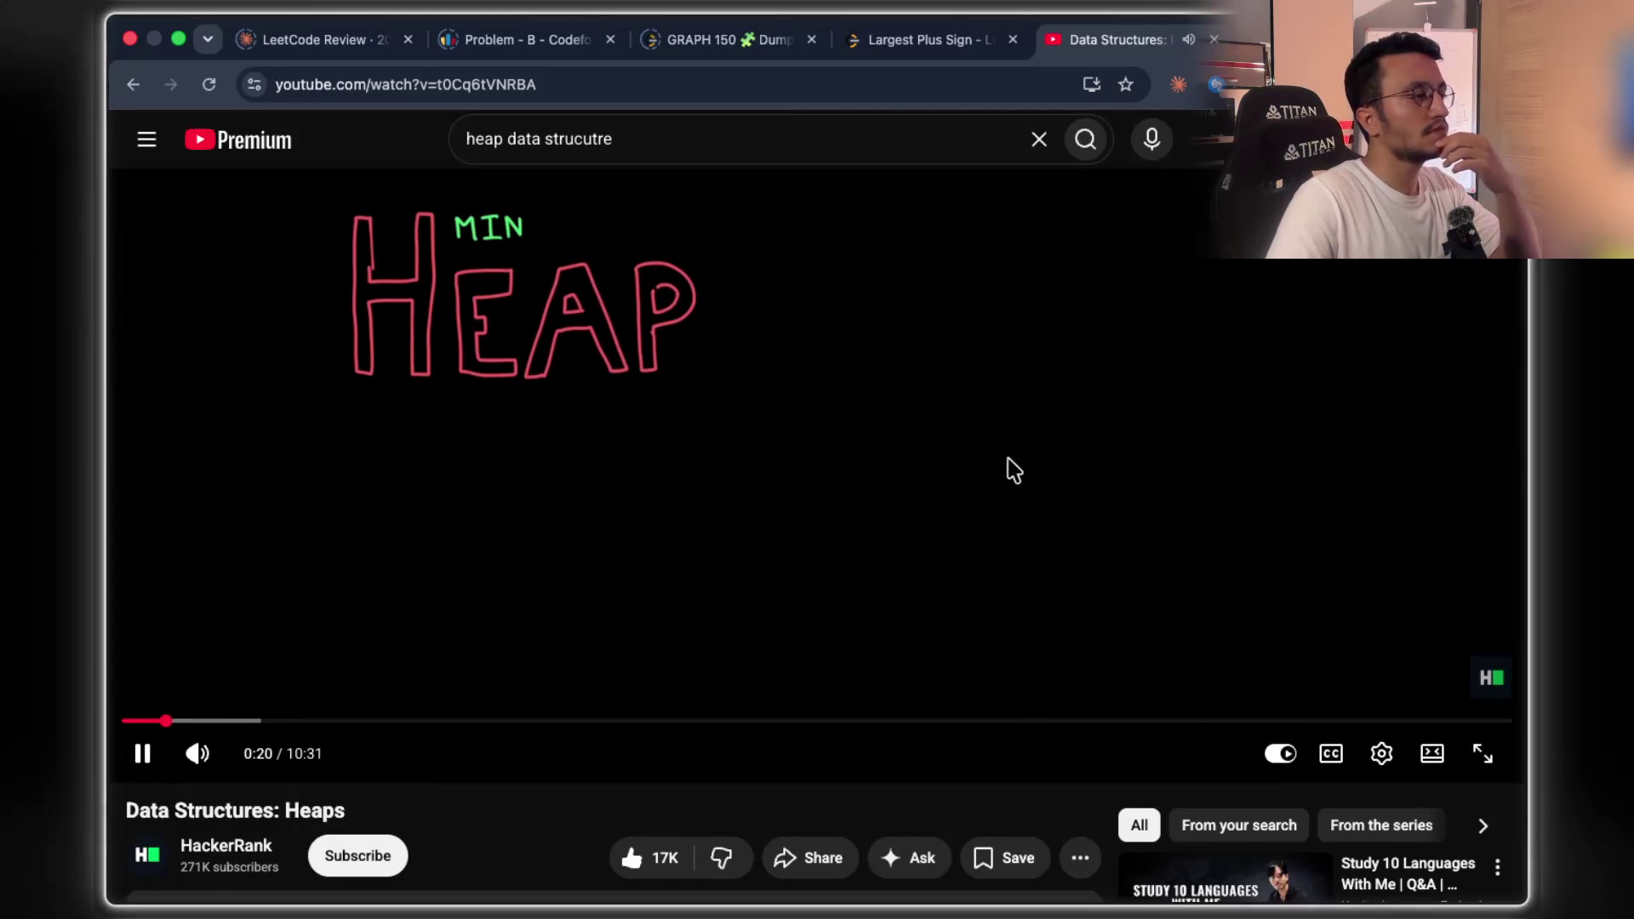
- Skip ahead to the min-heap tree drawing, pausing at 0:45 and 0:48, then watch full screen
{"action": "key", "text": "Right"}
{"action": "key", "text": "Right"}
{"action": "key", "text": "Right"}
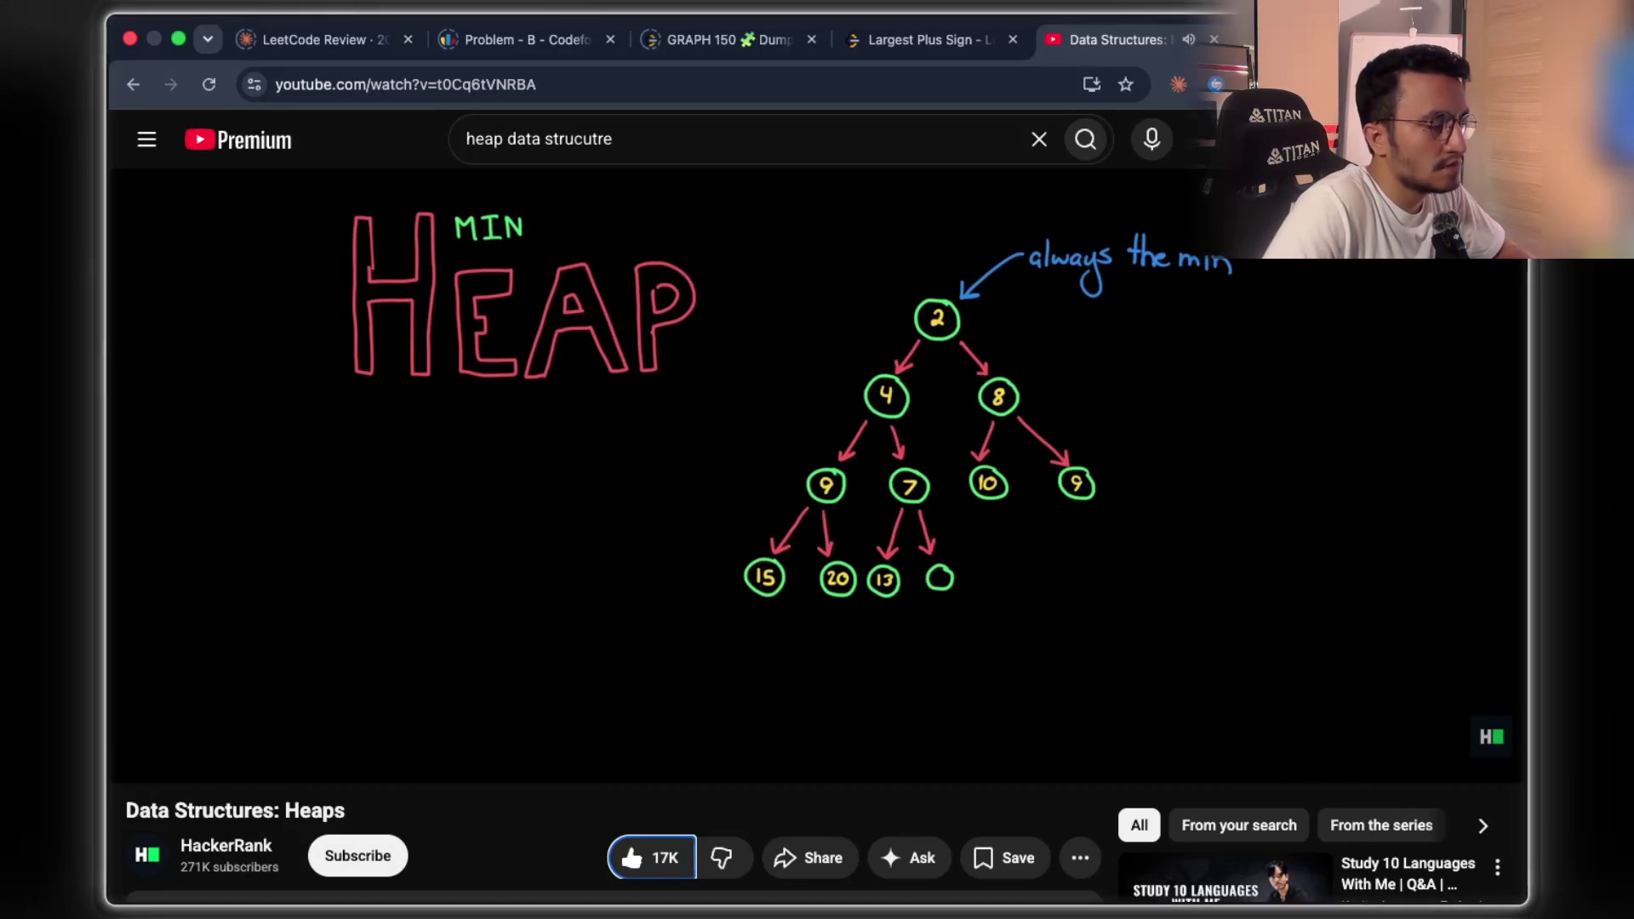
{"action": "left_click", "coordinate": [1001, 487]}
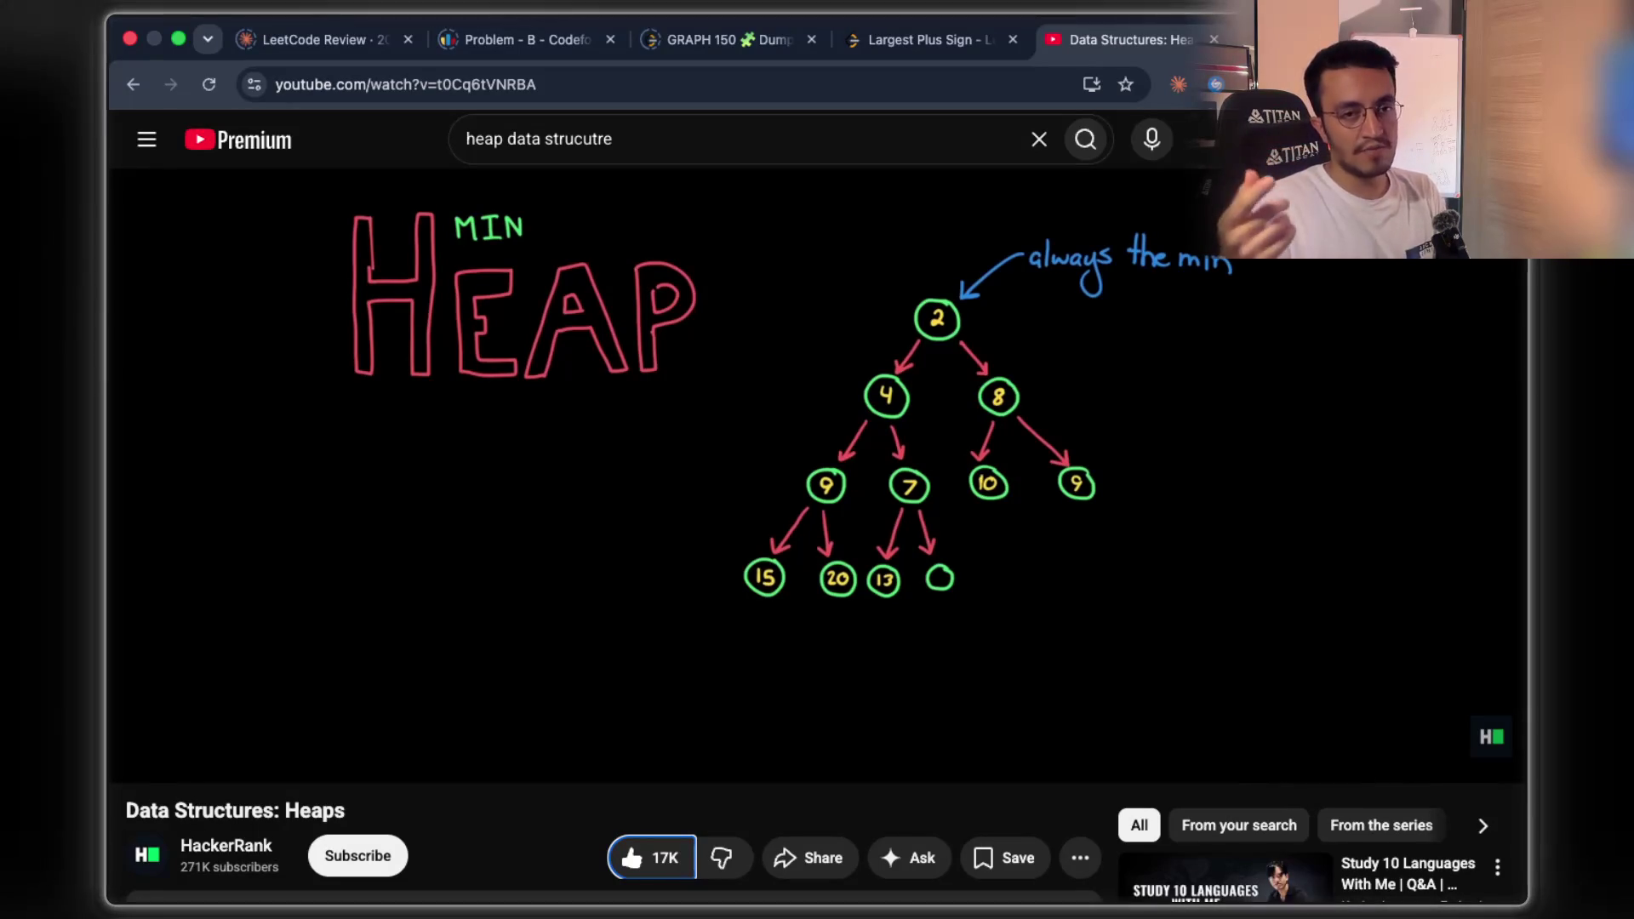
{"action": "left_click", "coordinate": [1046, 547]}
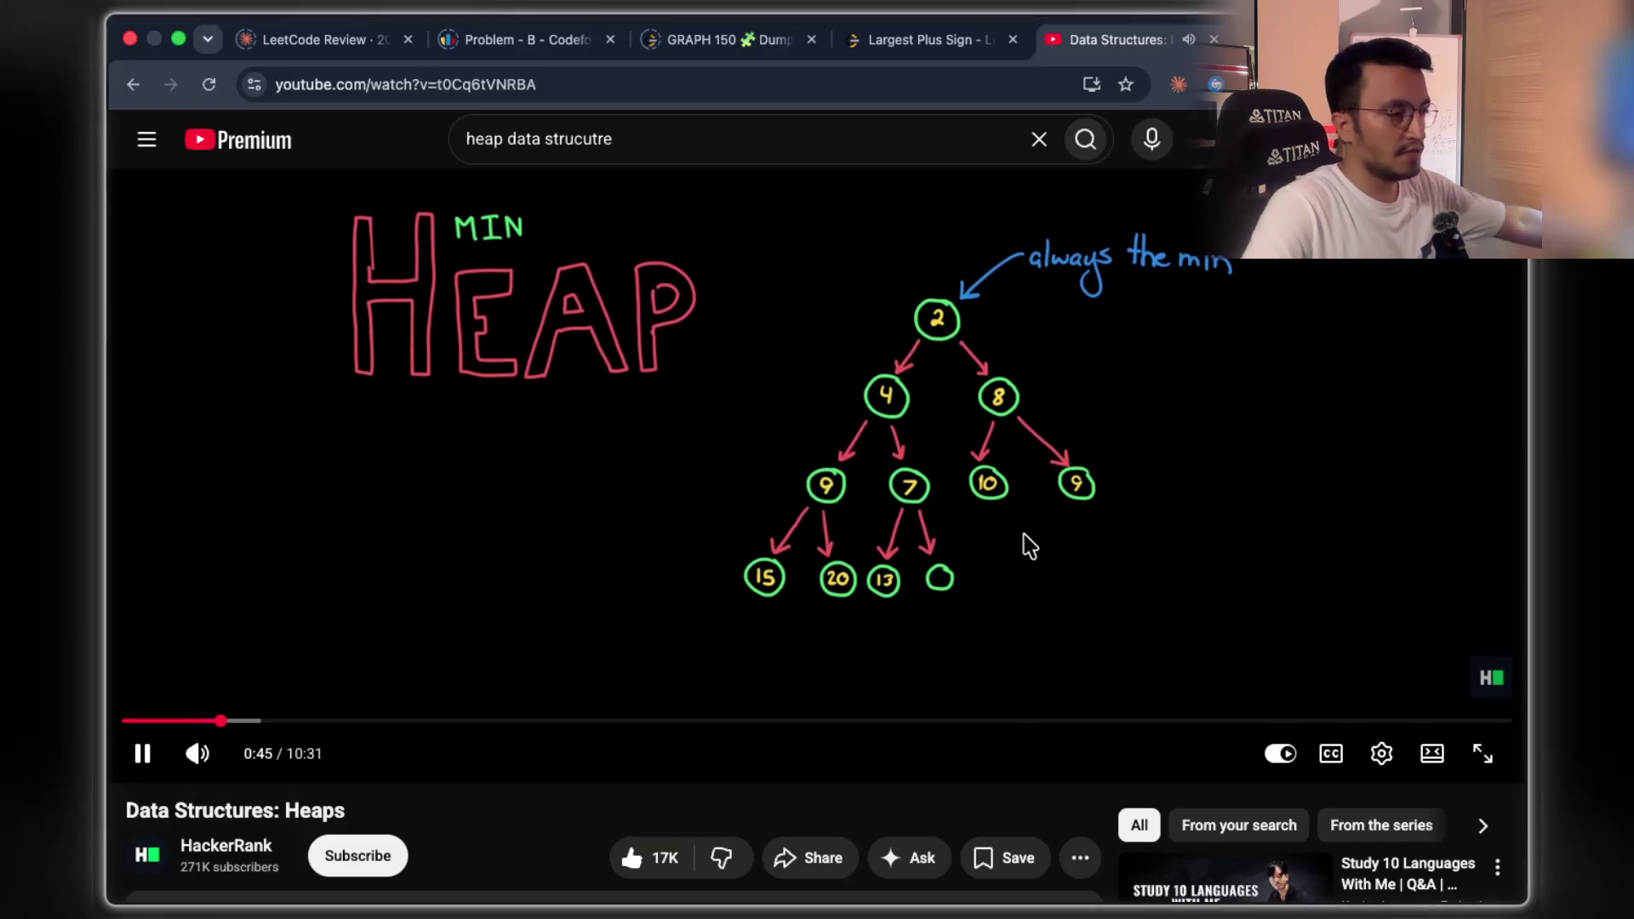
{"action": "left_click", "coordinate": [1055, 531]}
{"action": "left_click", "coordinate": [1120, 577]}
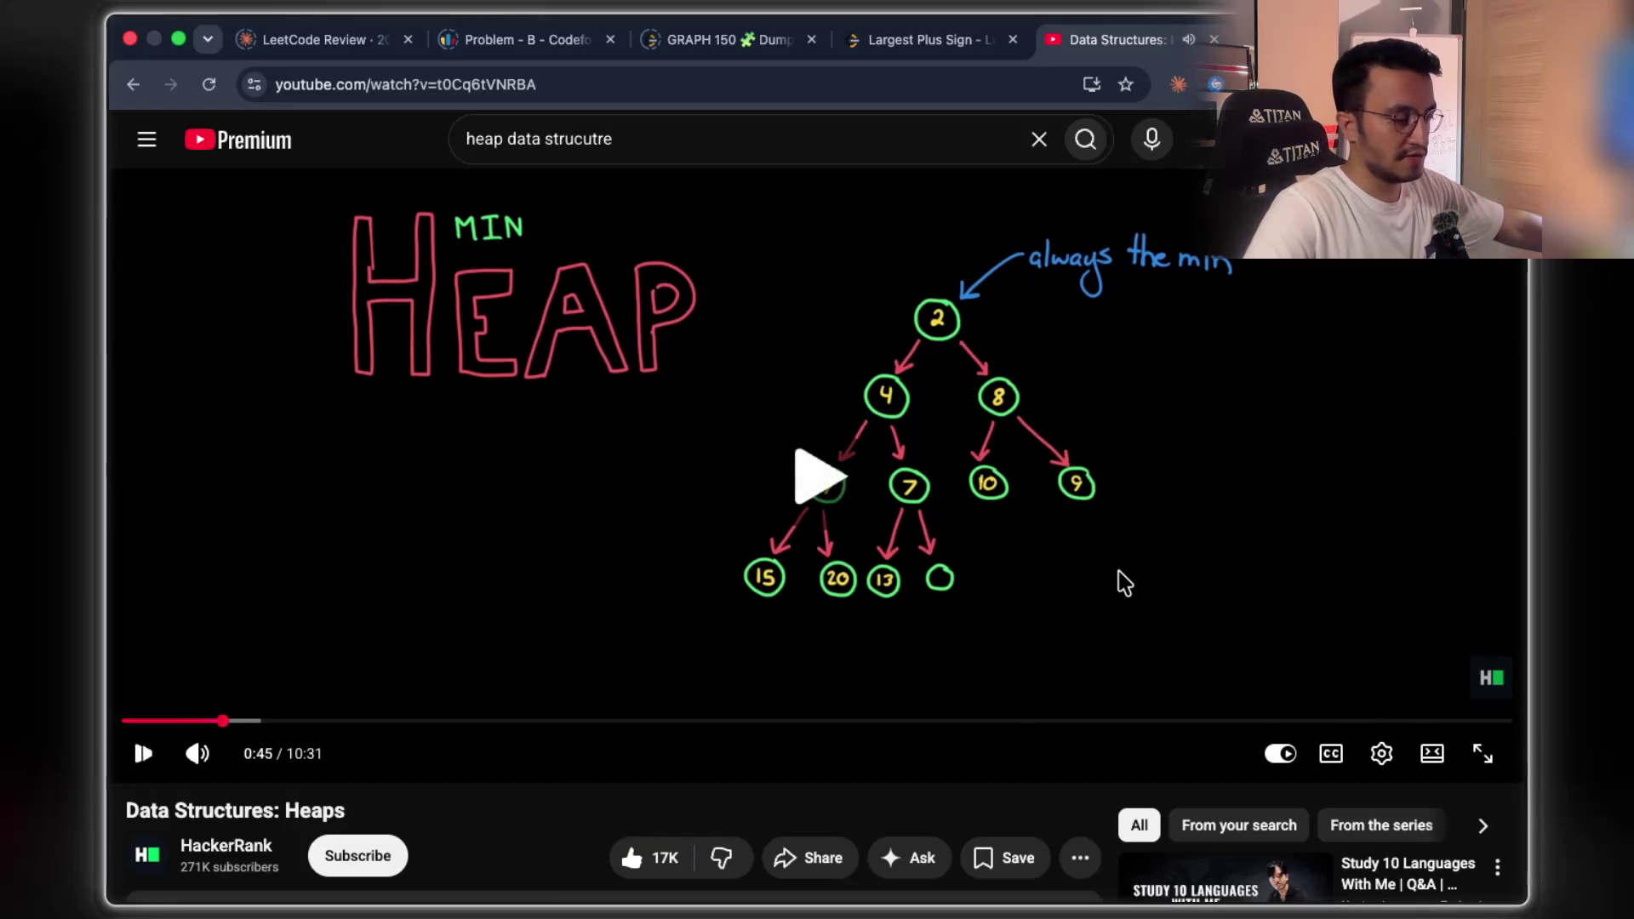
{"action": "left_click", "coordinate": [1268, 516]}
{"action": "left_click", "coordinate": [1268, 515]}
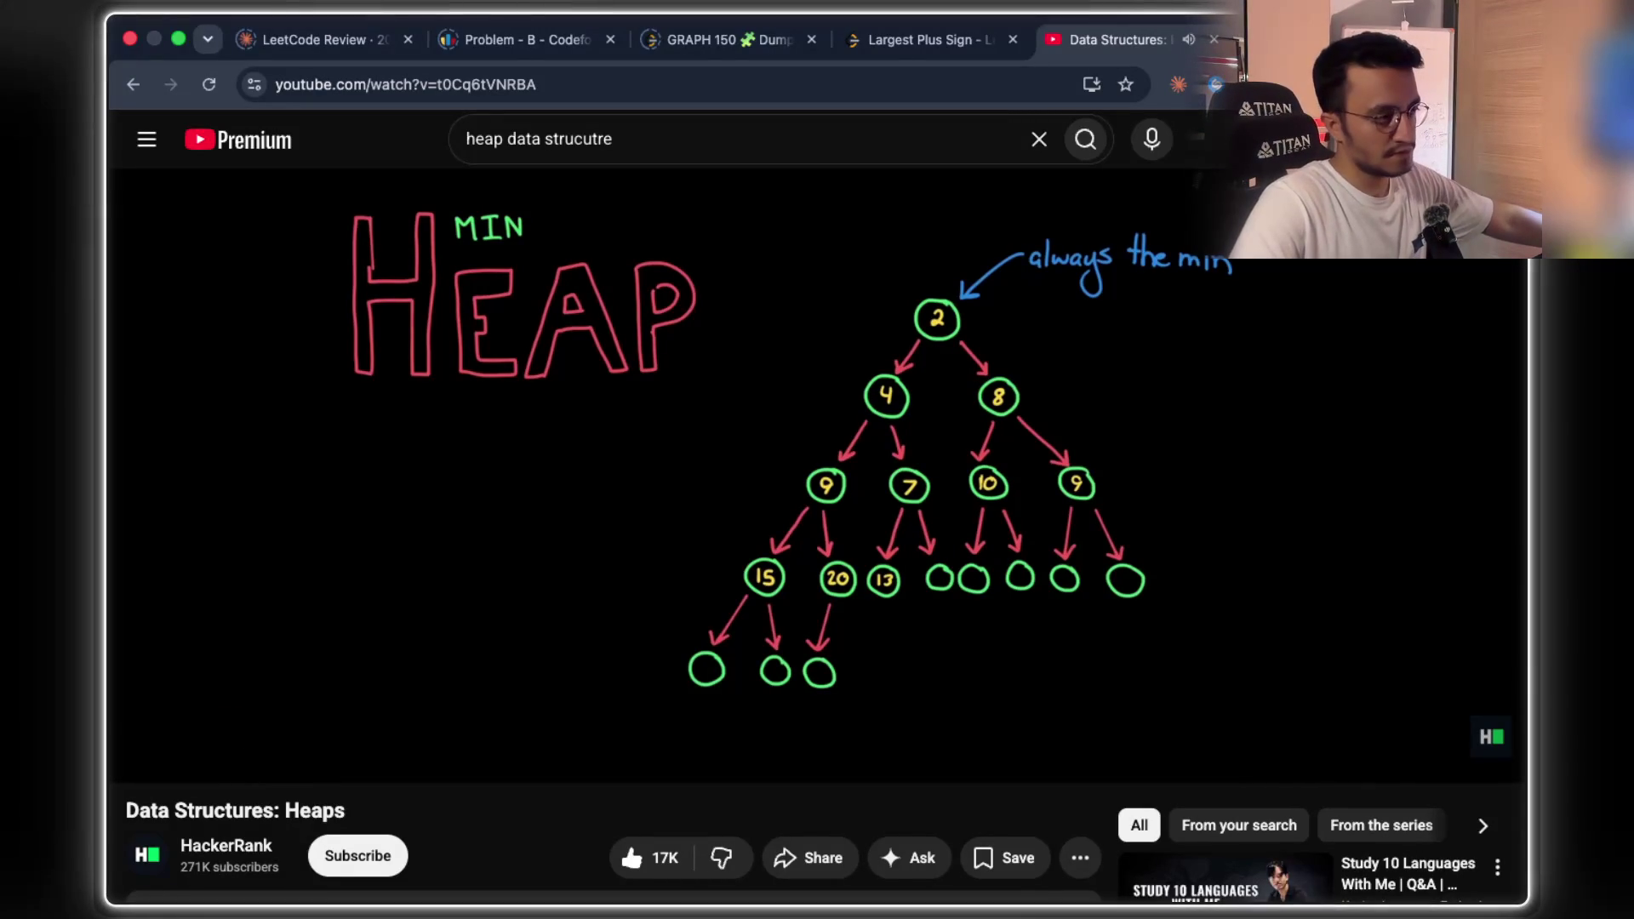
{"action": "left_click", "coordinate": [1477, 750]}
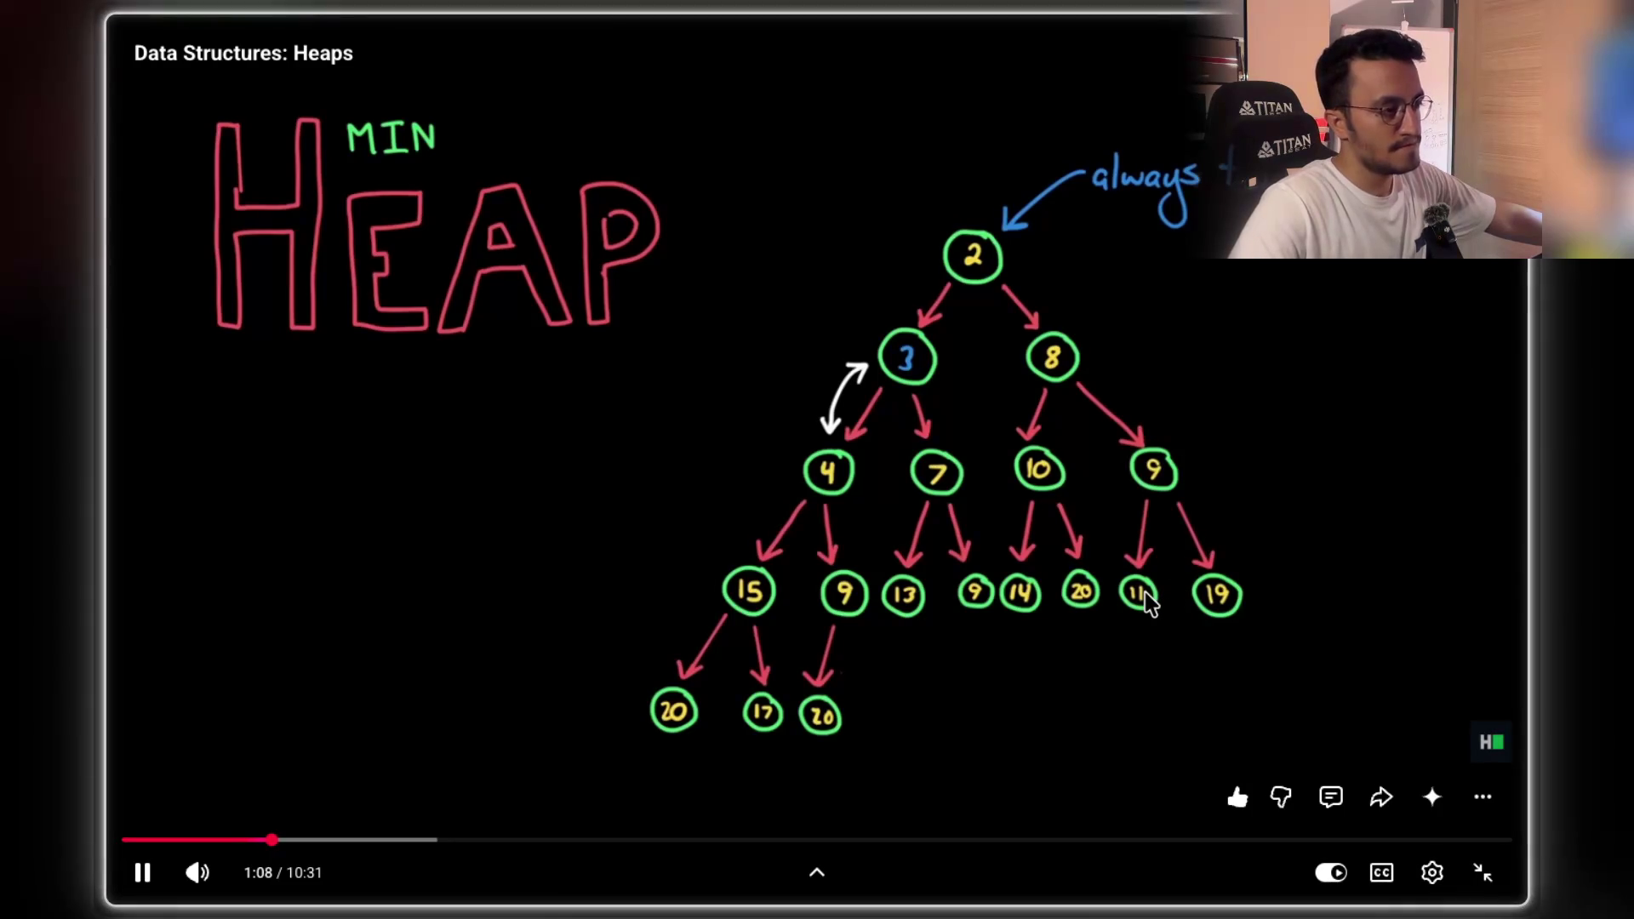
- Play on to 1:16, then rewind to 0:51 to replay the node insertion
{"action": "left_click", "coordinate": [1183, 617]}
{"action": "left_click", "coordinate": [1171, 632]}
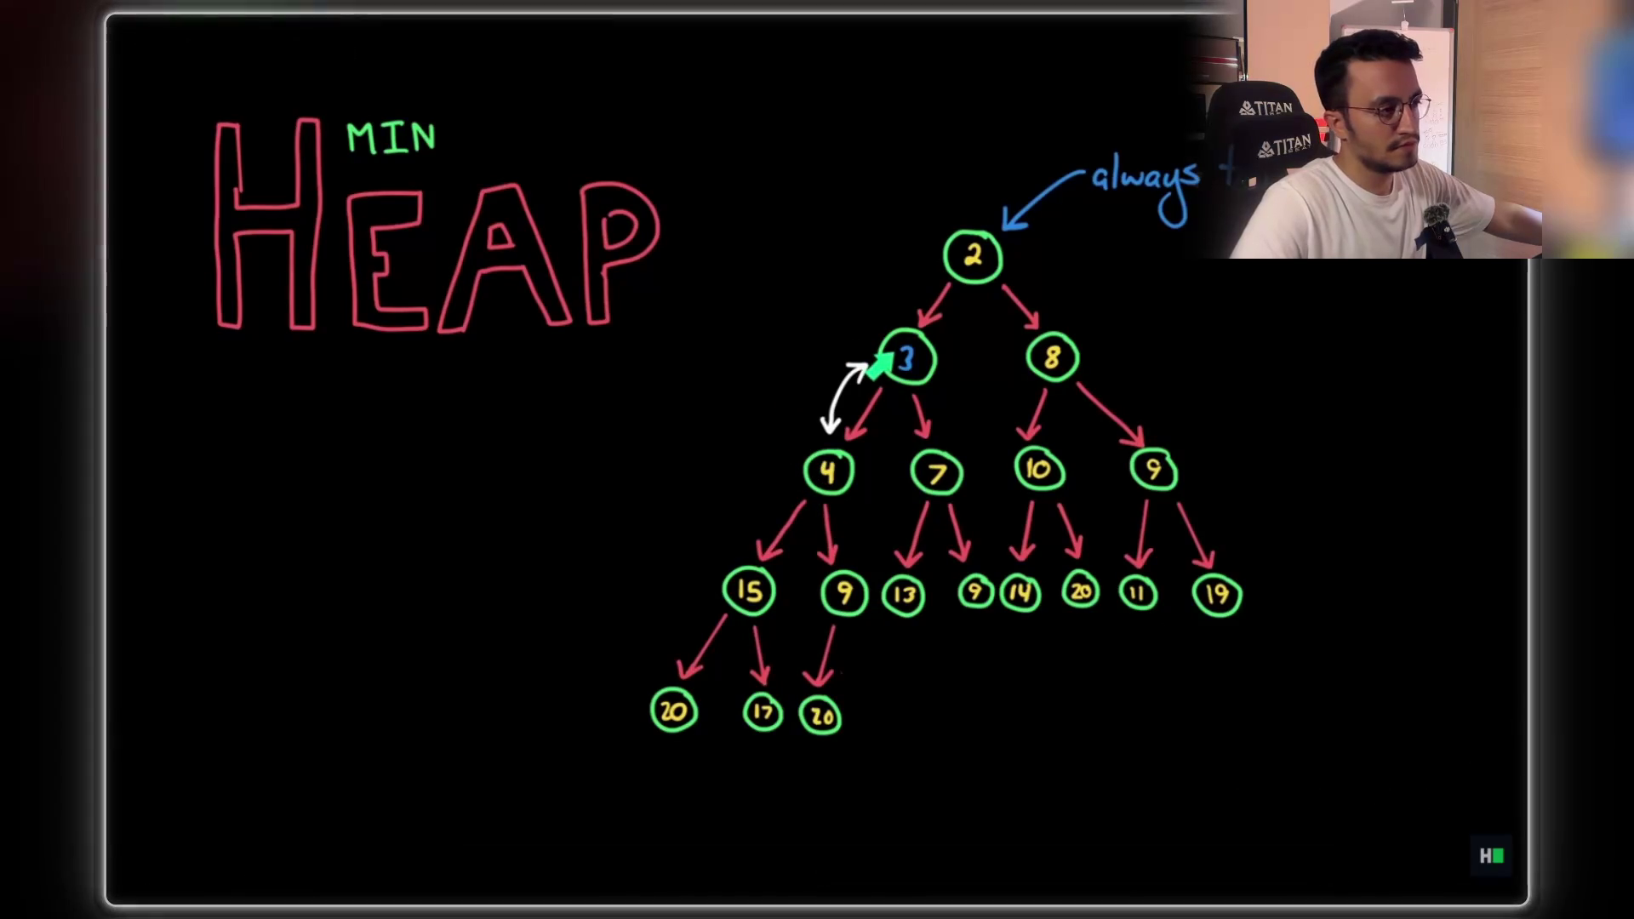
{"action": "left_click", "coordinate": [1177, 649]}
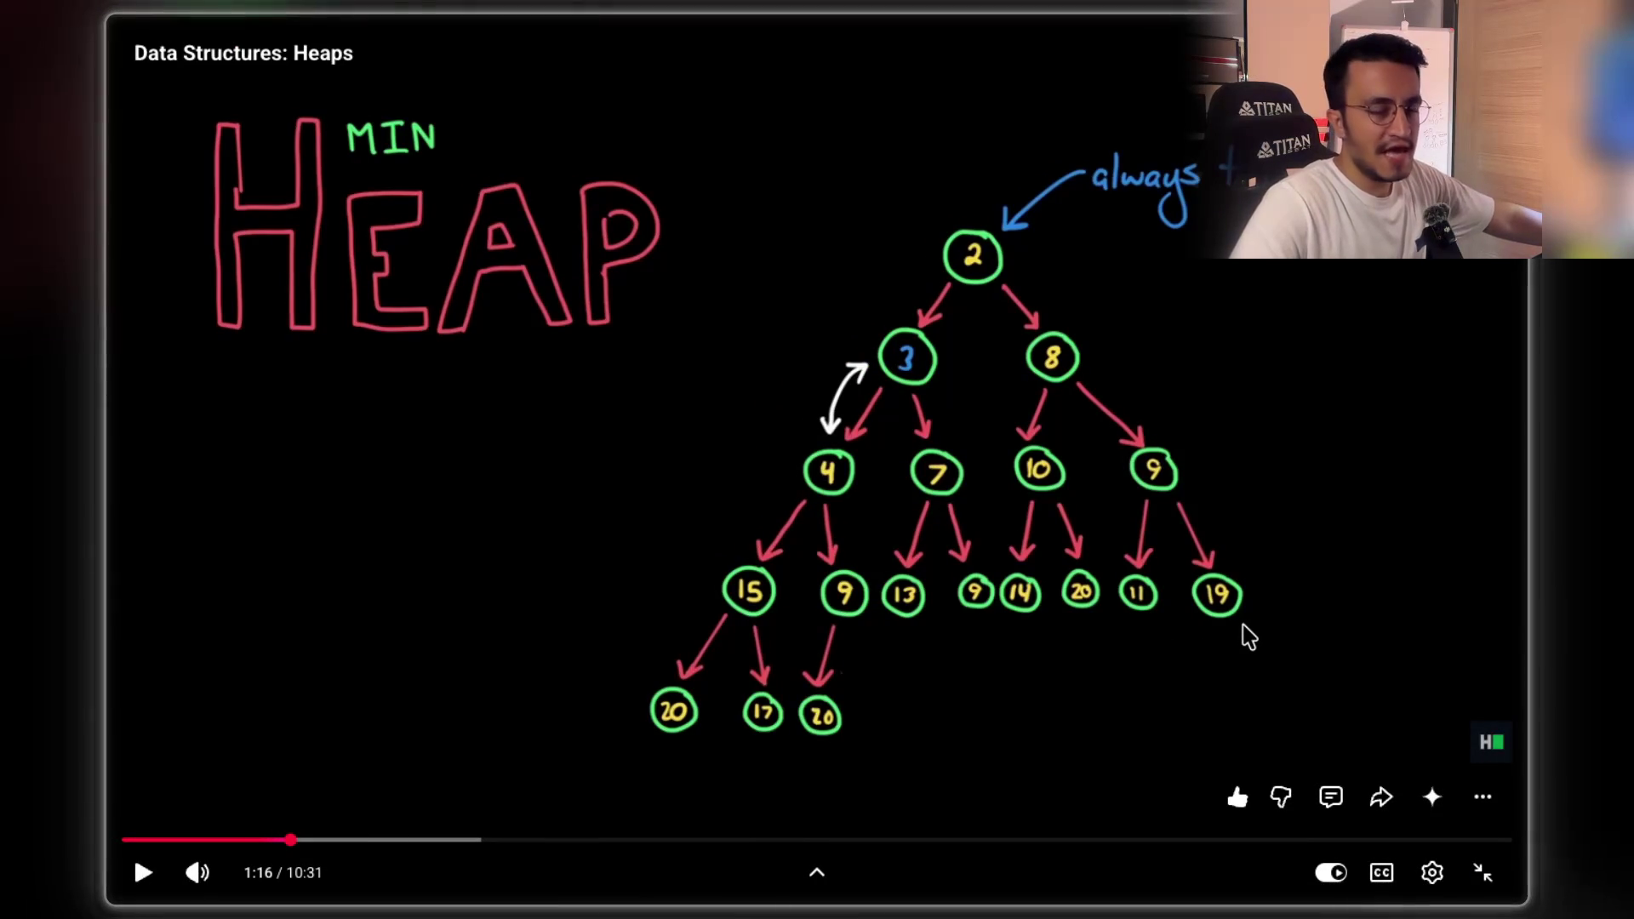
{"action": "left_click", "coordinate": [1086, 729]}
{"action": "key", "text": "Left"}
{"action": "key", "text": "Left"}
{"action": "key", "text": "Left"}
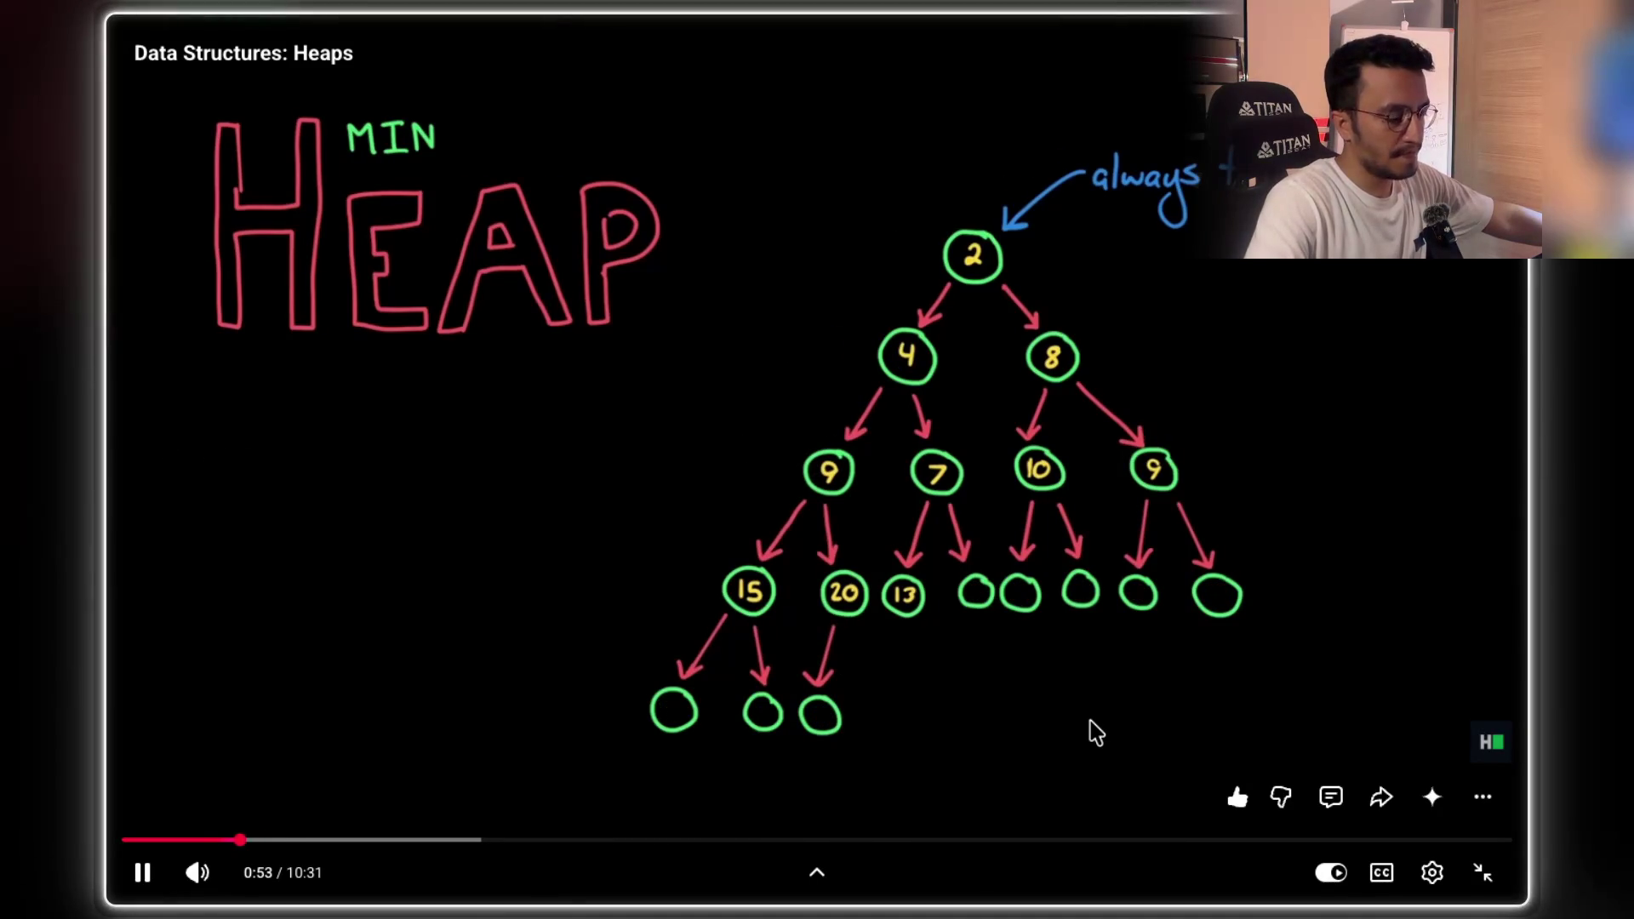
{"action": "key", "text": "Left"}
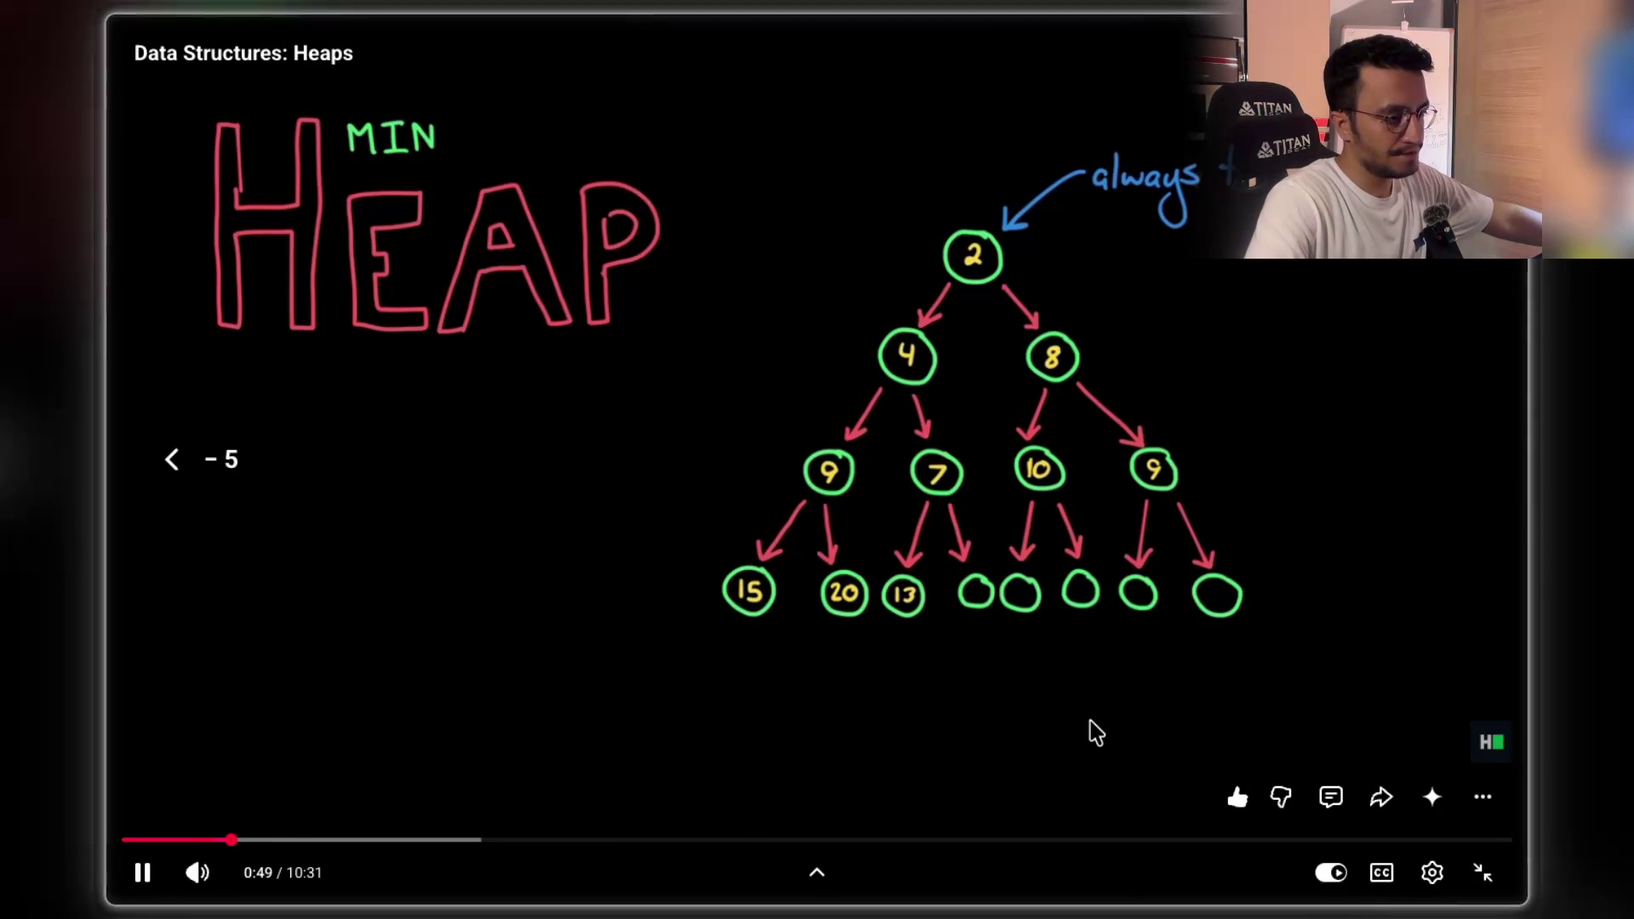
{"action": "left_click", "coordinate": [1090, 723]}
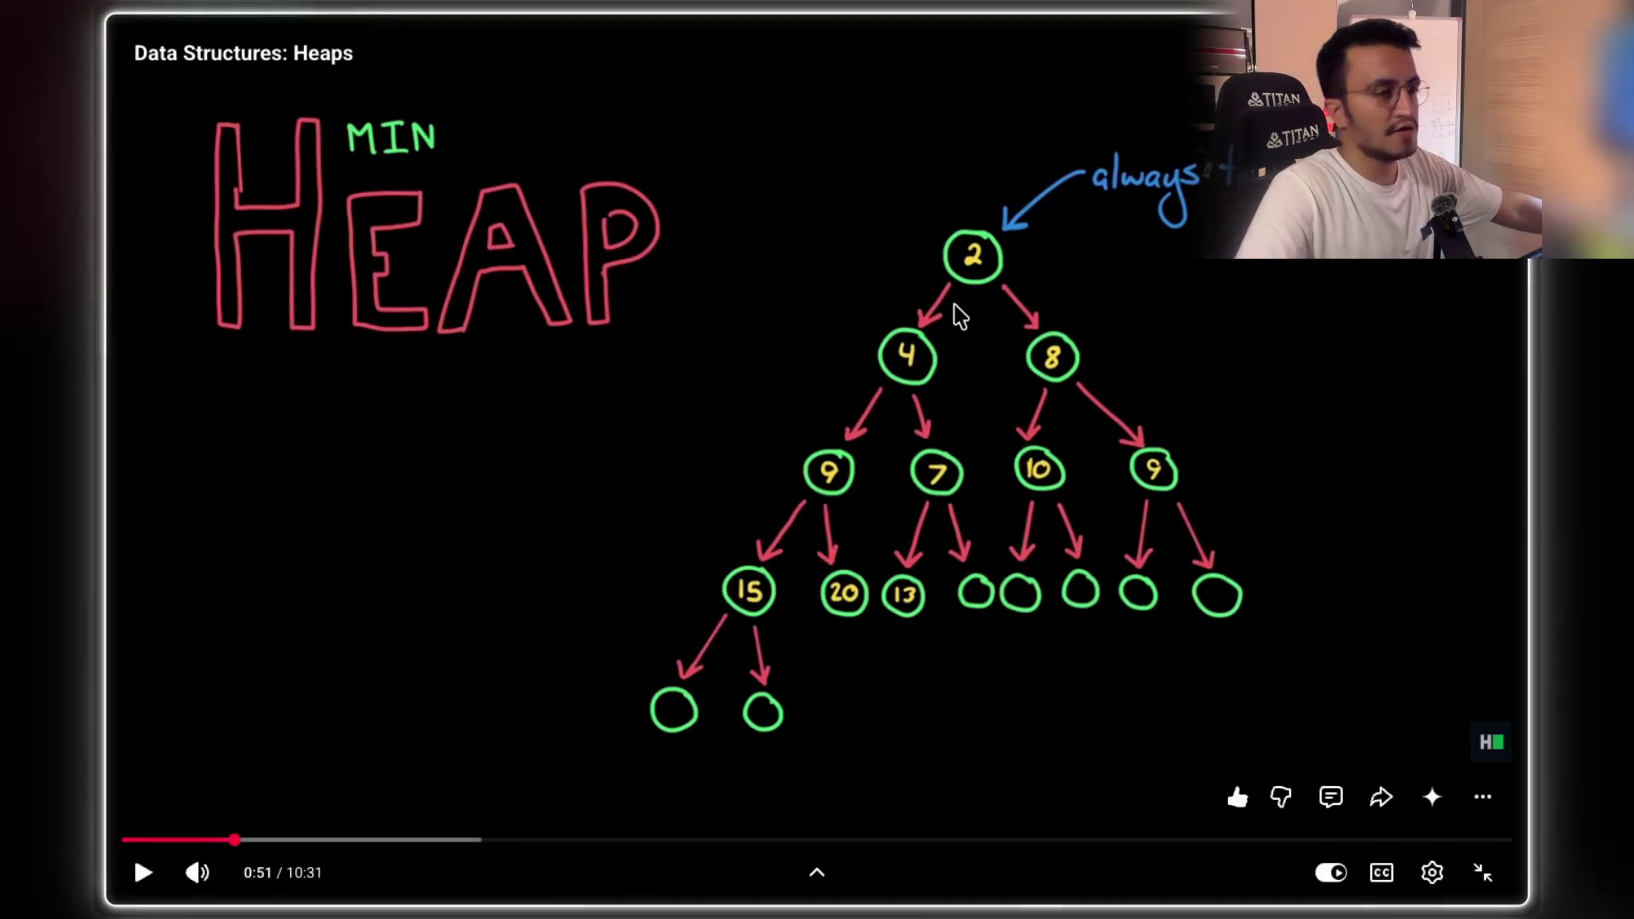
- Step forward with Space past 0:59, pausing where 3 is added at the bottom
{"action": "key", "text": "space"}
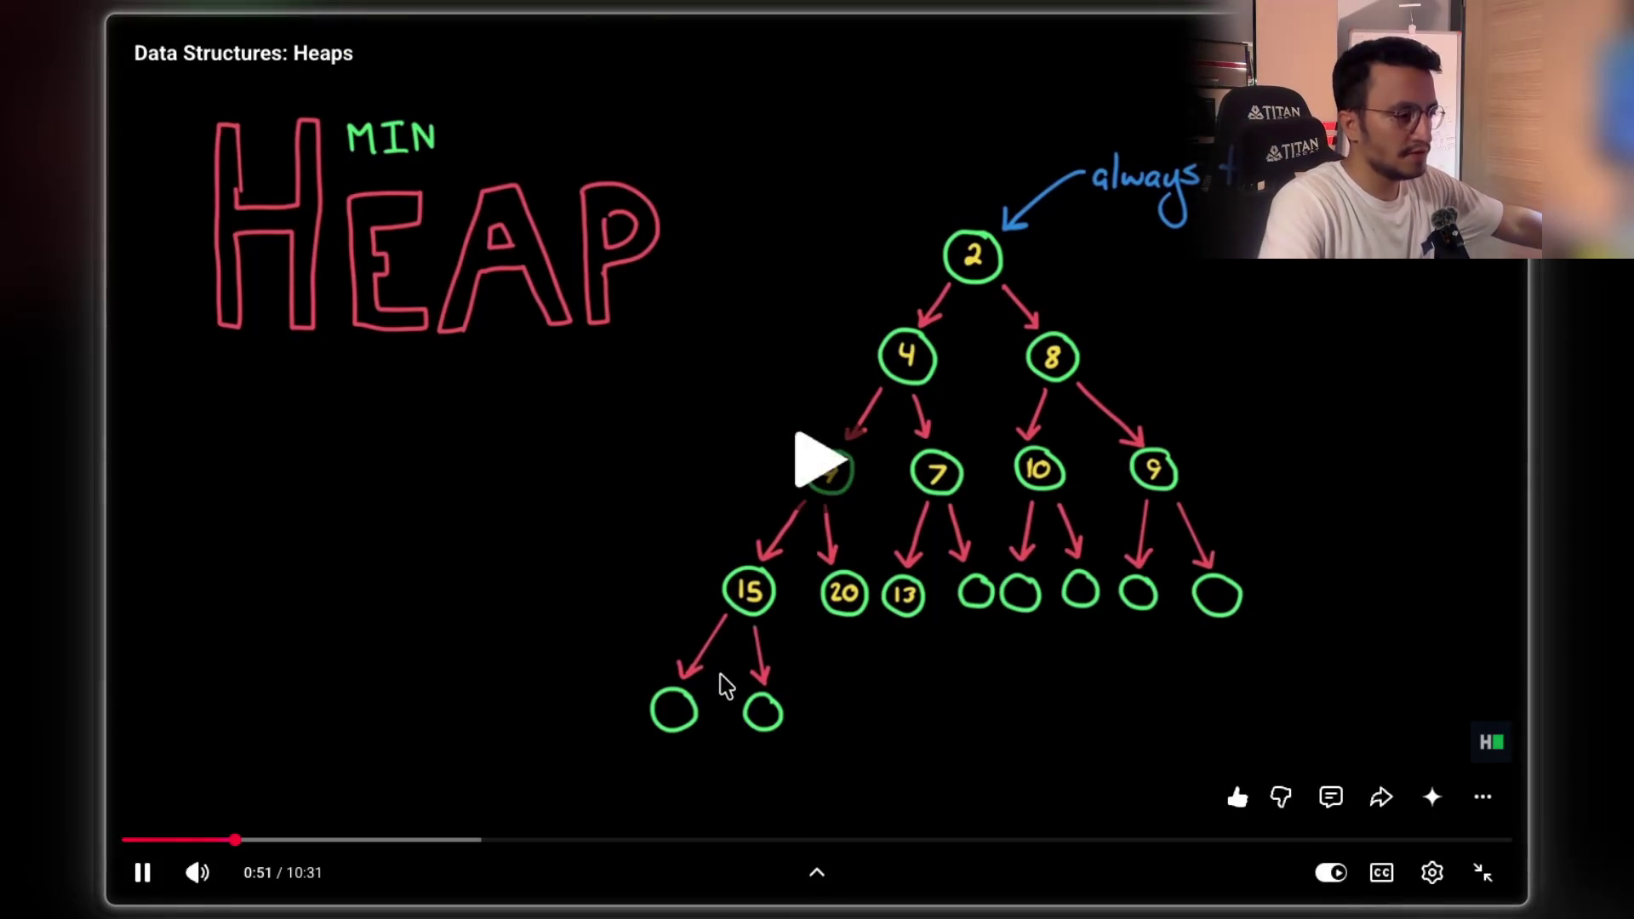
{"action": "key", "text": "space"}
{"action": "key", "text": "space"}
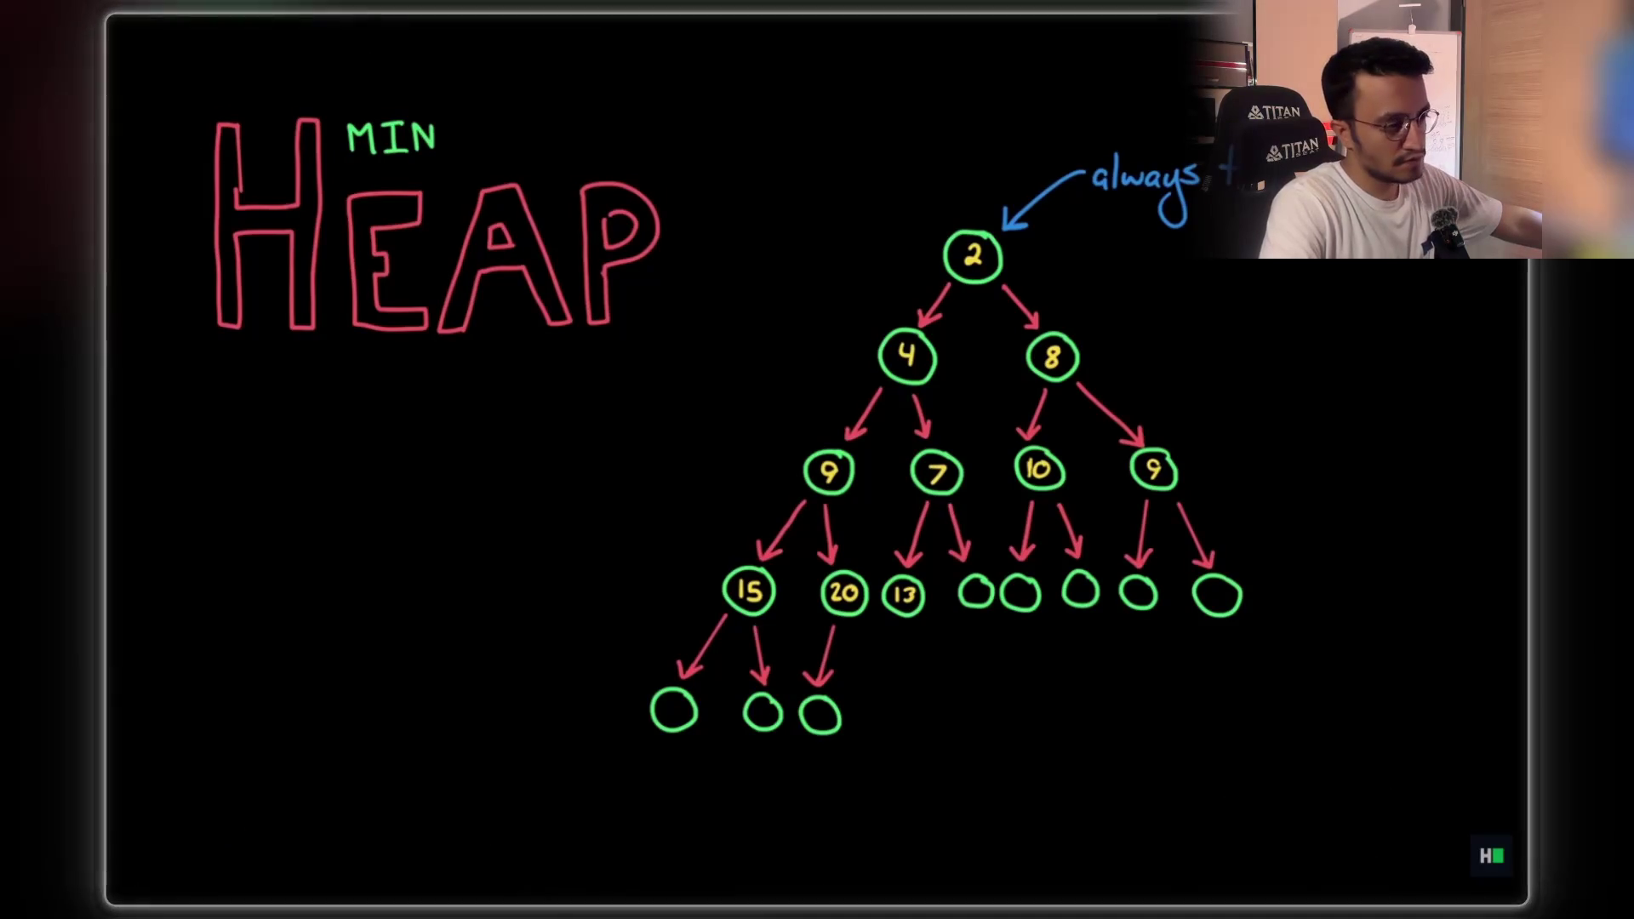
{"action": "key", "text": "space"}
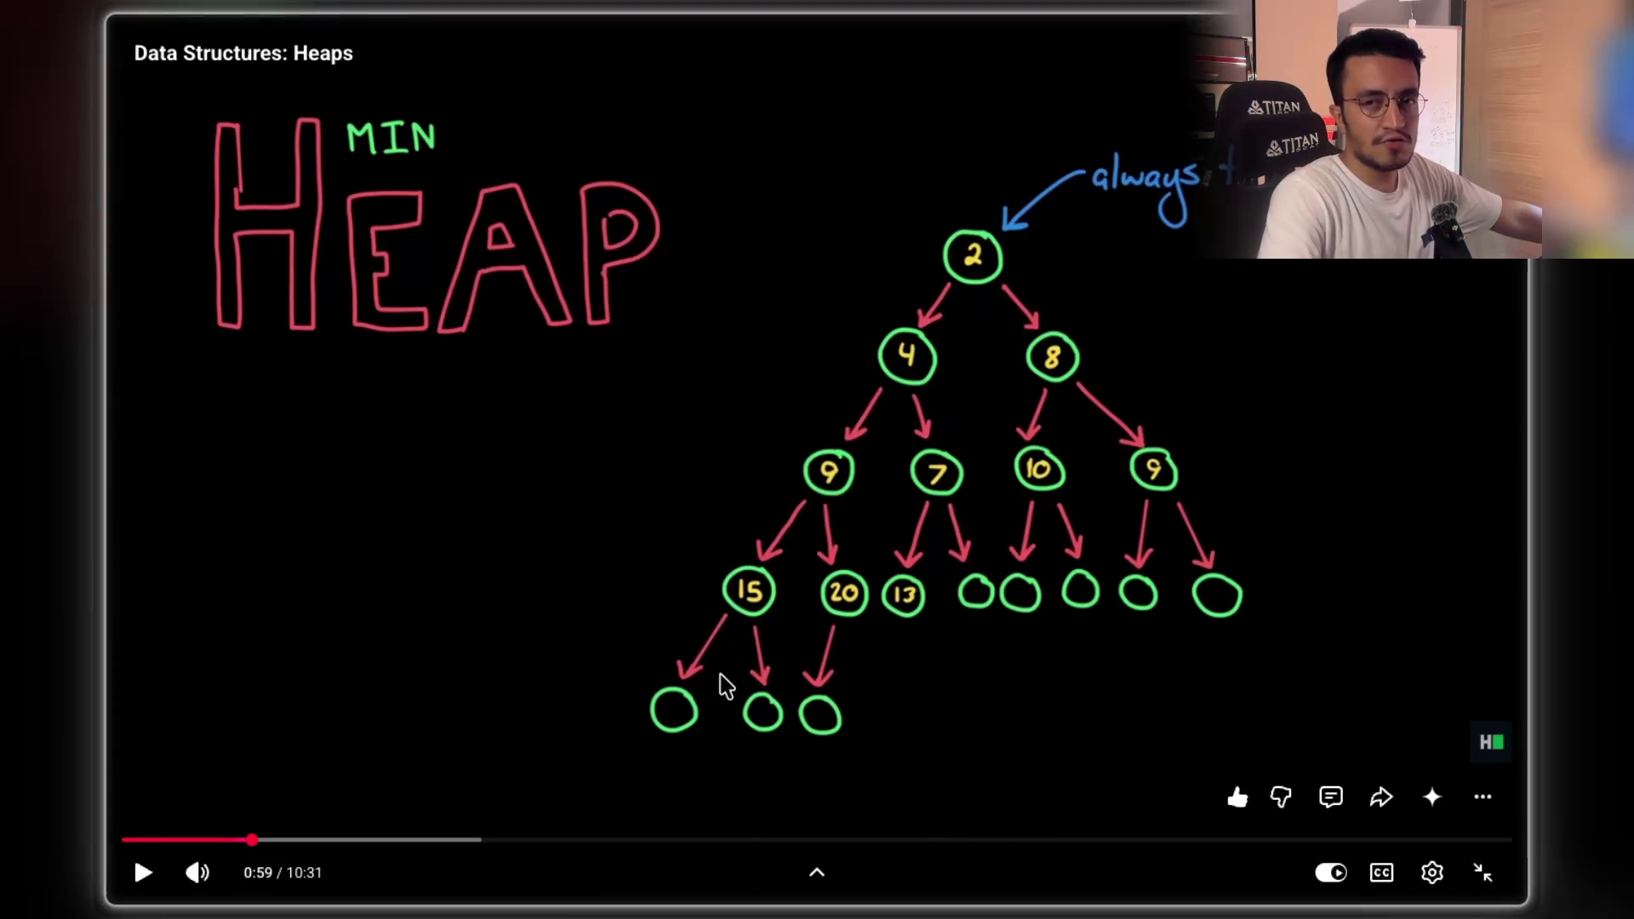
{"action": "key", "text": "space"}
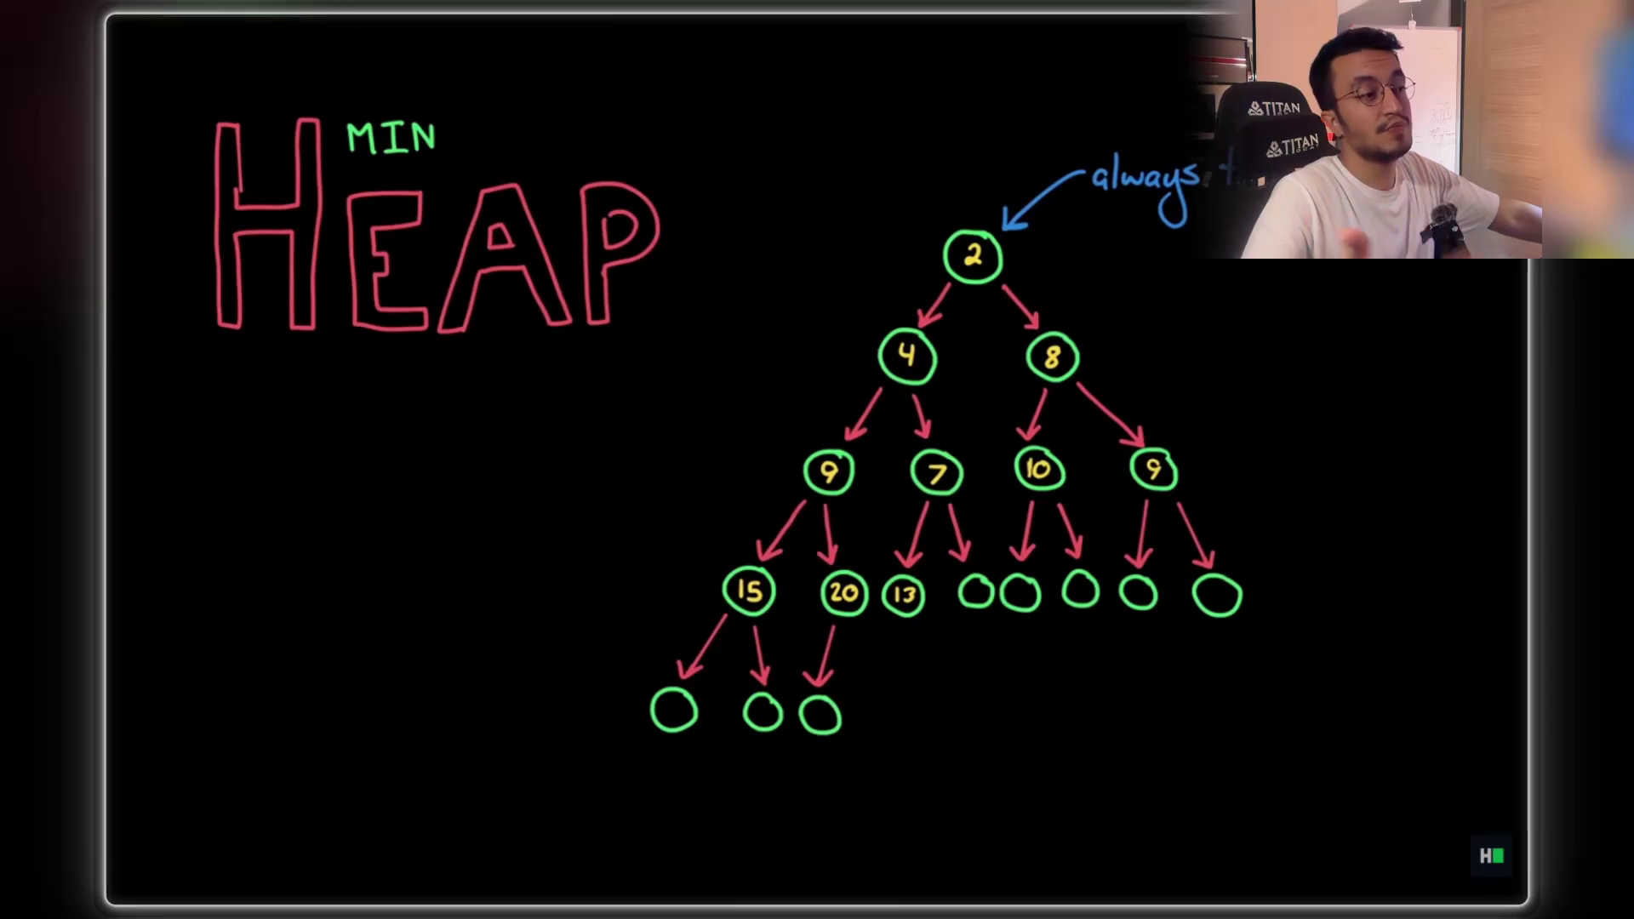
{"action": "key", "text": "space"}
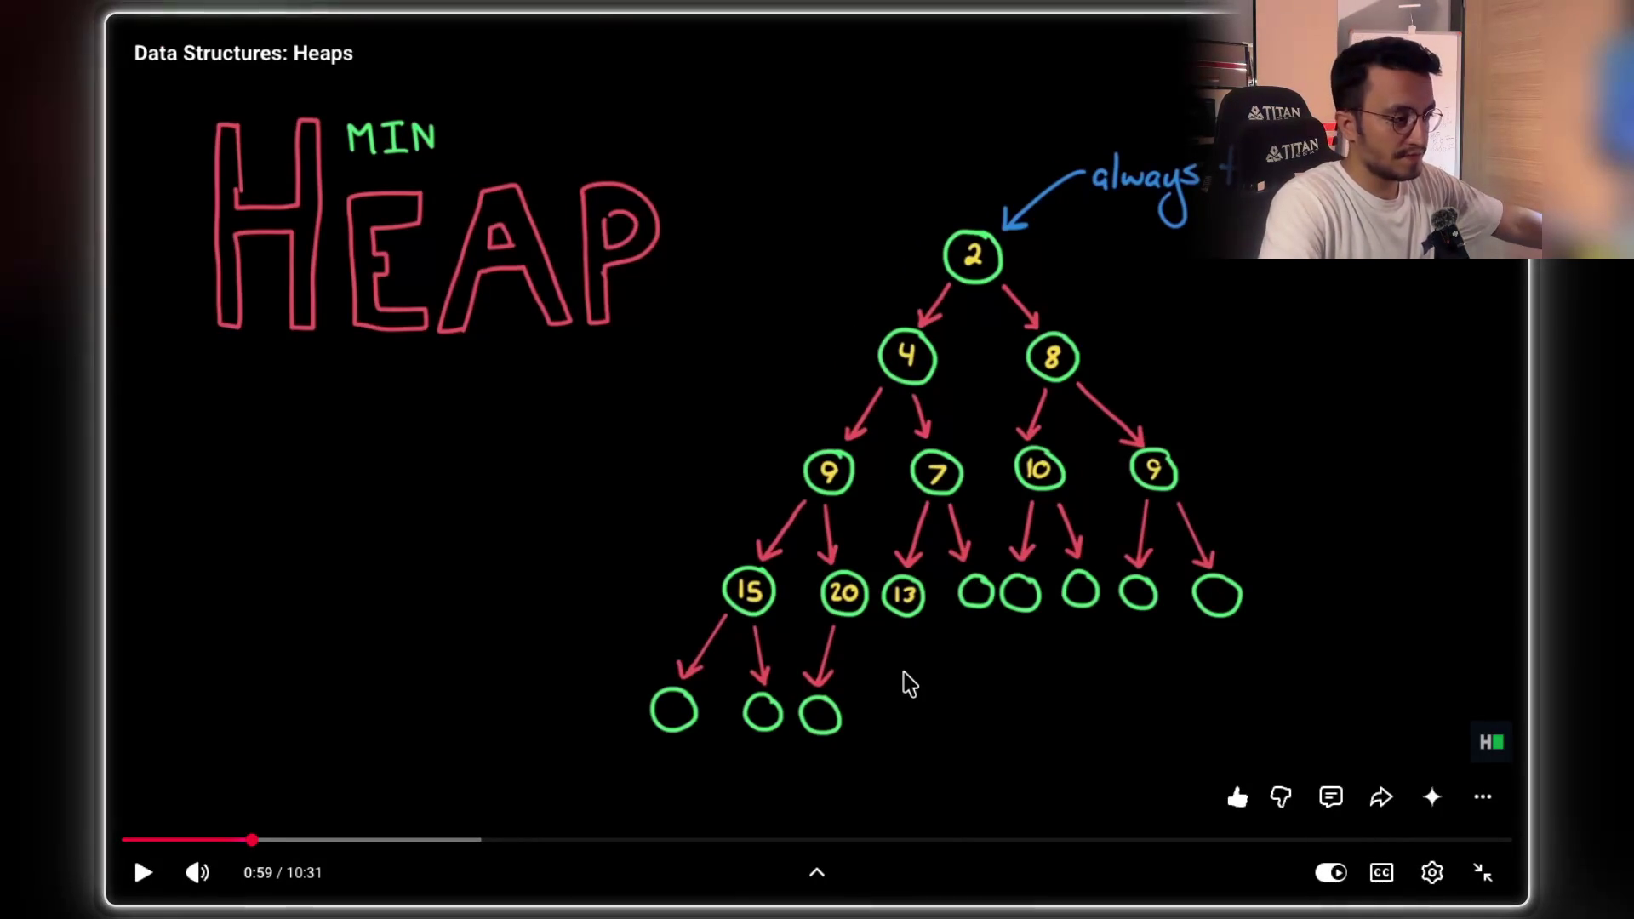
{"action": "key", "text": "space"}
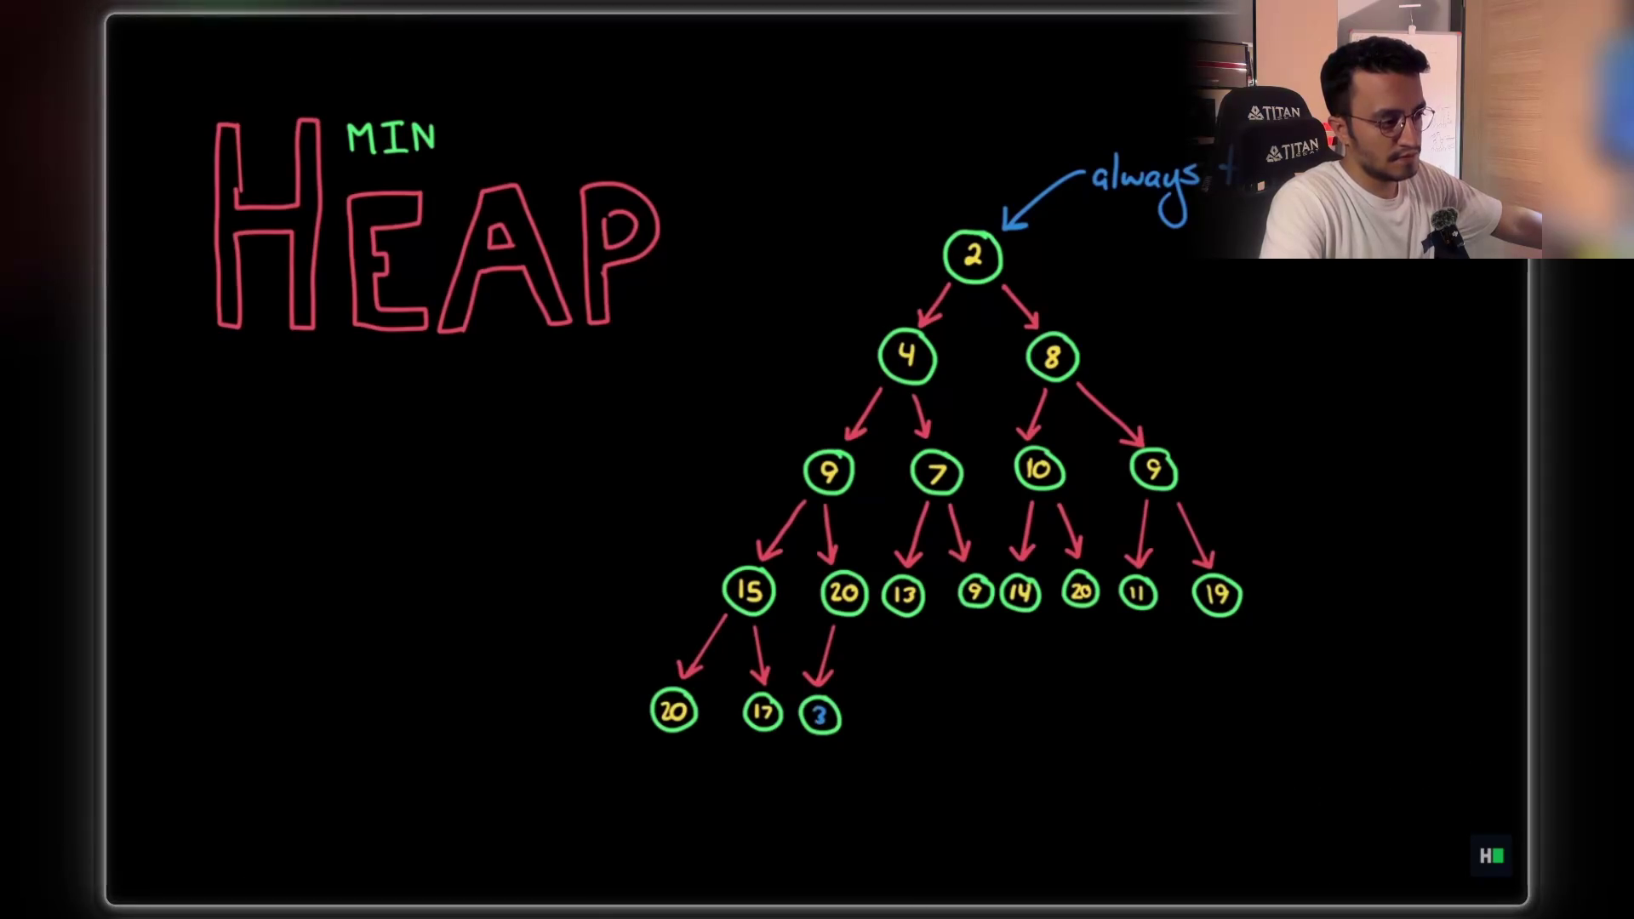
{"action": "left_click", "coordinate": [905, 681]}
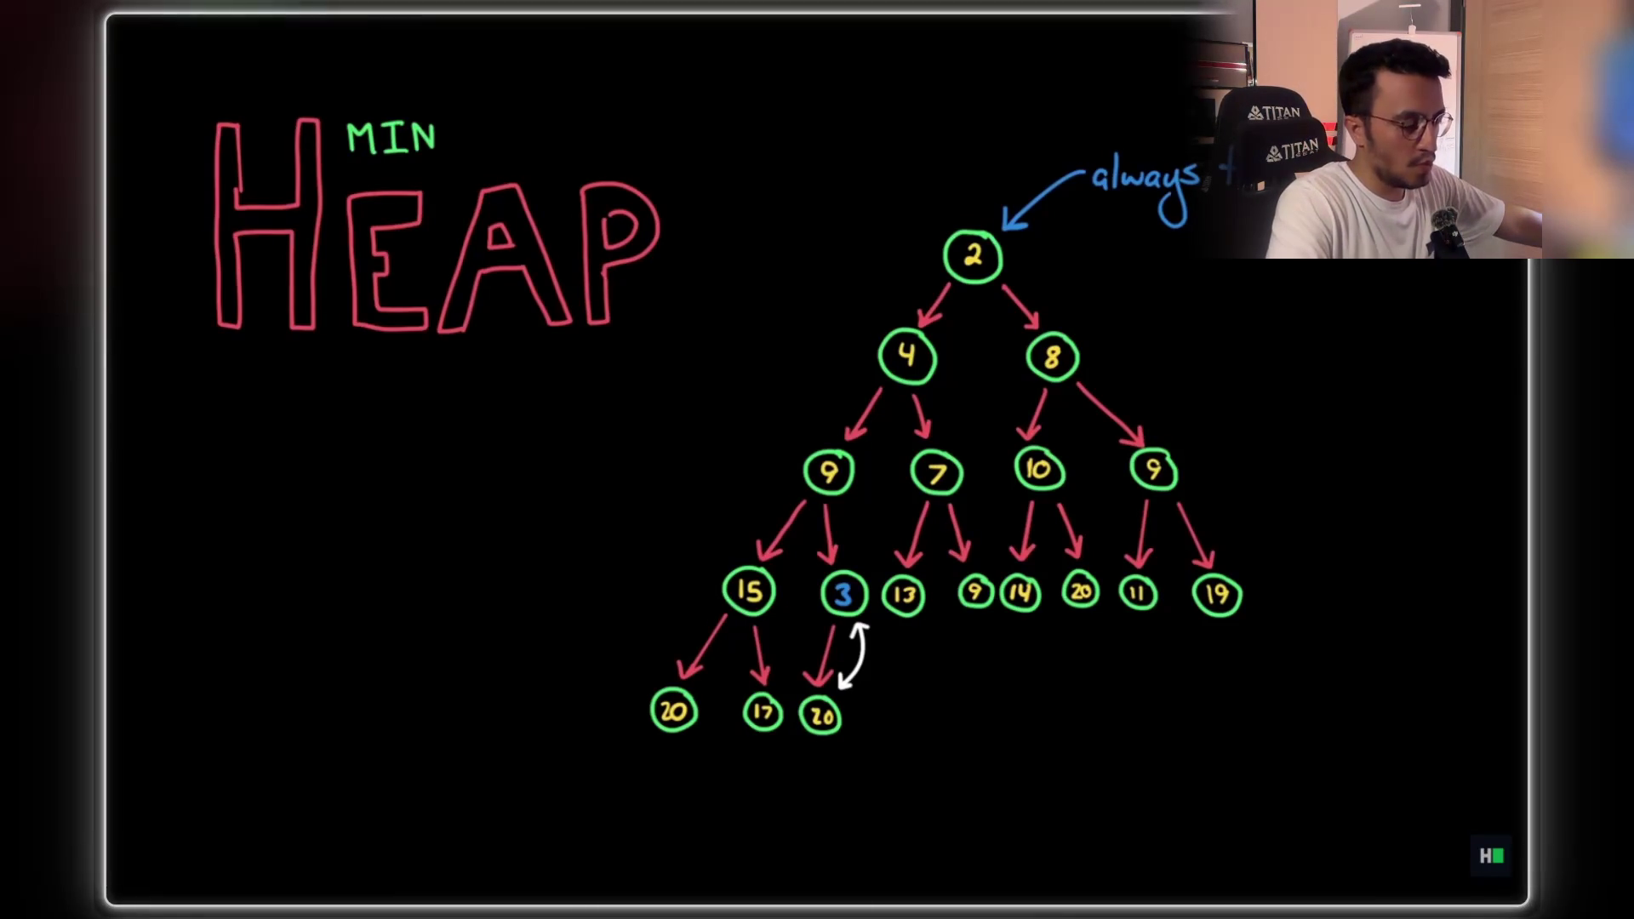
- Step through 3 swapping upward, pausing at 1:06, 1:08 and 1:10
{"action": "left_click", "coordinate": [905, 682]}
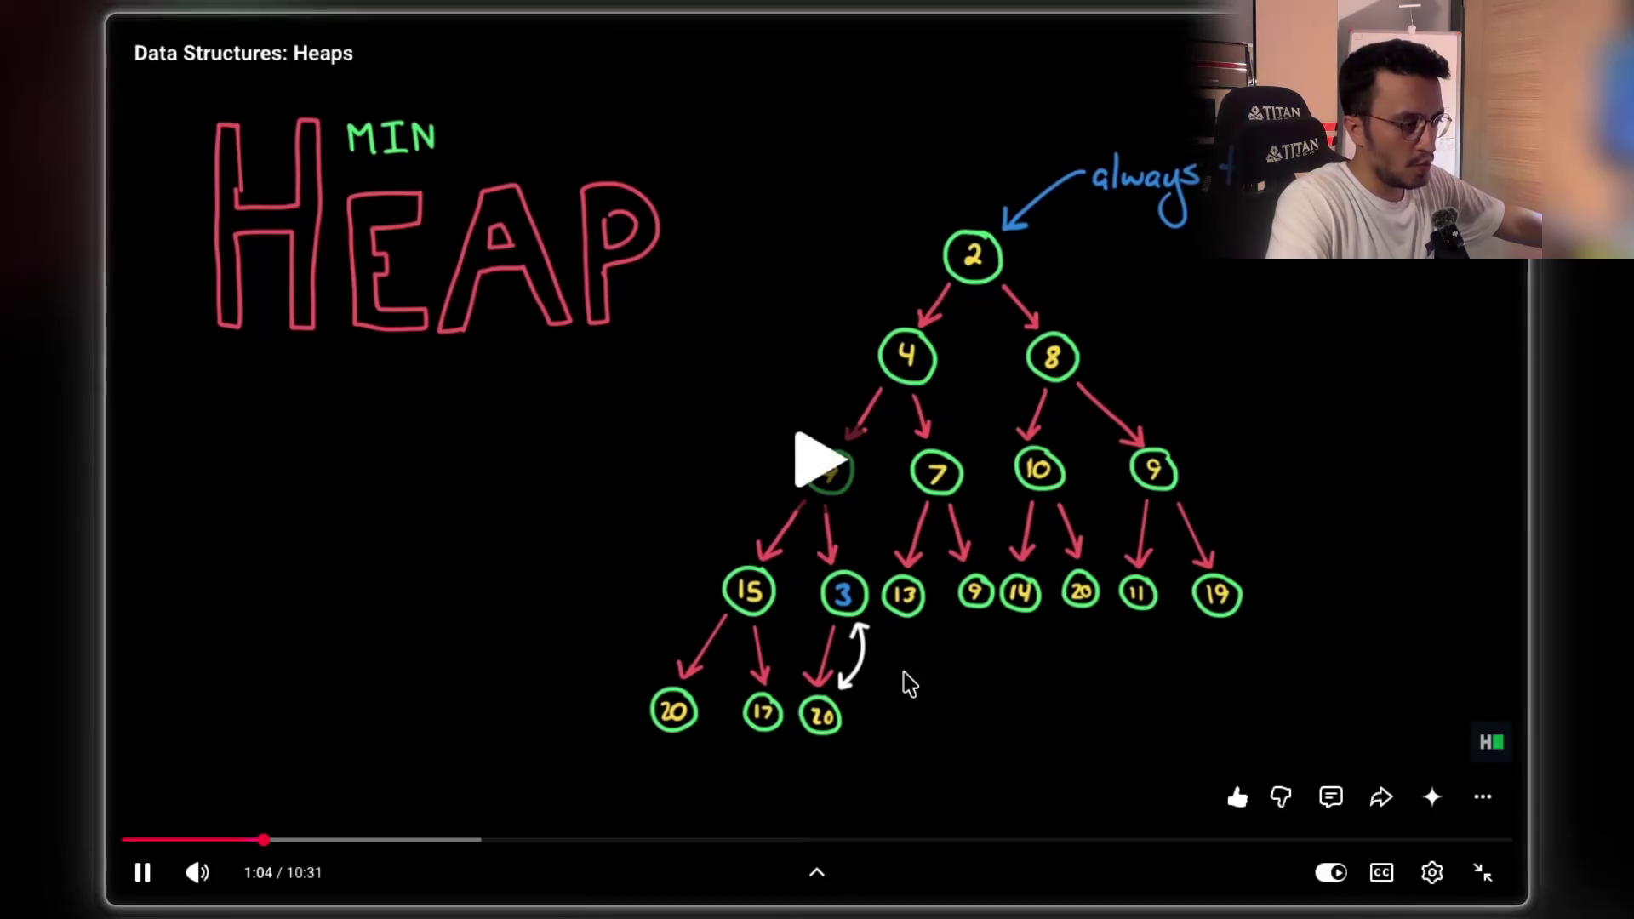
{"action": "left_click", "coordinate": [909, 683]}
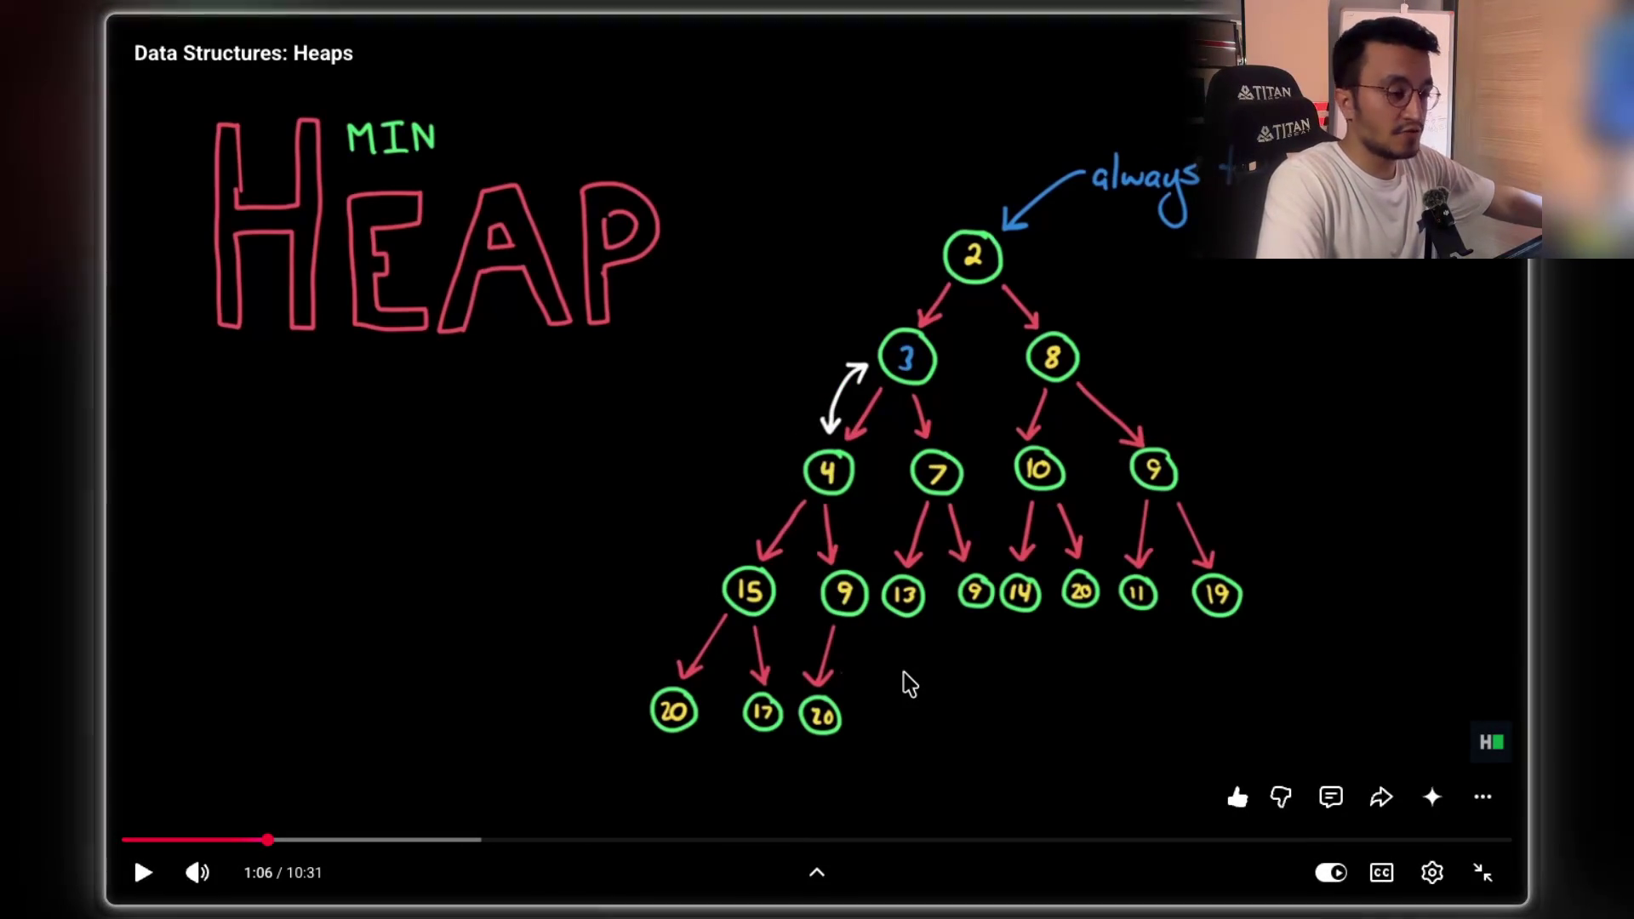
{"action": "left_click", "coordinate": [909, 683]}
{"action": "left_click", "coordinate": [908, 684]}
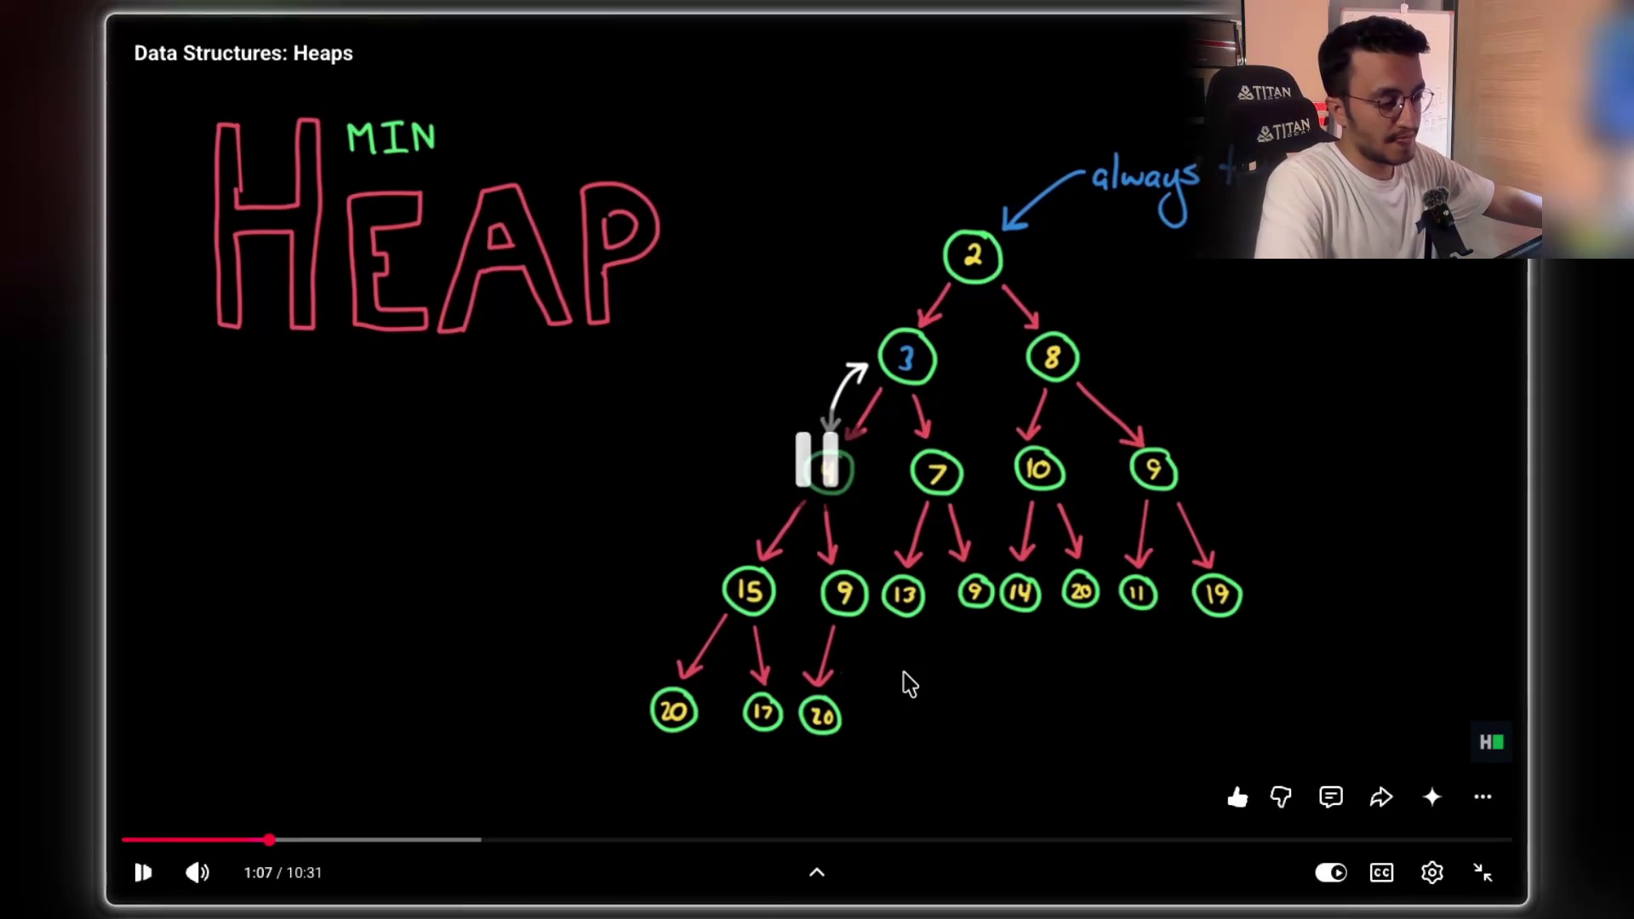
{"action": "left_click", "coordinate": [909, 683]}
{"action": "left_click", "coordinate": [909, 683]}
{"action": "left_click", "coordinate": [909, 683]}
{"action": "left_click", "coordinate": [909, 683]}
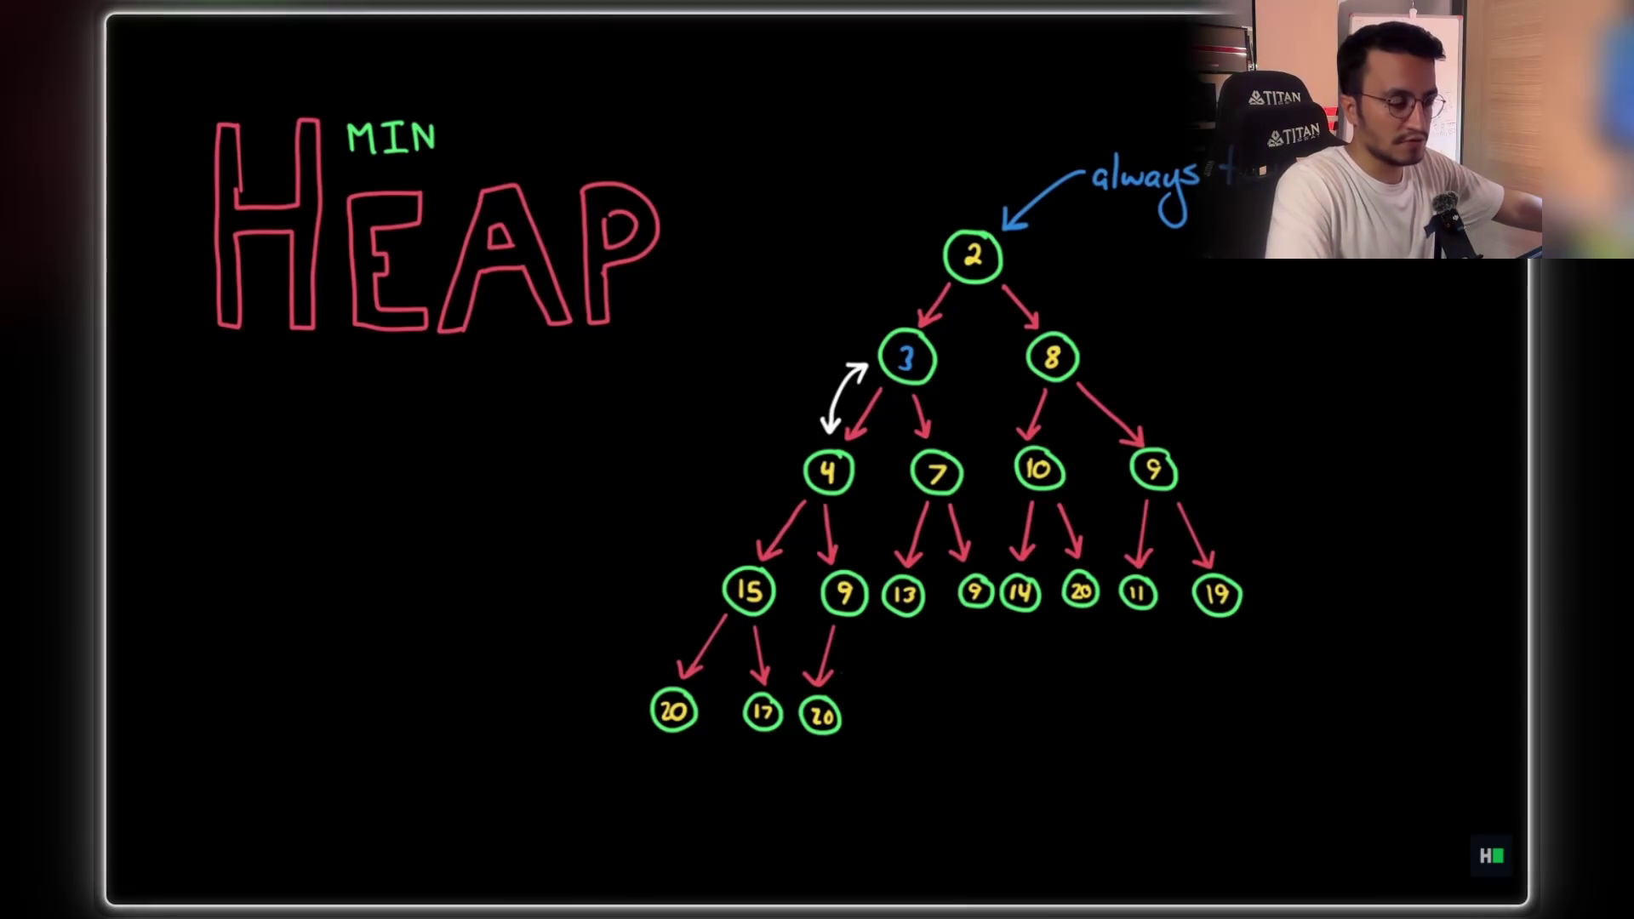
- Continue past 1:12 until the swap with 4 finishes at 1:18, then exit full screen
{"action": "left_click", "coordinate": [907, 683]}
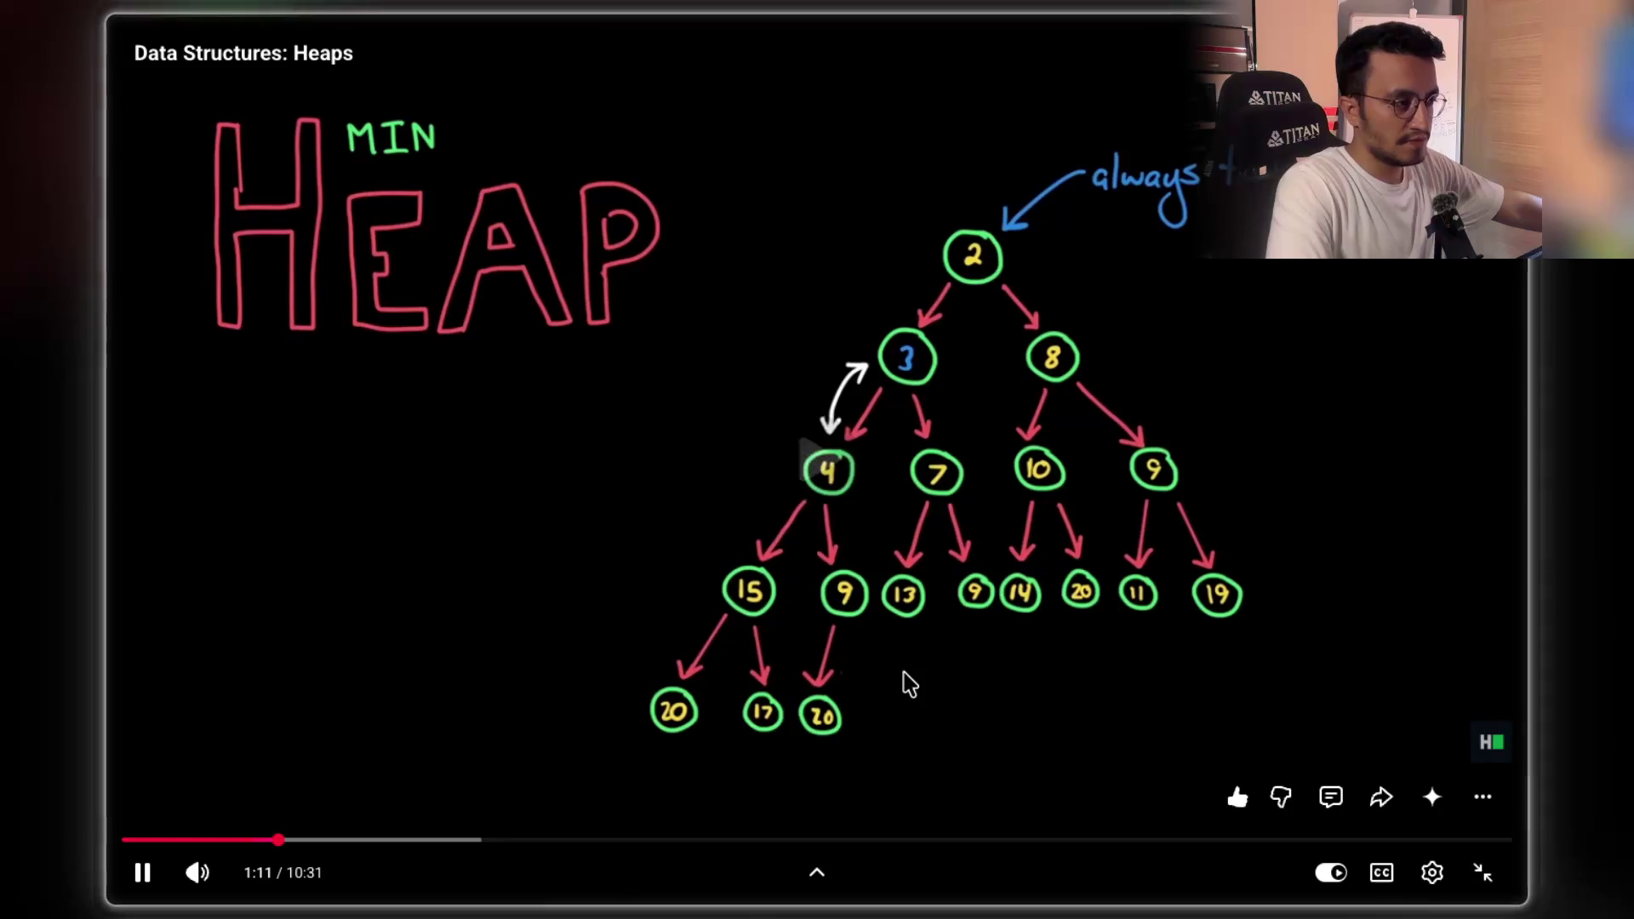
{"action": "left_click", "coordinate": [909, 684]}
{"action": "left_click", "coordinate": [909, 684]}
{"action": "left_click", "coordinate": [909, 683]}
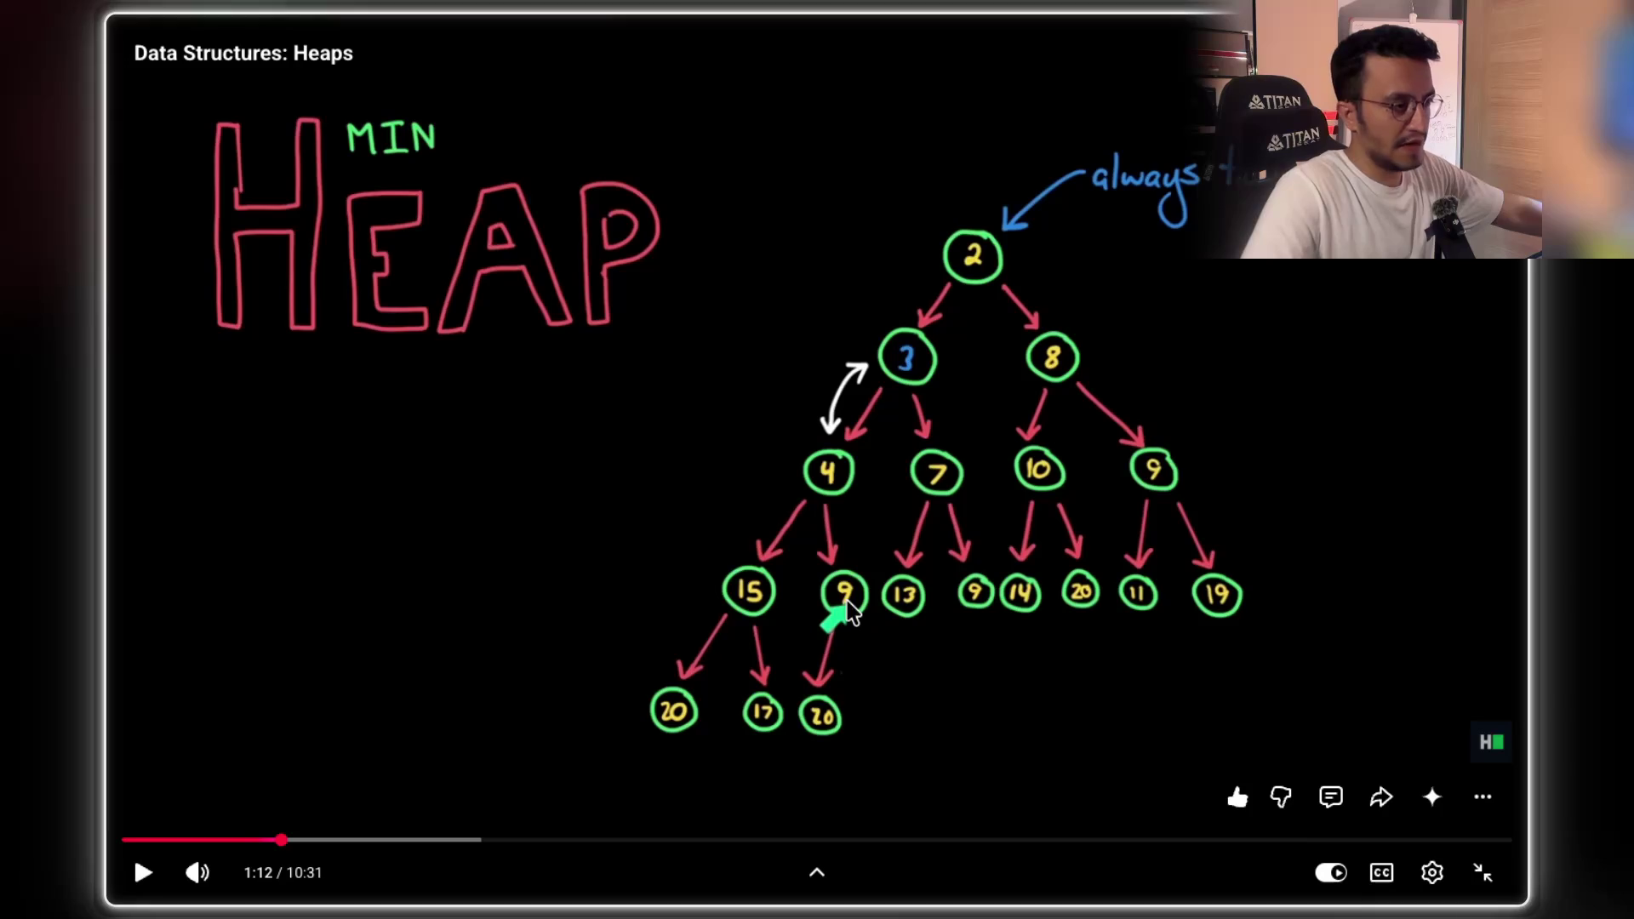
{"action": "left_click", "coordinate": [977, 565]}
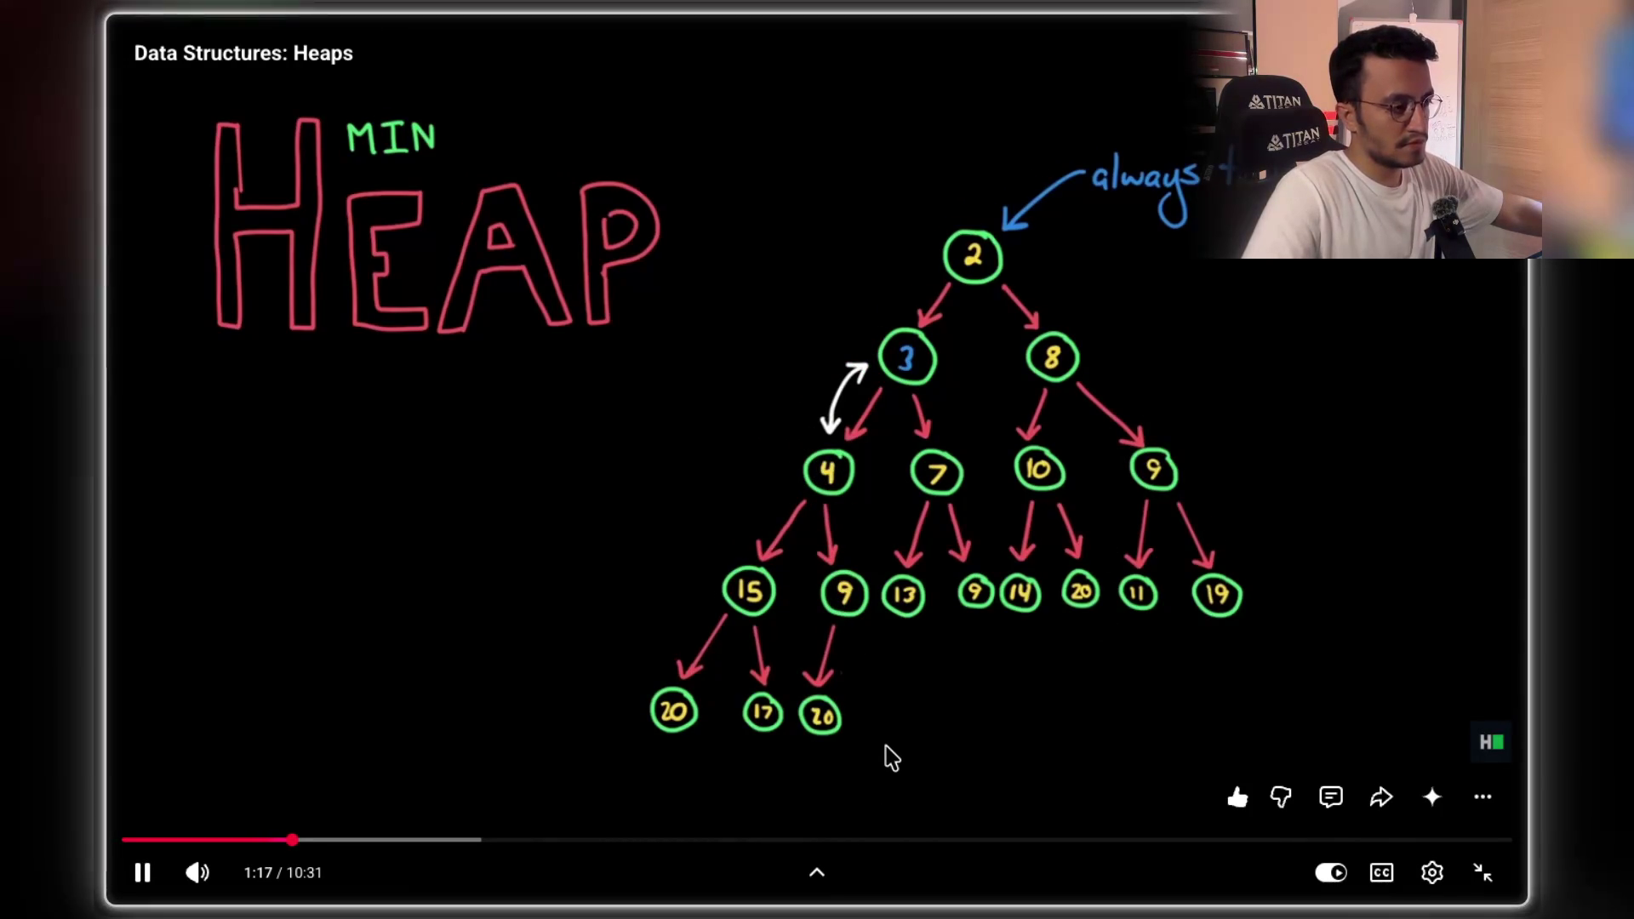
{"action": "key", "text": "space"}
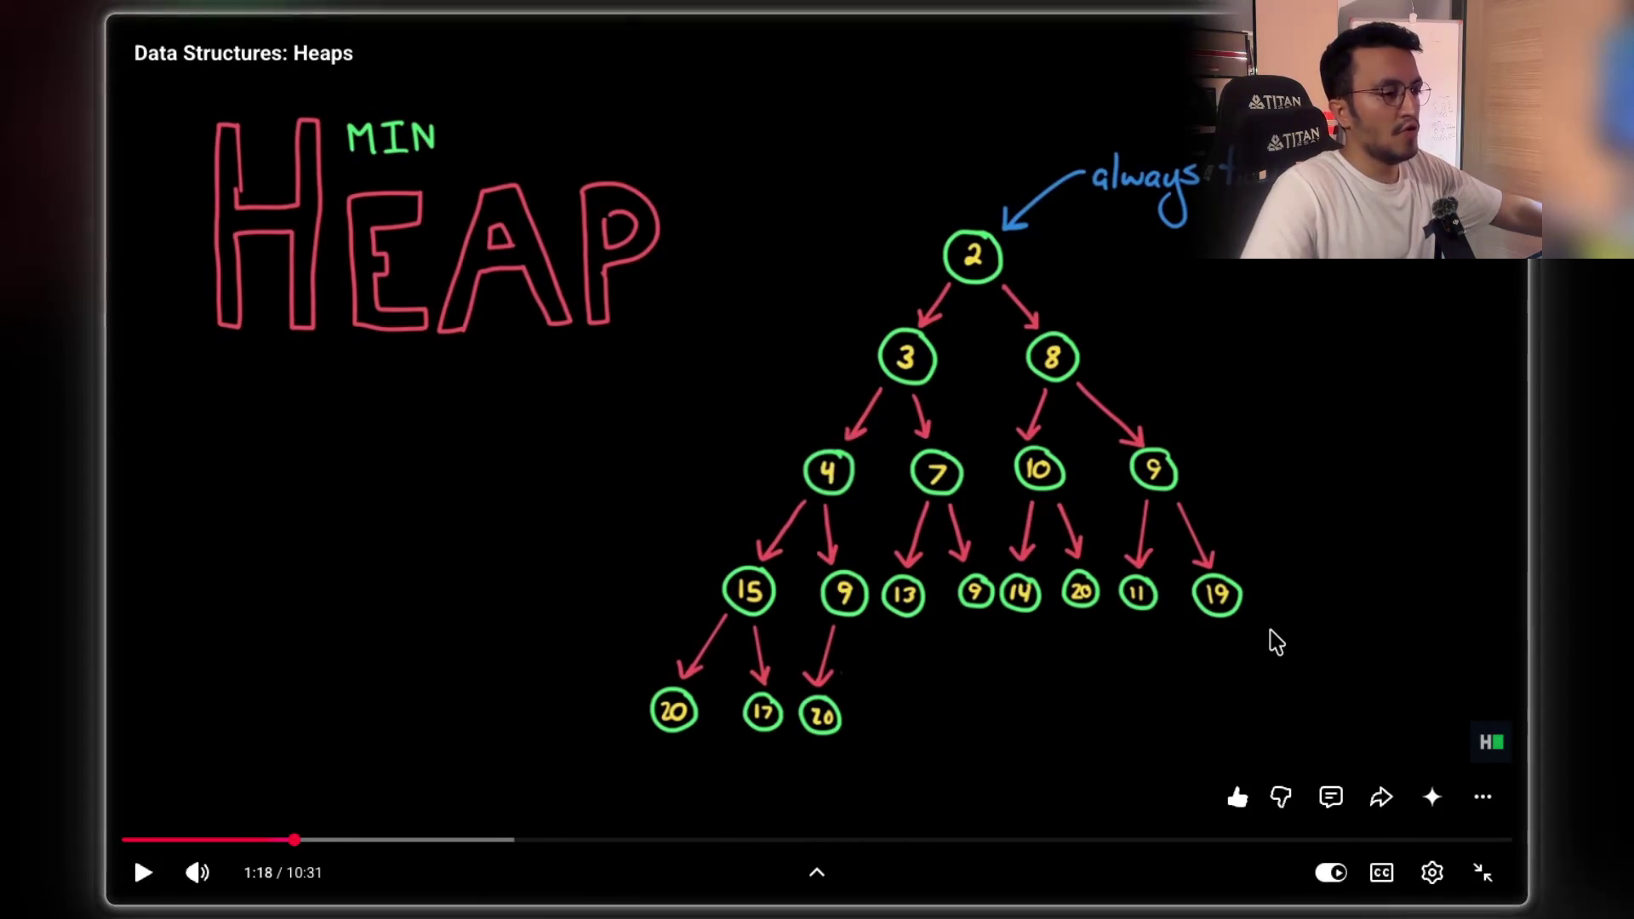
{"action": "double_click", "coordinate": [1217, 668]}
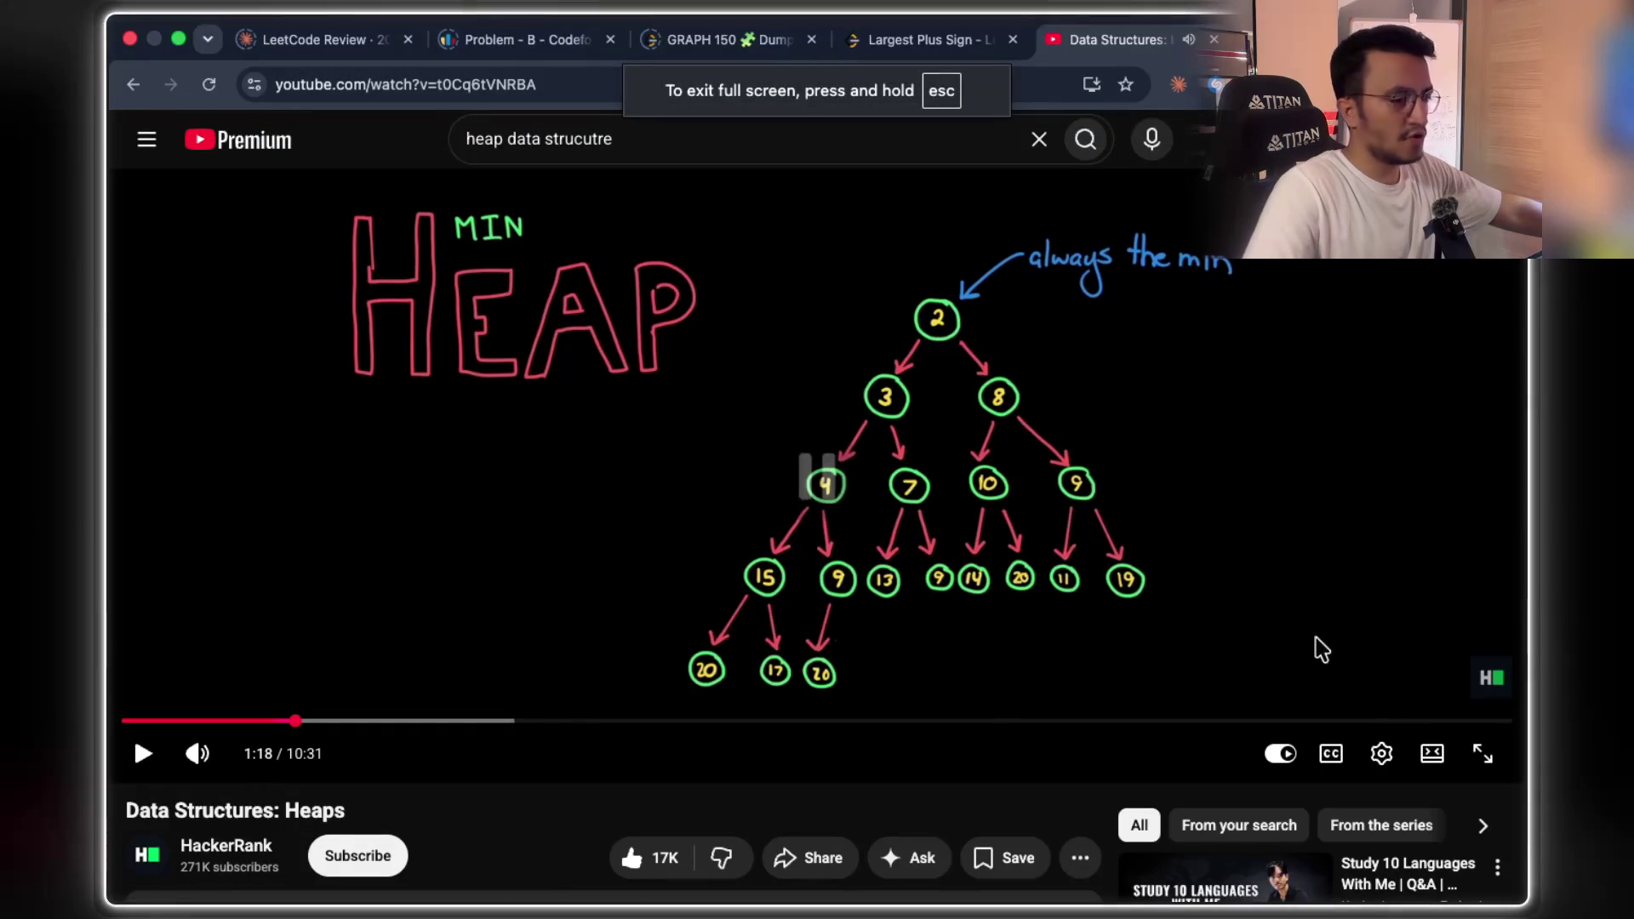
- Return to full screen and seek back to 1:03, where 3 is a fresh leaf under 20
{"action": "left_click", "coordinate": [1472, 760]}
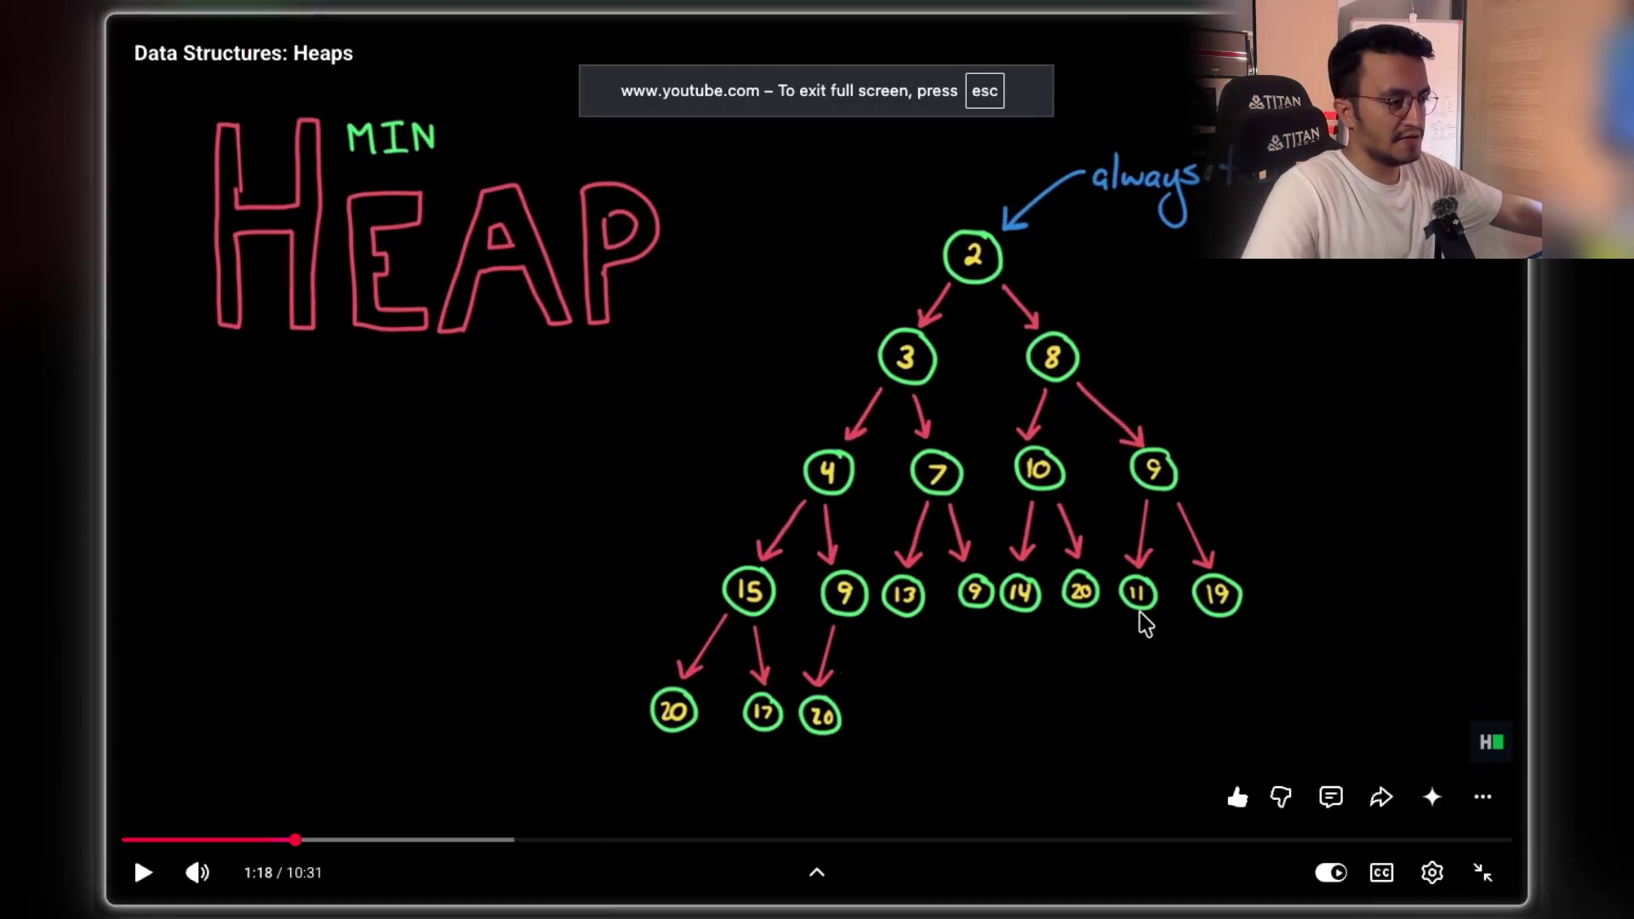
{"action": "key", "text": "Left"}
{"action": "key", "text": "Left"}
{"action": "key", "text": "Left"}
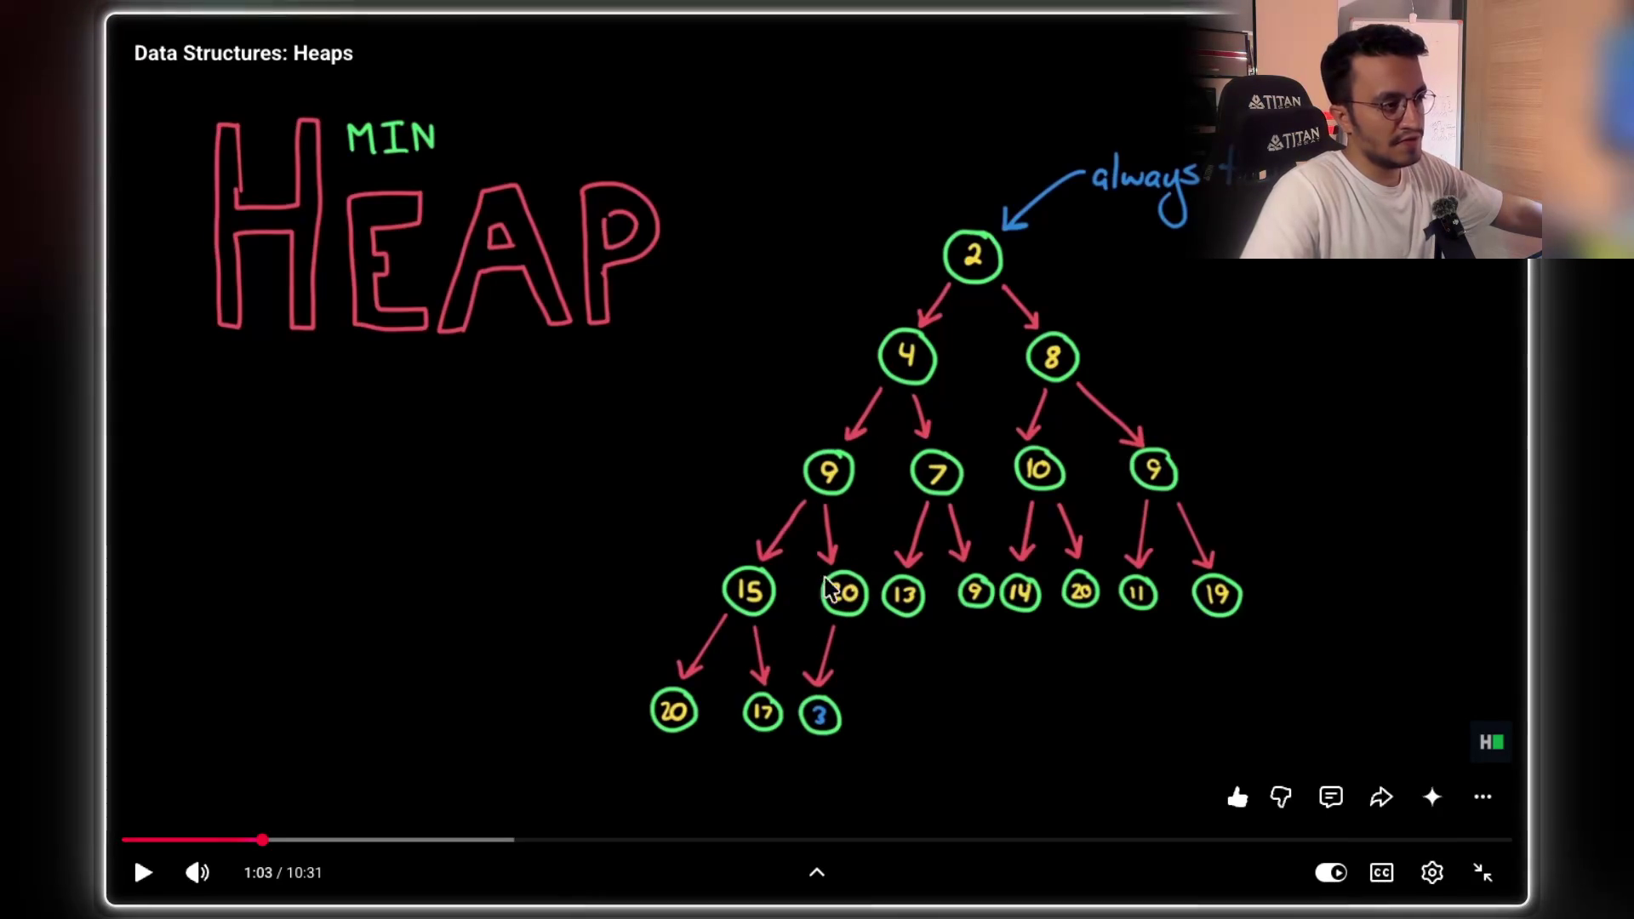
- Play from 1:03, pausing as 3 swaps with 20 and climbs until it sits under the root
{"action": "left_click", "coordinate": [917, 349]}
{"action": "left_click", "coordinate": [969, 402]}
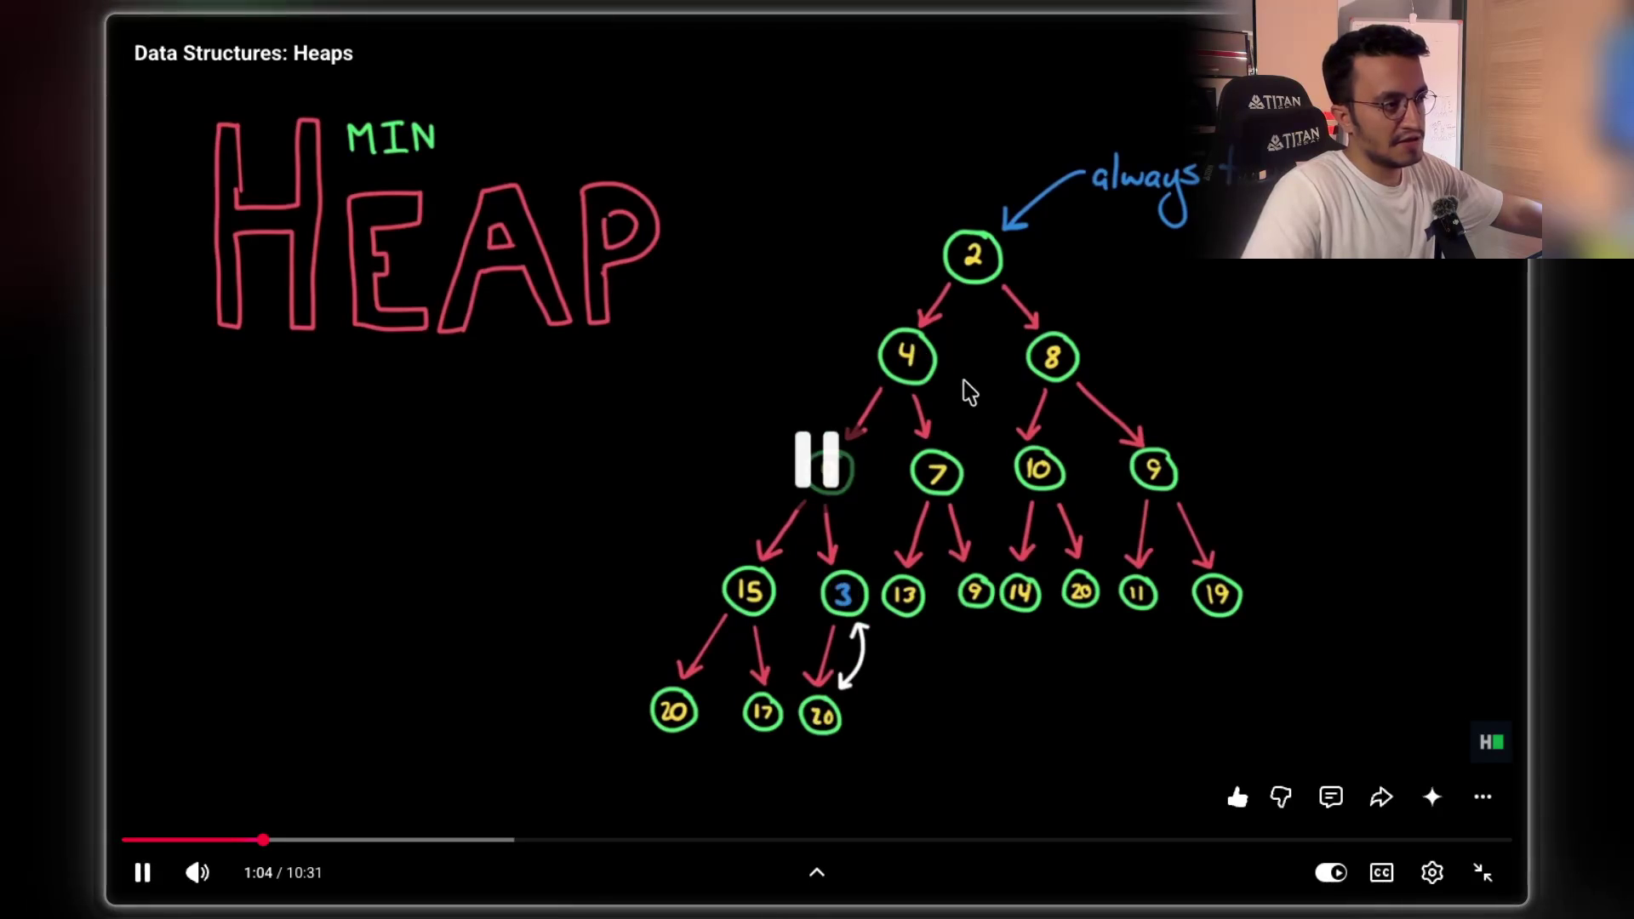
{"action": "left_click", "coordinate": [919, 366]}
{"action": "left_click", "coordinate": [942, 426]}
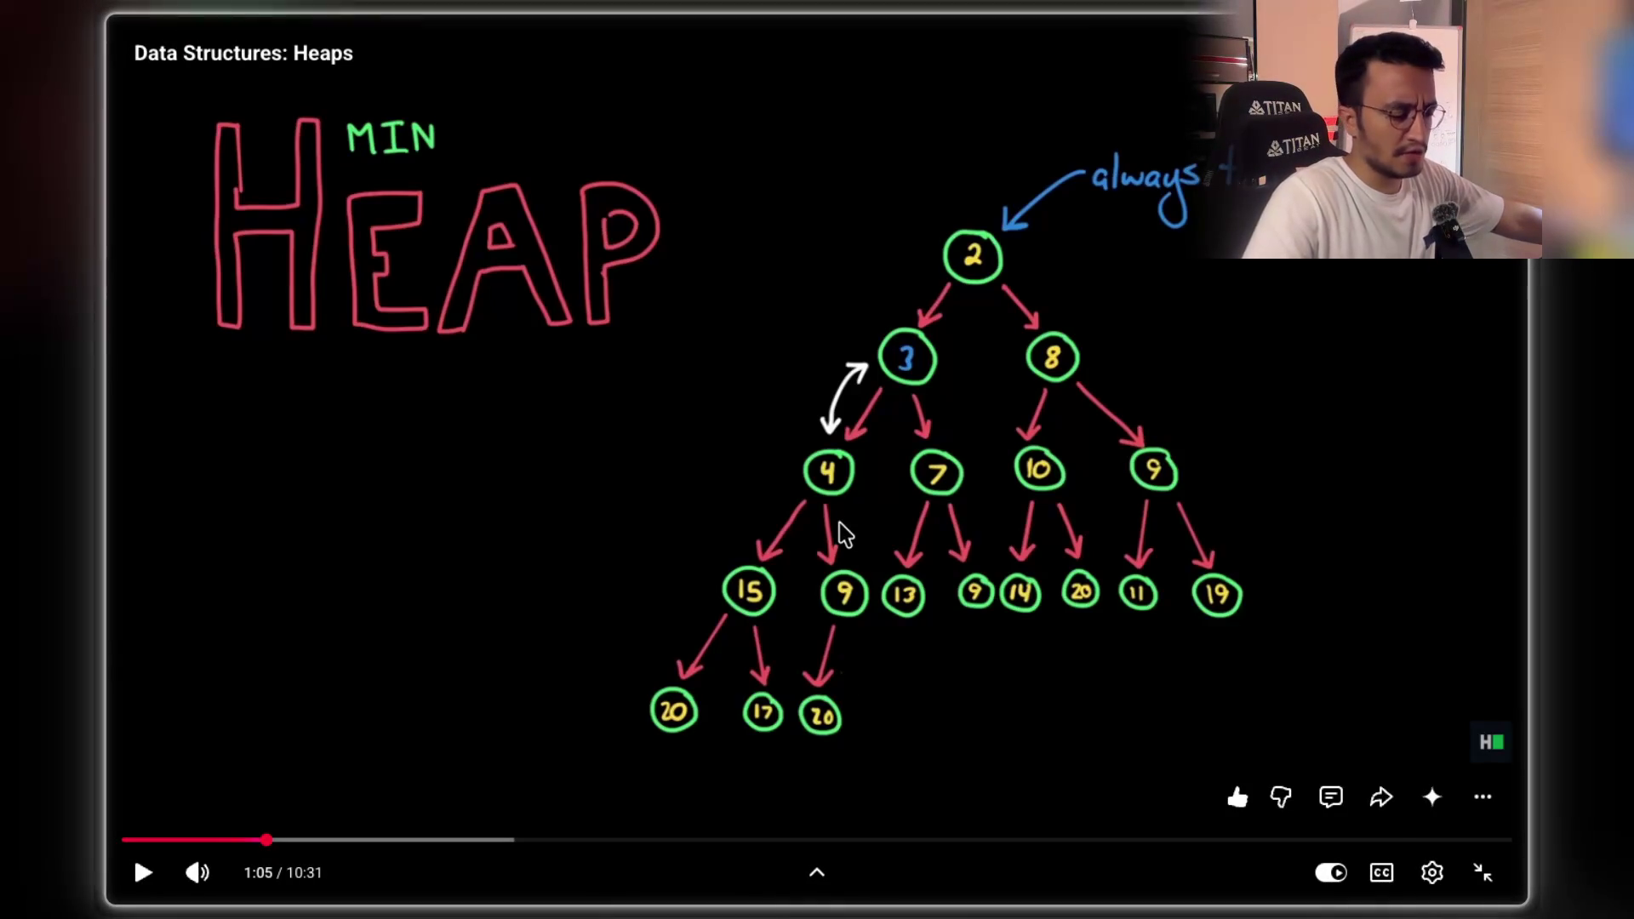
{"action": "left_click", "coordinate": [876, 625]}
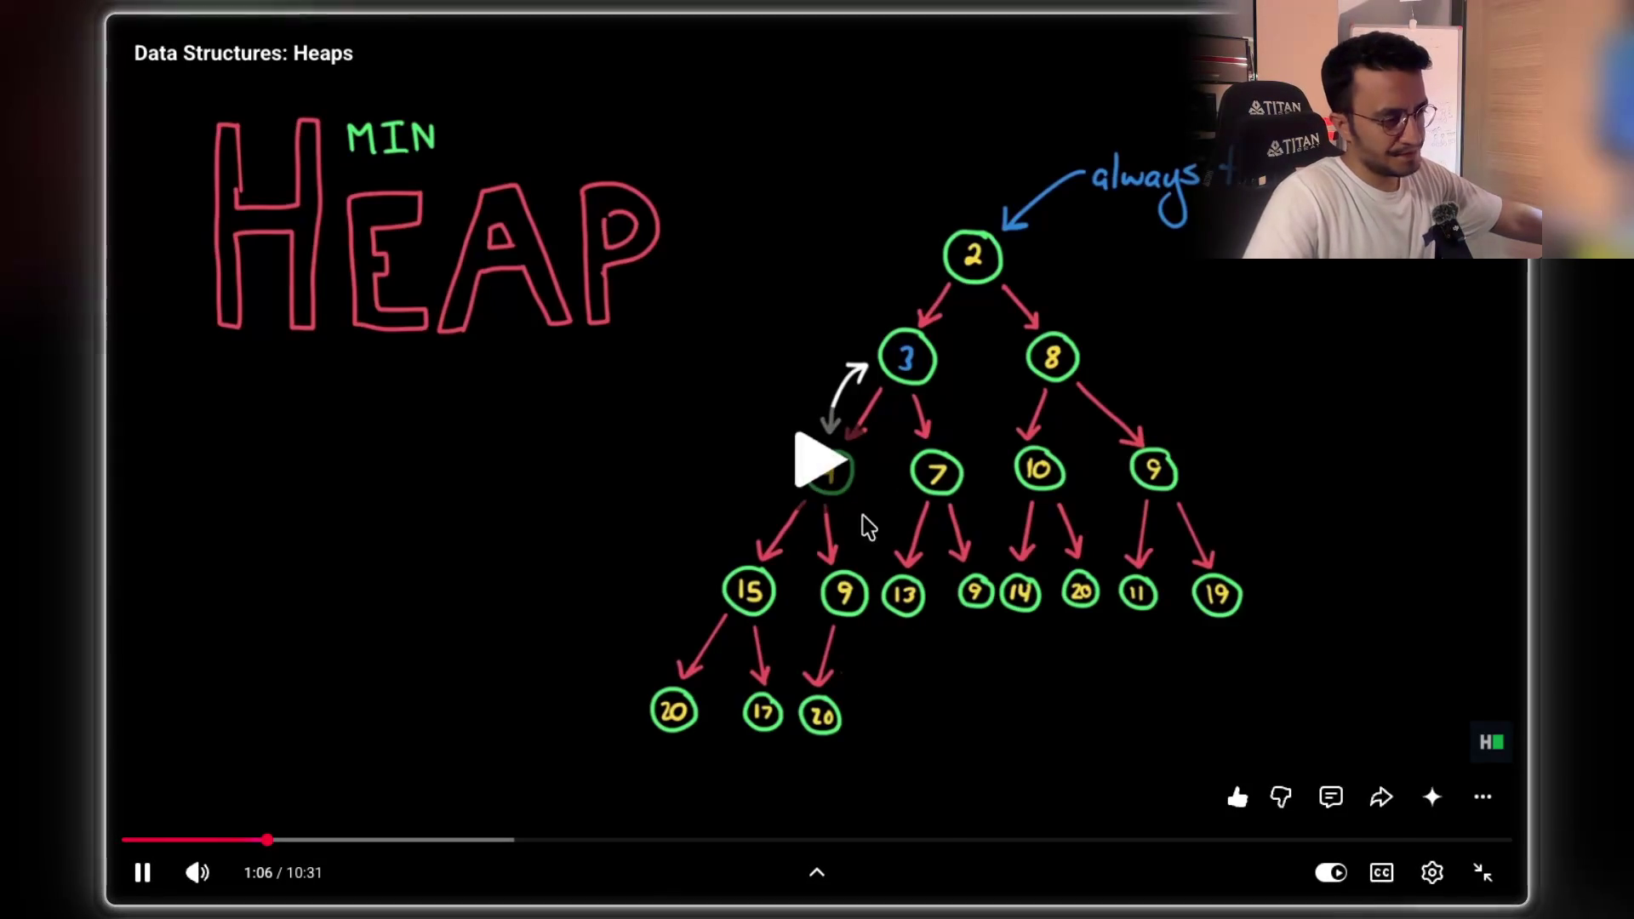
{"action": "left_click", "coordinate": [888, 479]}
{"action": "left_click", "coordinate": [883, 515]}
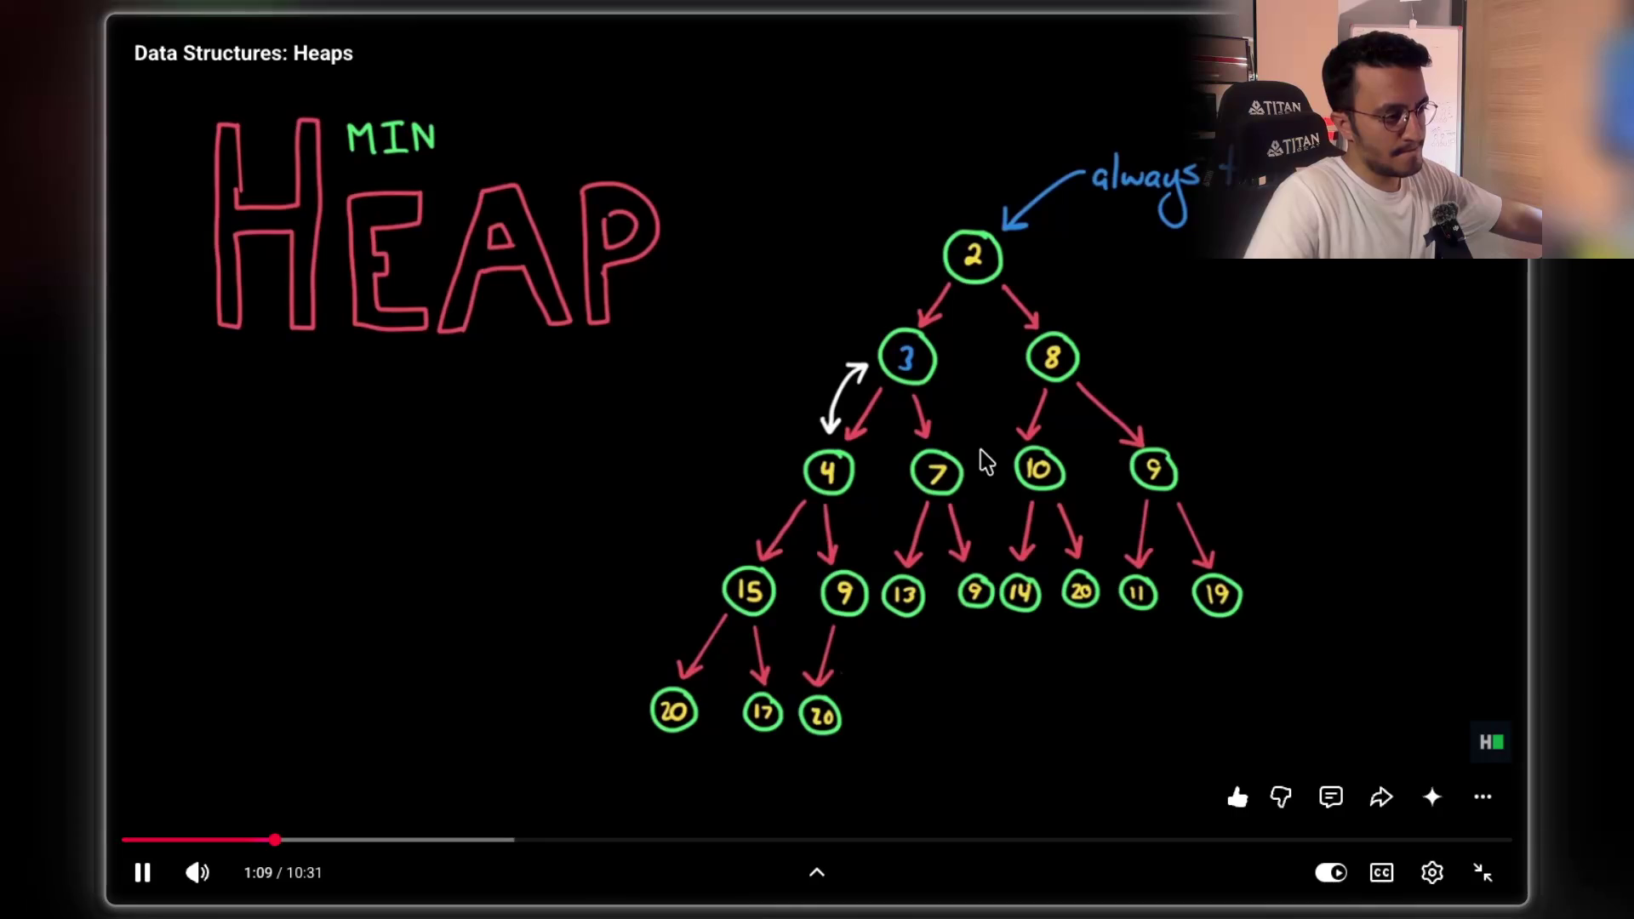
{"action": "left_click", "coordinate": [899, 387]}
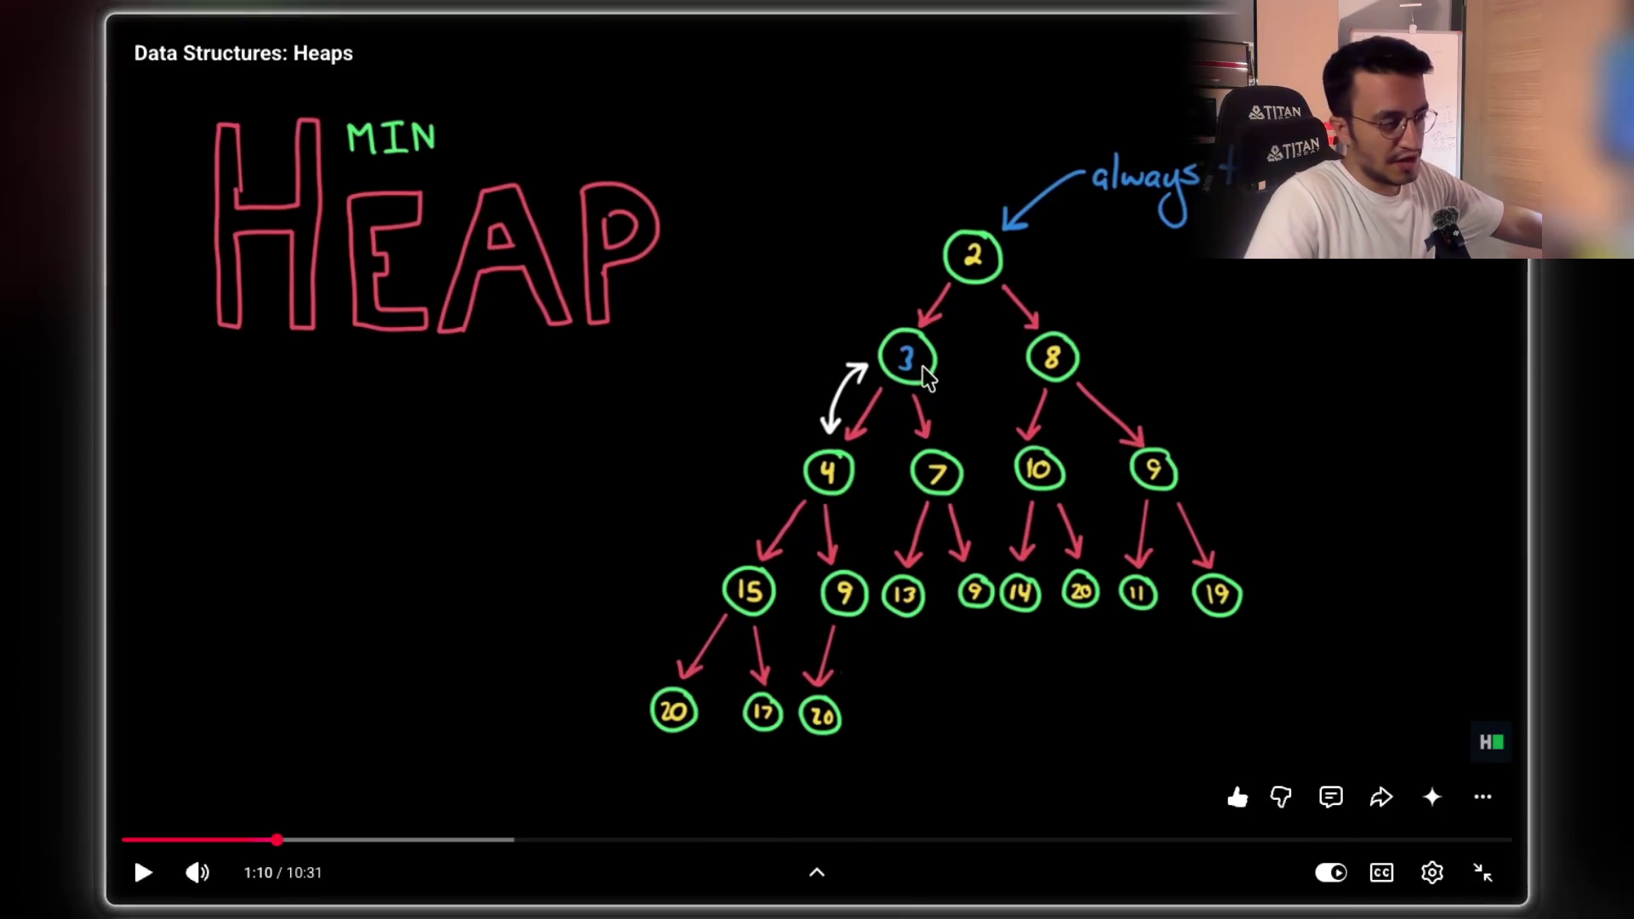
- Step through with Space, pausing at 1:12, 1:14 and 1:18
{"action": "key", "text": "space"}
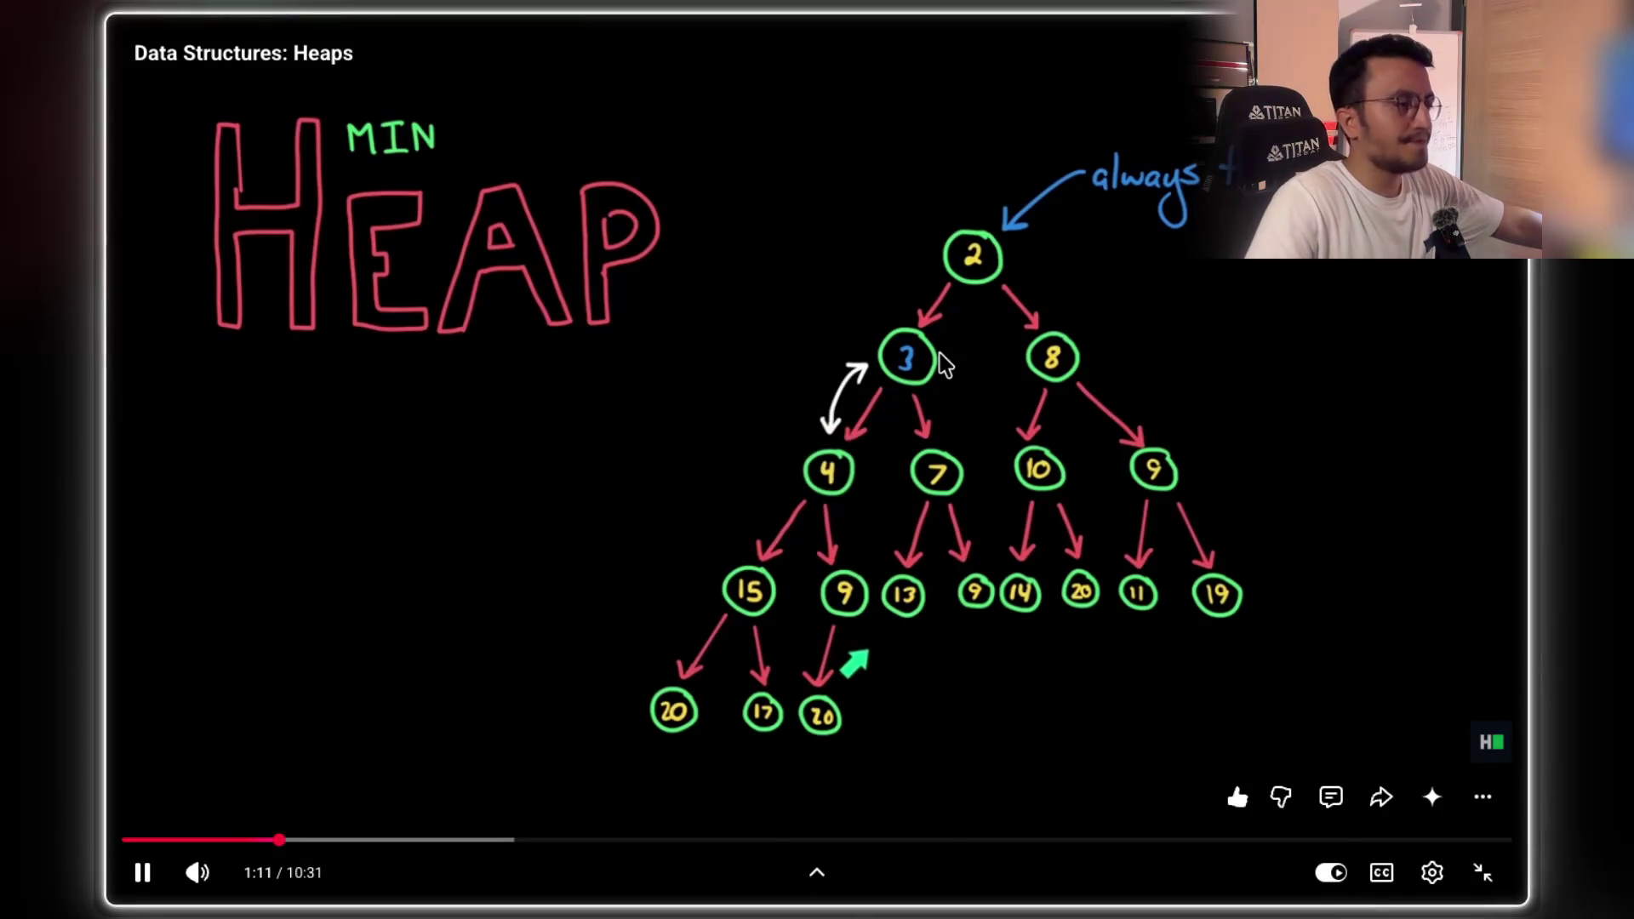
{"action": "key", "text": "space"}
{"action": "key", "text": "space"}
{"action": "key", "text": "space"}
{"action": "key", "text": "space"}
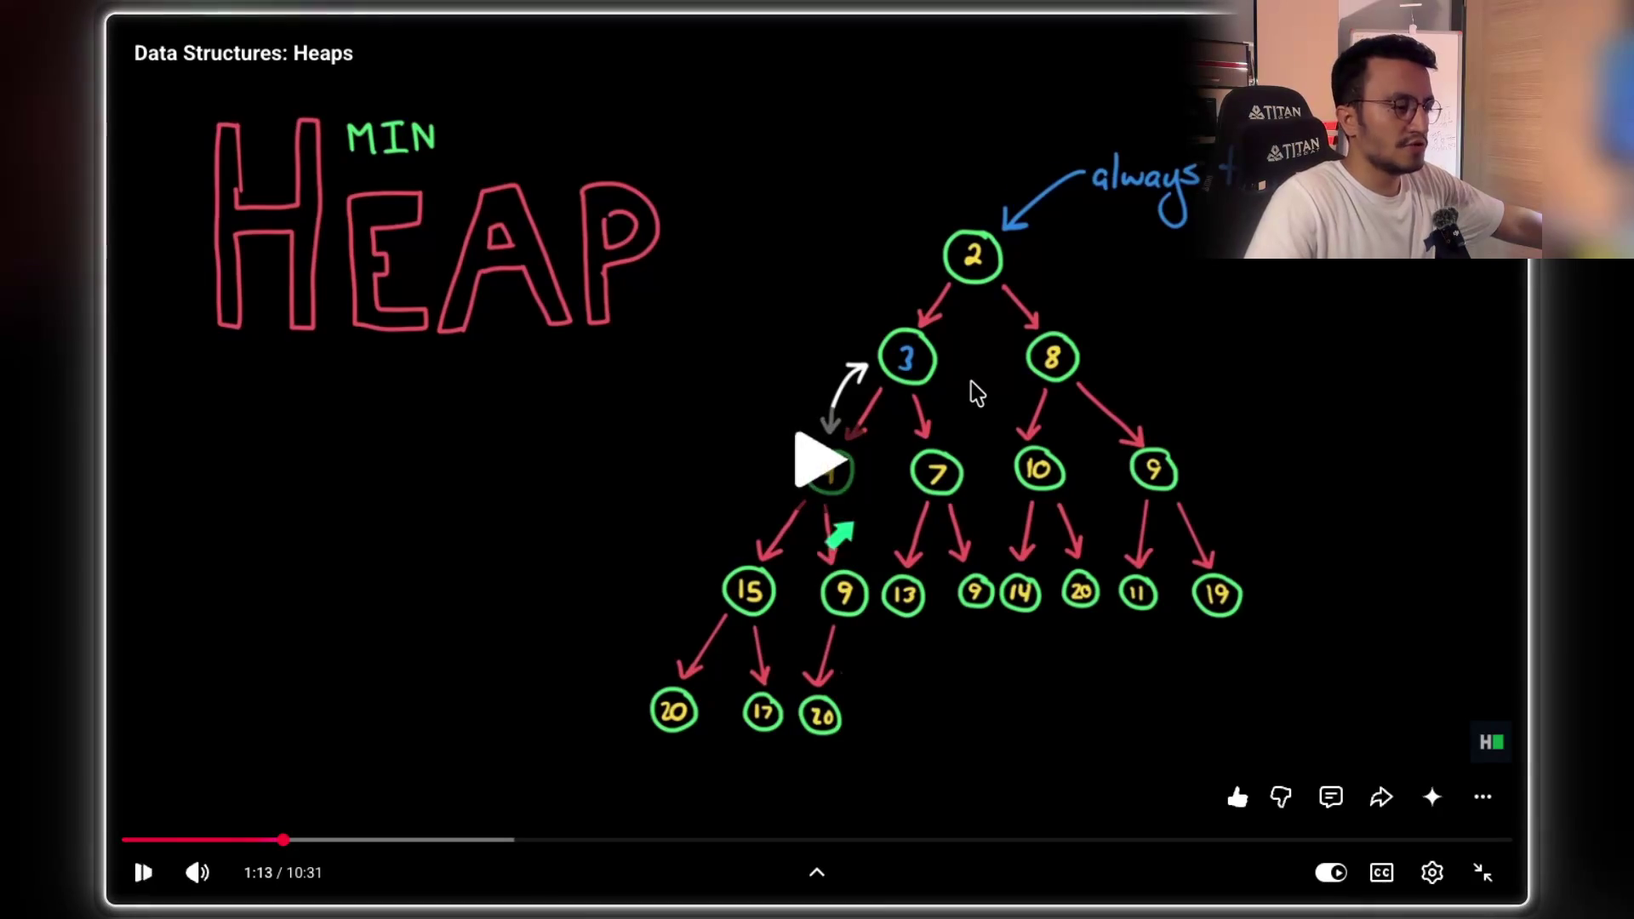
{"action": "key", "text": "space"}
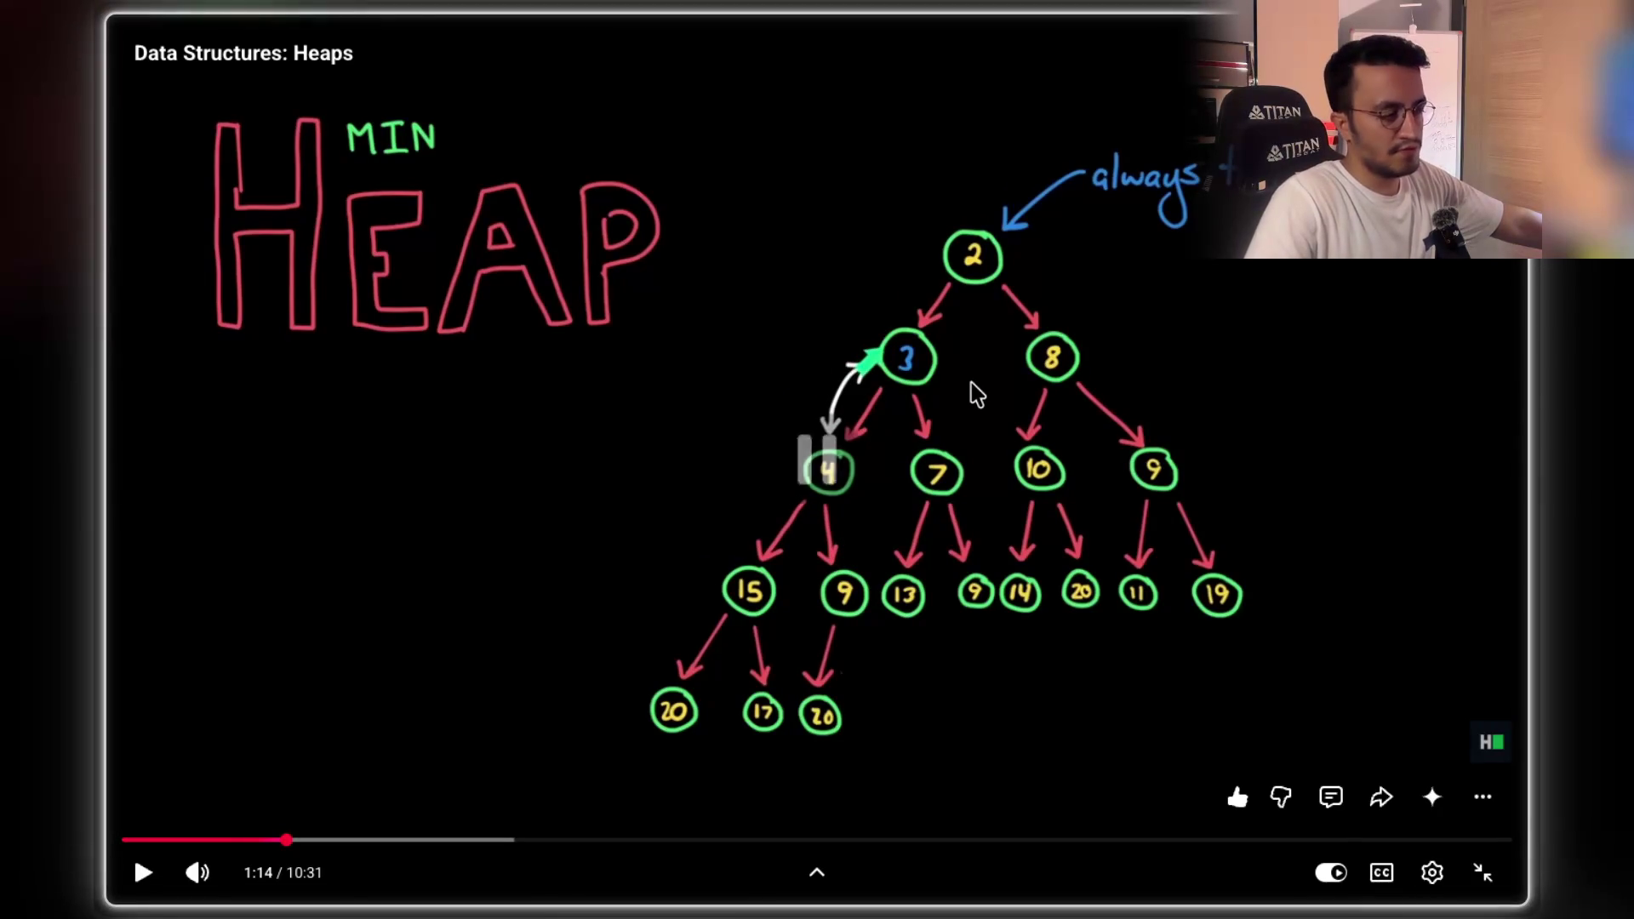
{"action": "key", "text": "space"}
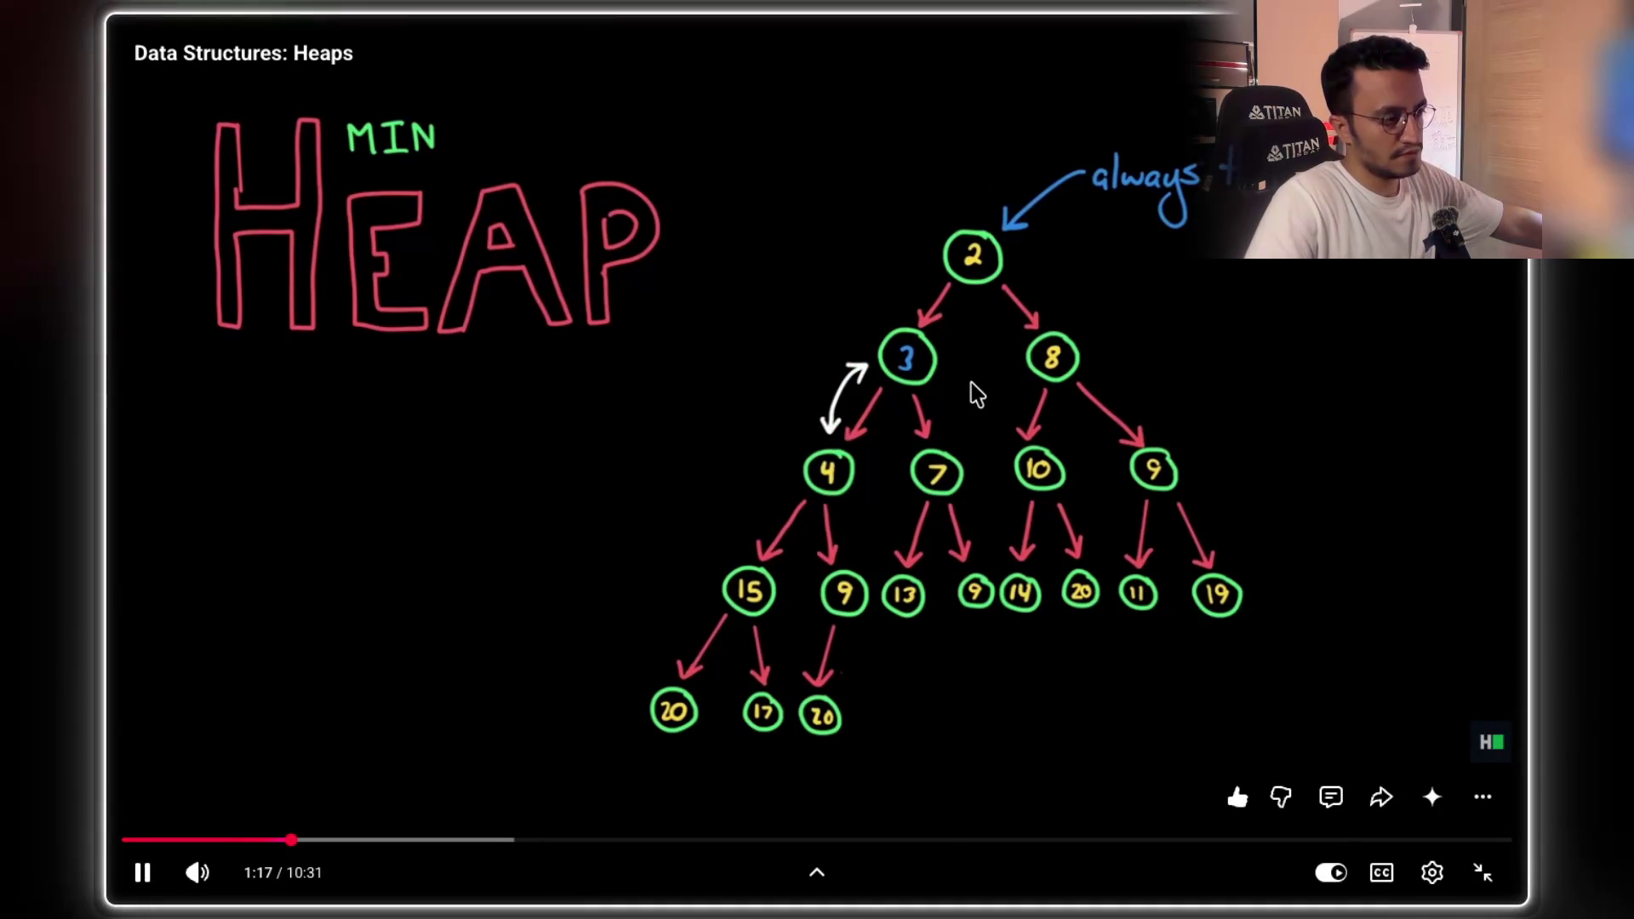
{"action": "key", "text": "space"}
{"action": "key", "text": "space"}
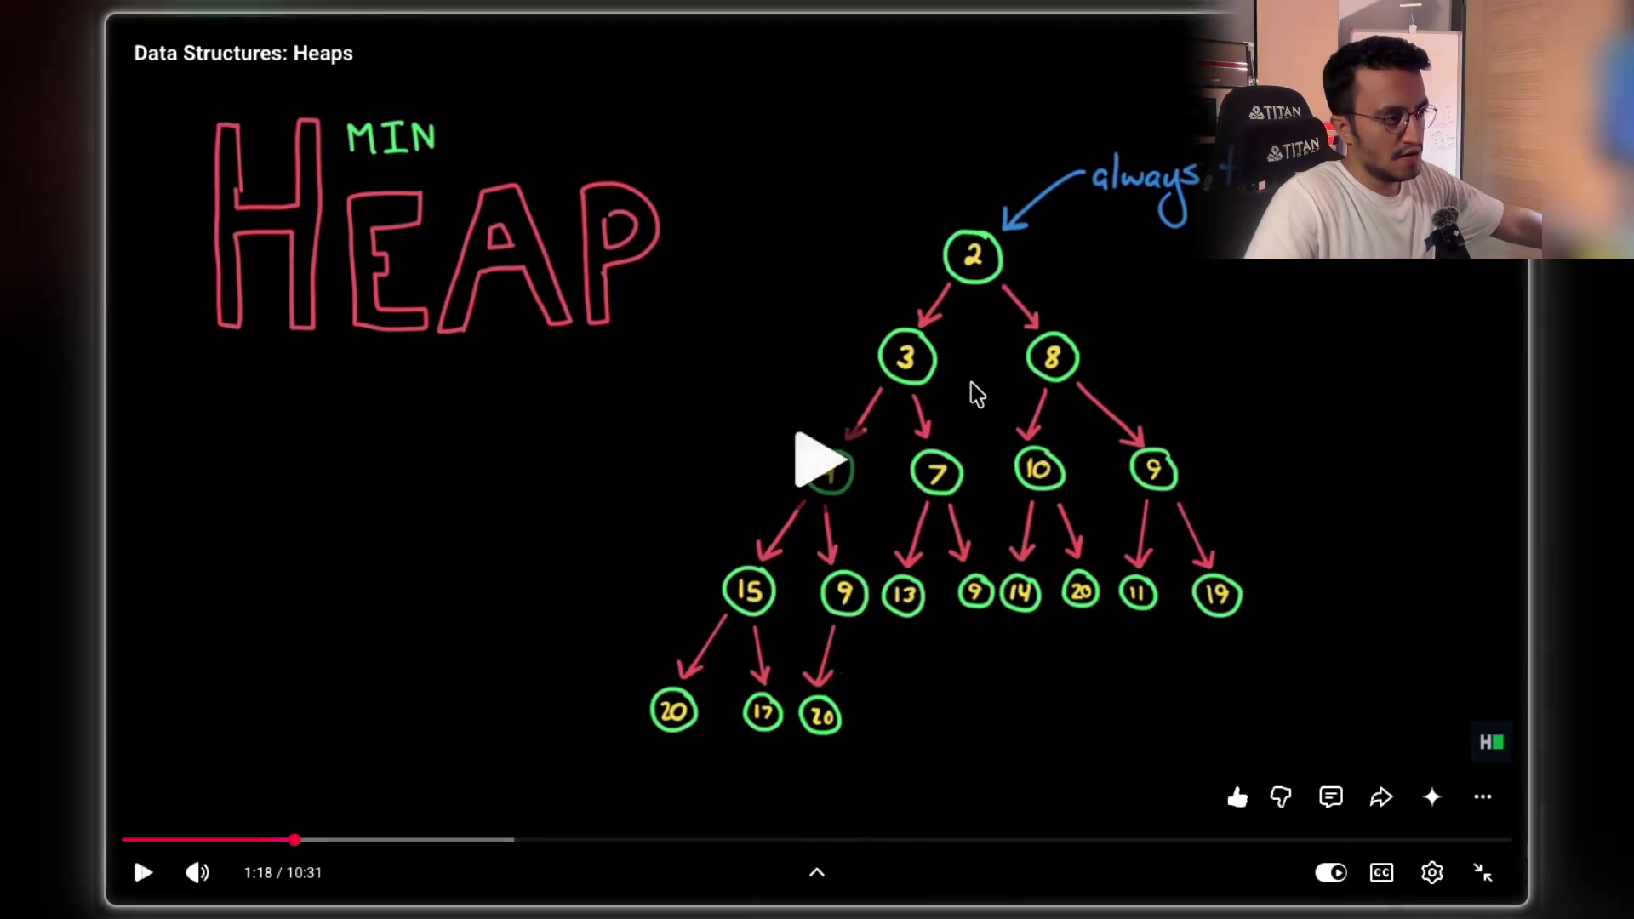
{"action": "key", "text": "space"}
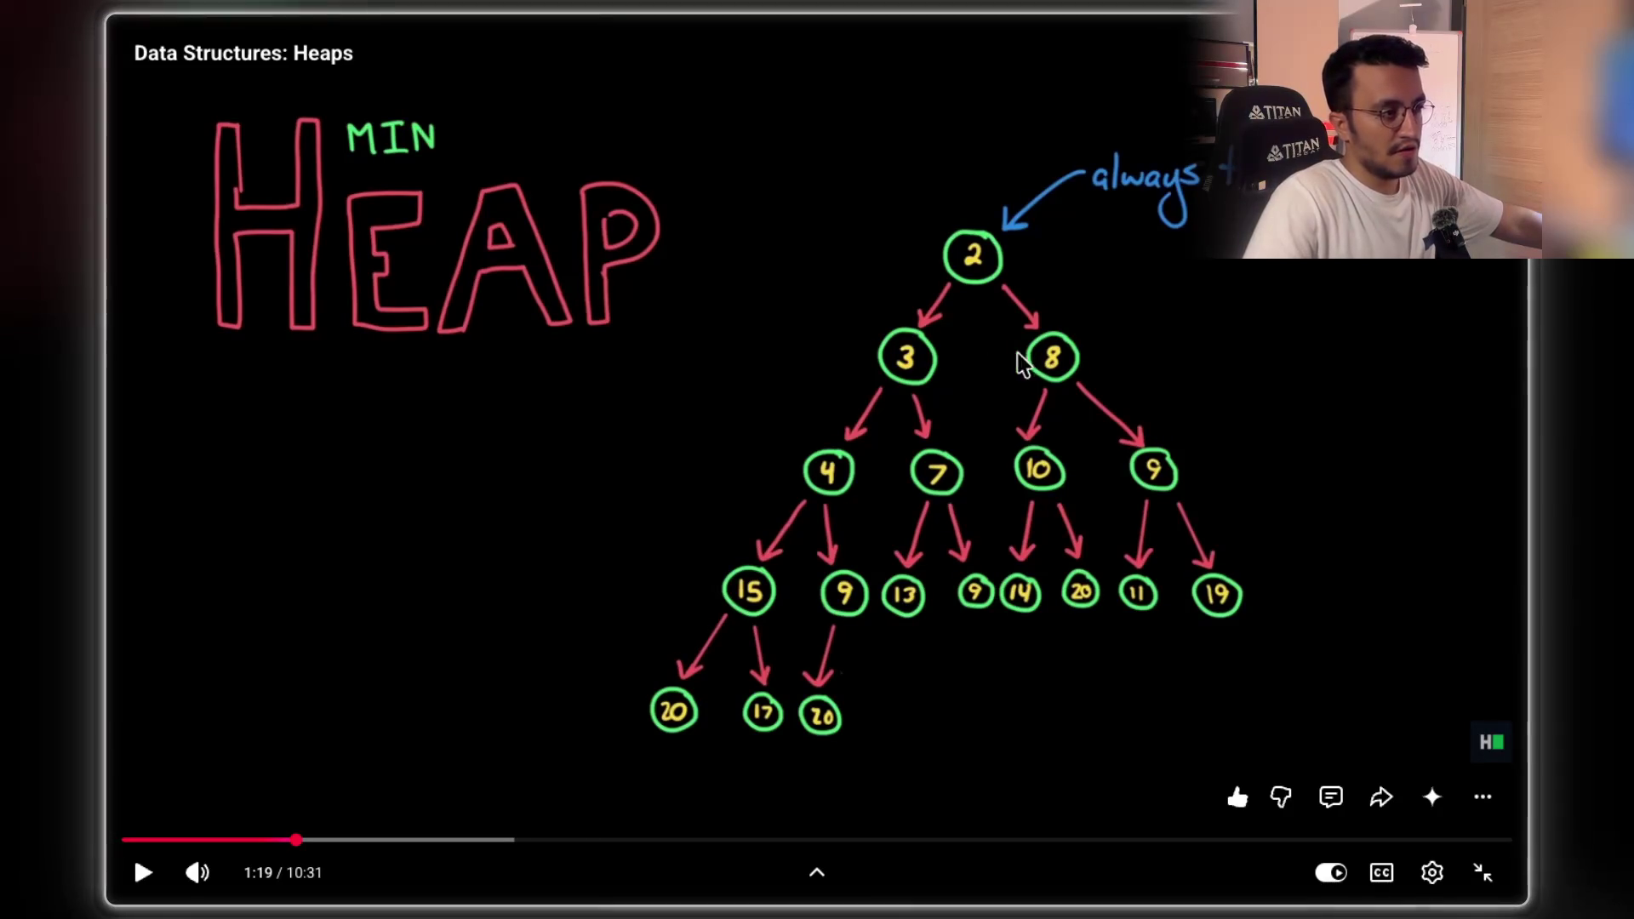
- Advance from 1:19, pausing at 1:23, 1:26 and finally 1:28
{"action": "left_click", "coordinate": [1174, 346]}
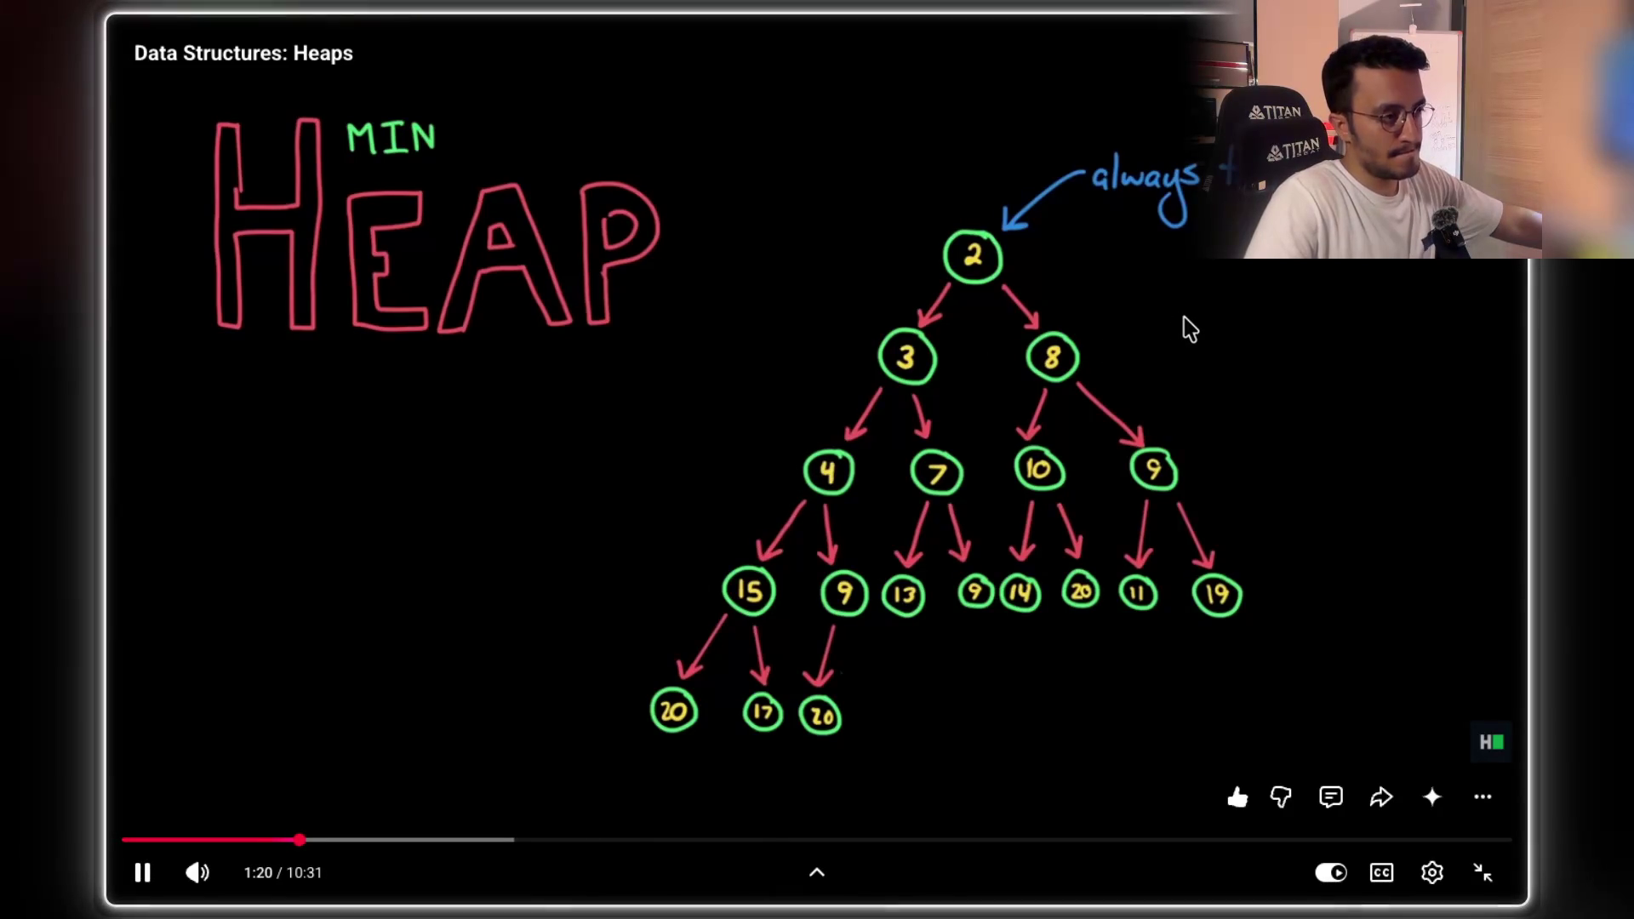
{"action": "left_click", "coordinate": [1190, 328]}
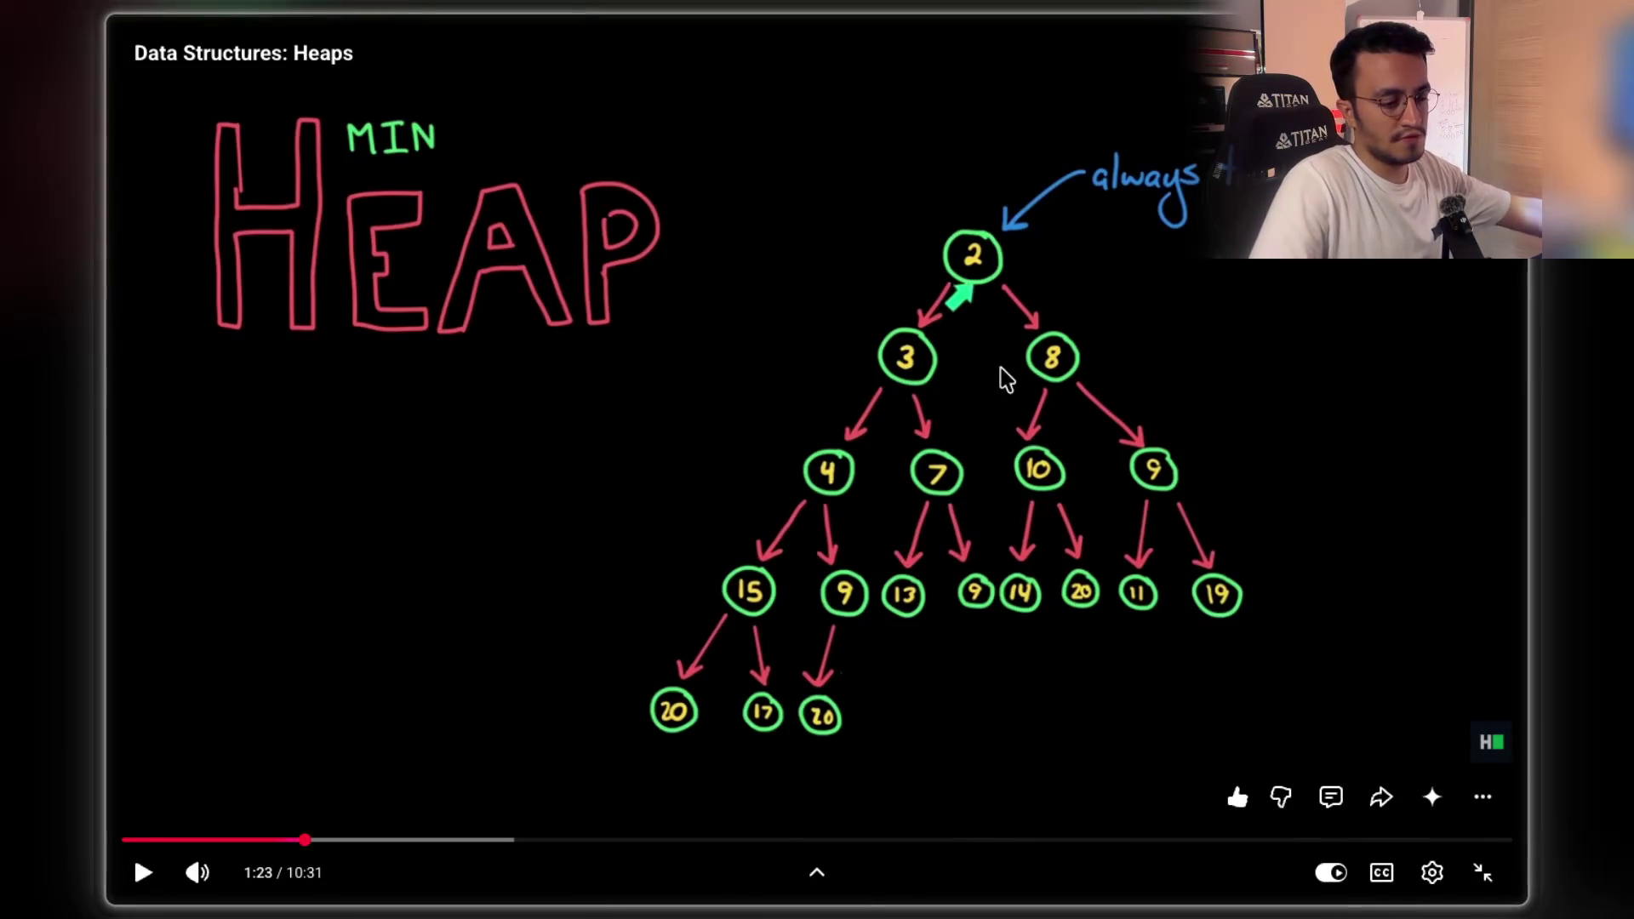
{"action": "left_click", "coordinate": [983, 346]}
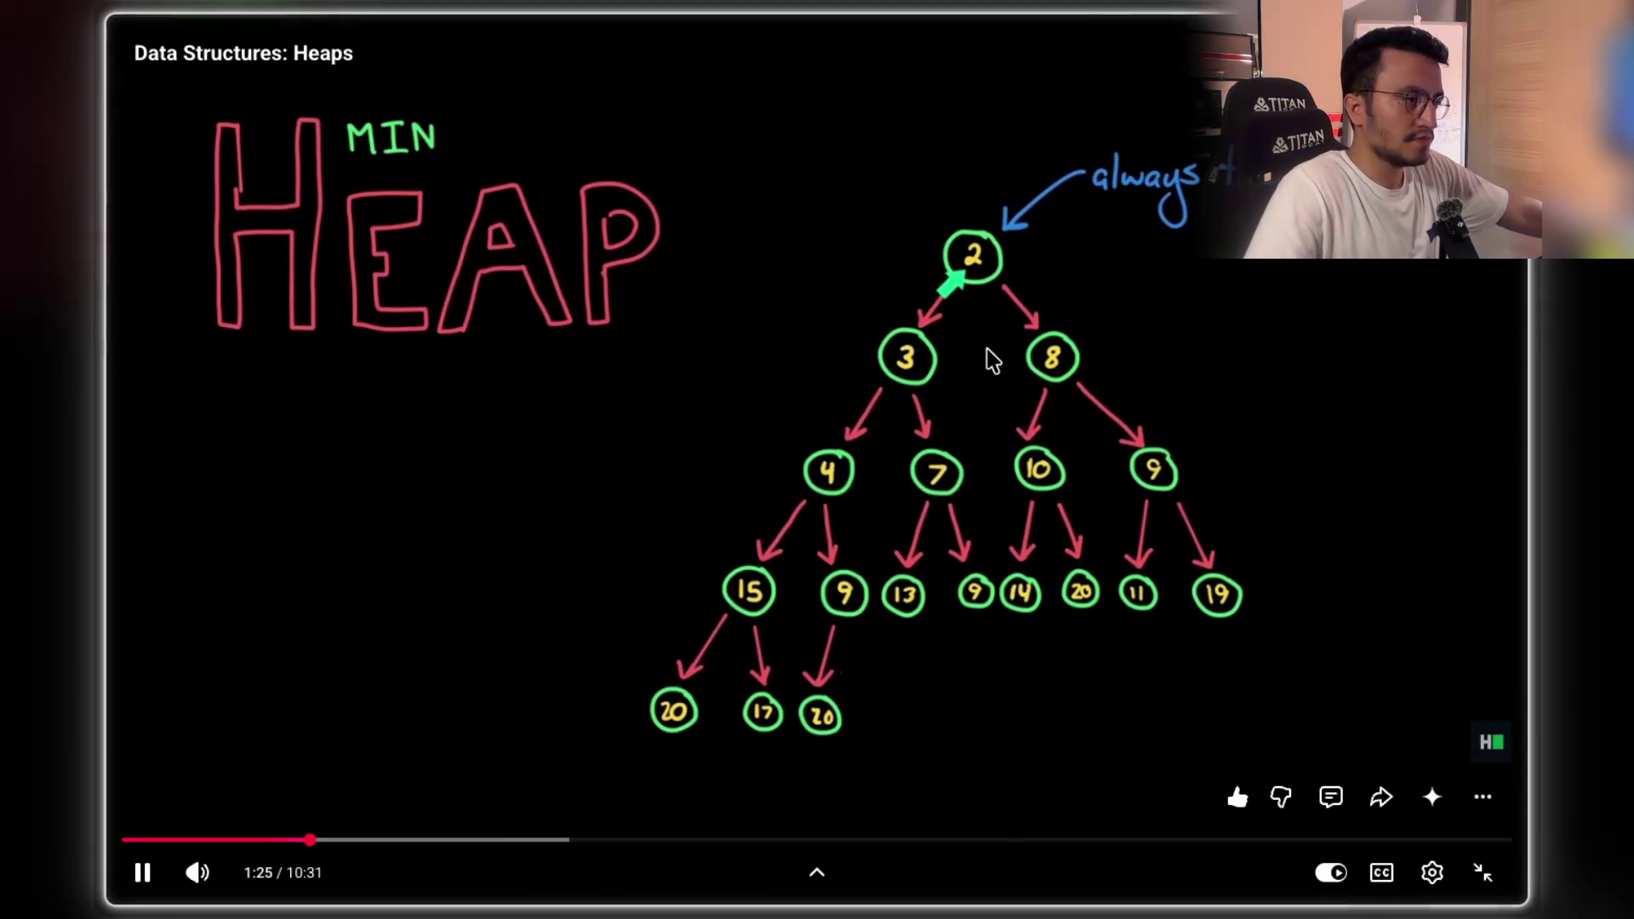
{"action": "left_click", "coordinate": [987, 383]}
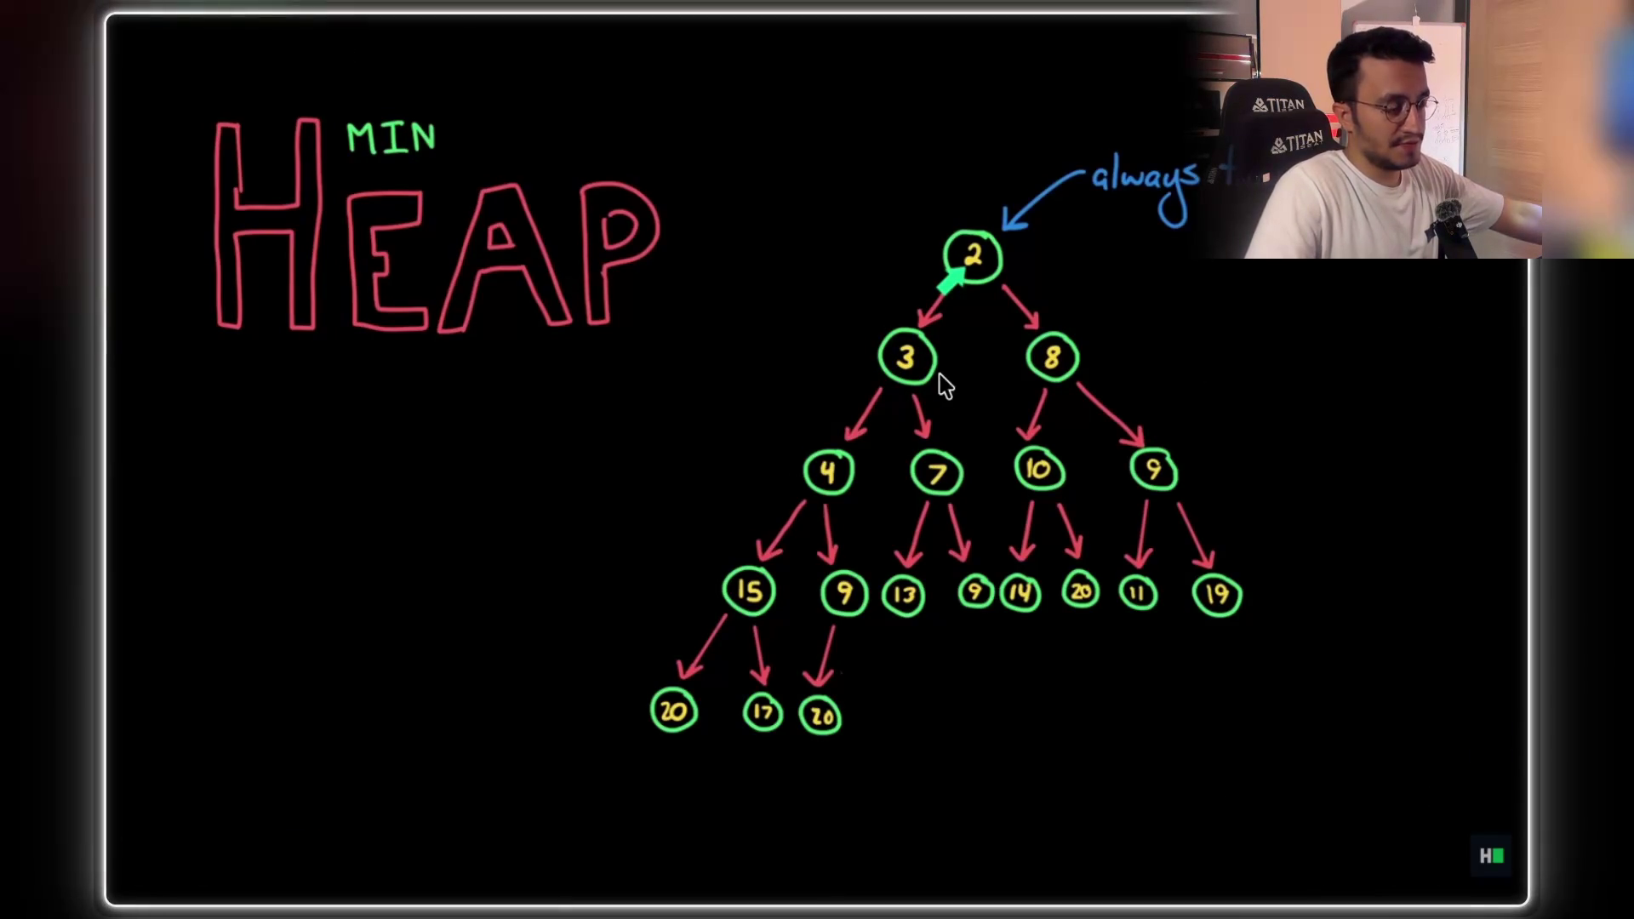
{"action": "mouse_move", "coordinate": [975, 420]}
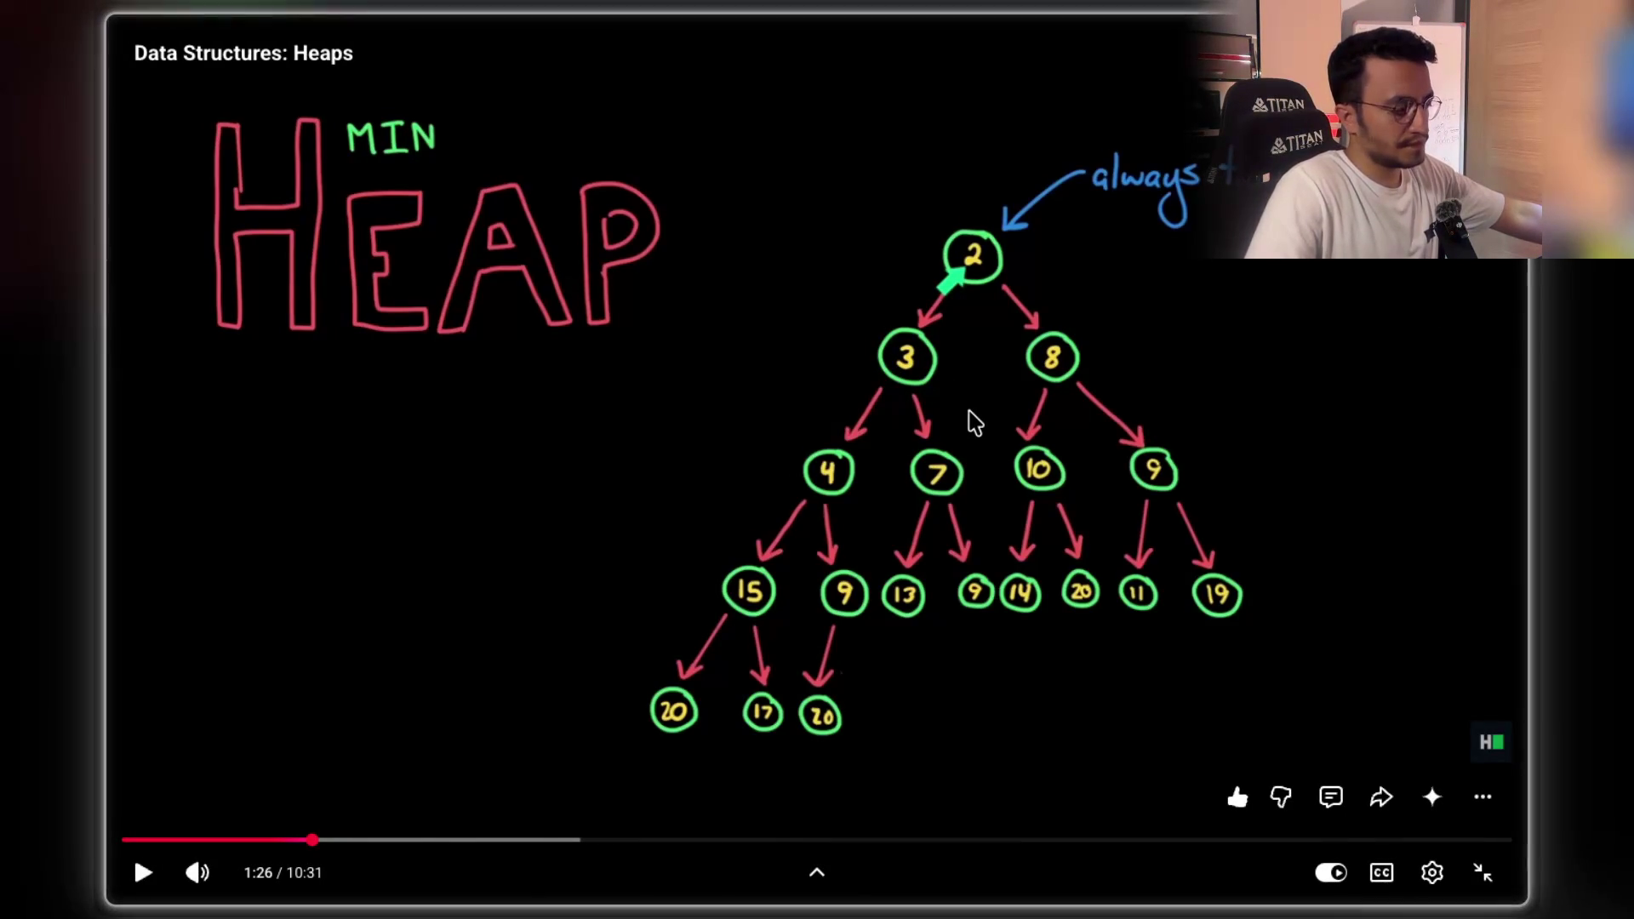
{"action": "left_click", "coordinate": [974, 420]}
{"action": "left_click", "coordinate": [1029, 444]}
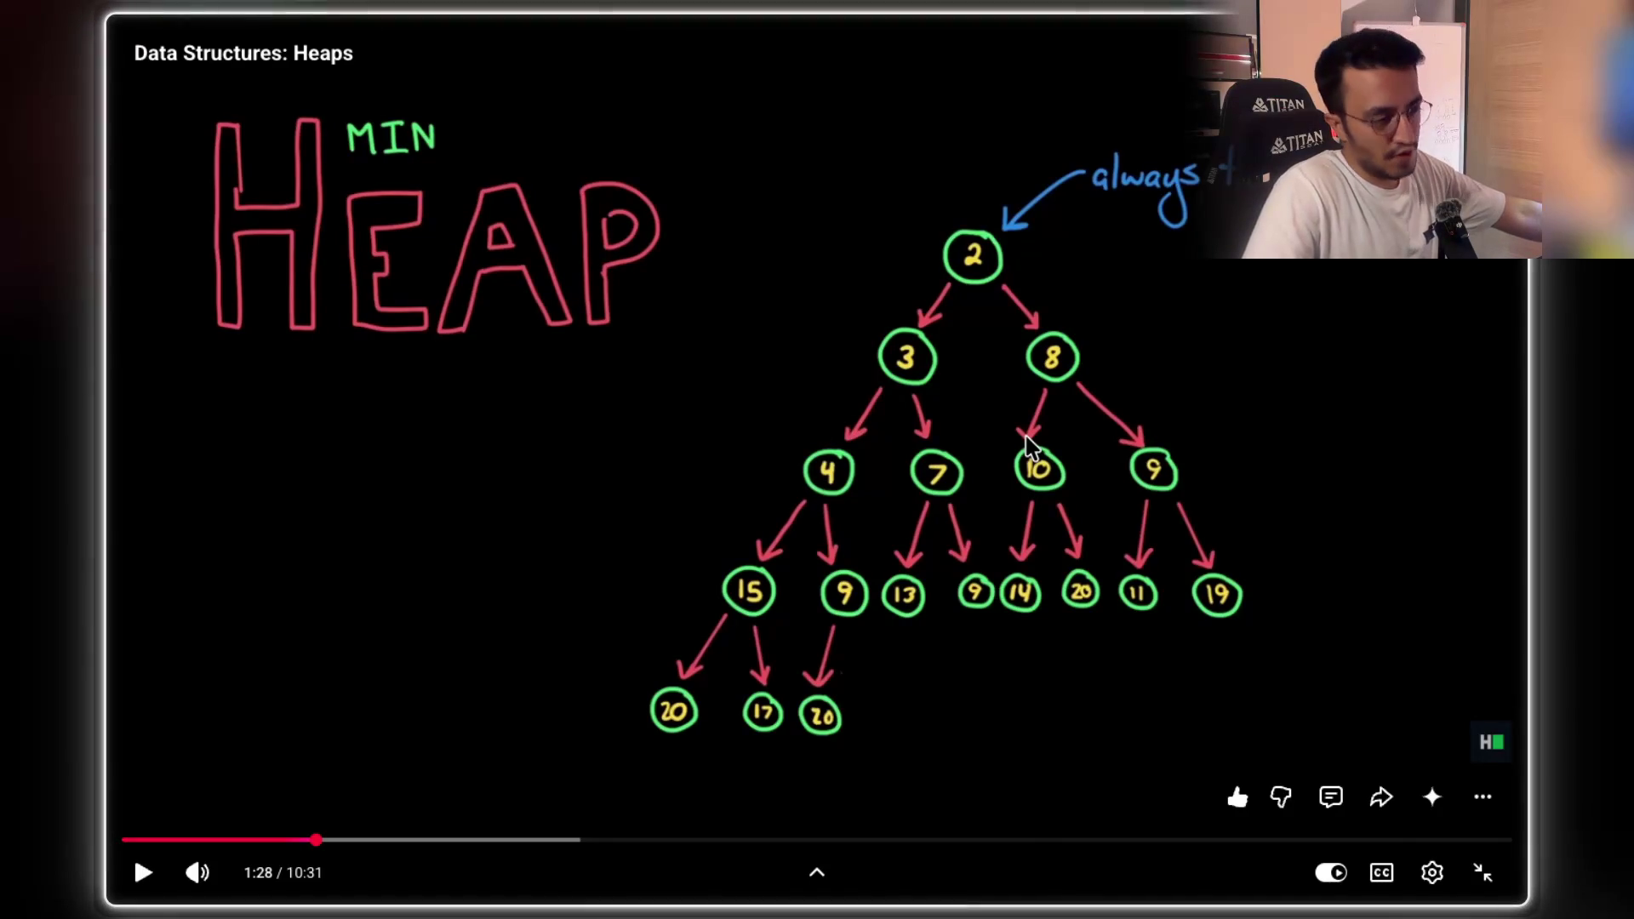
- Play in short bursts from 1:28, pausing on the emptied root and again once 20 moves into it
{"action": "left_click", "coordinate": [1030, 444]}
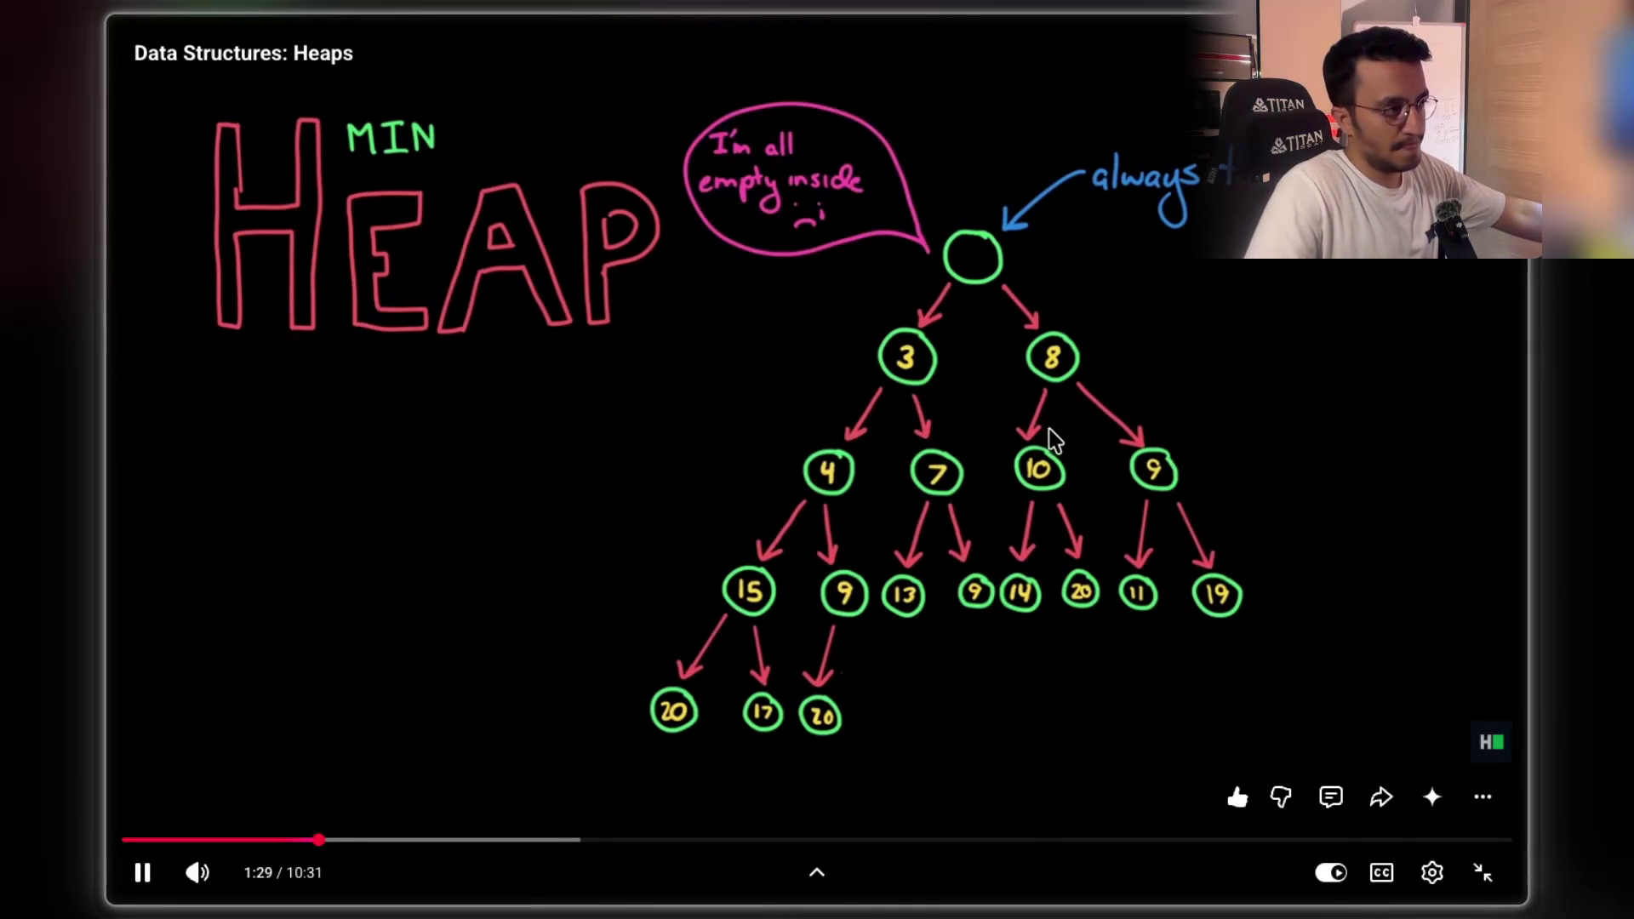
{"action": "left_click", "coordinate": [1064, 430]}
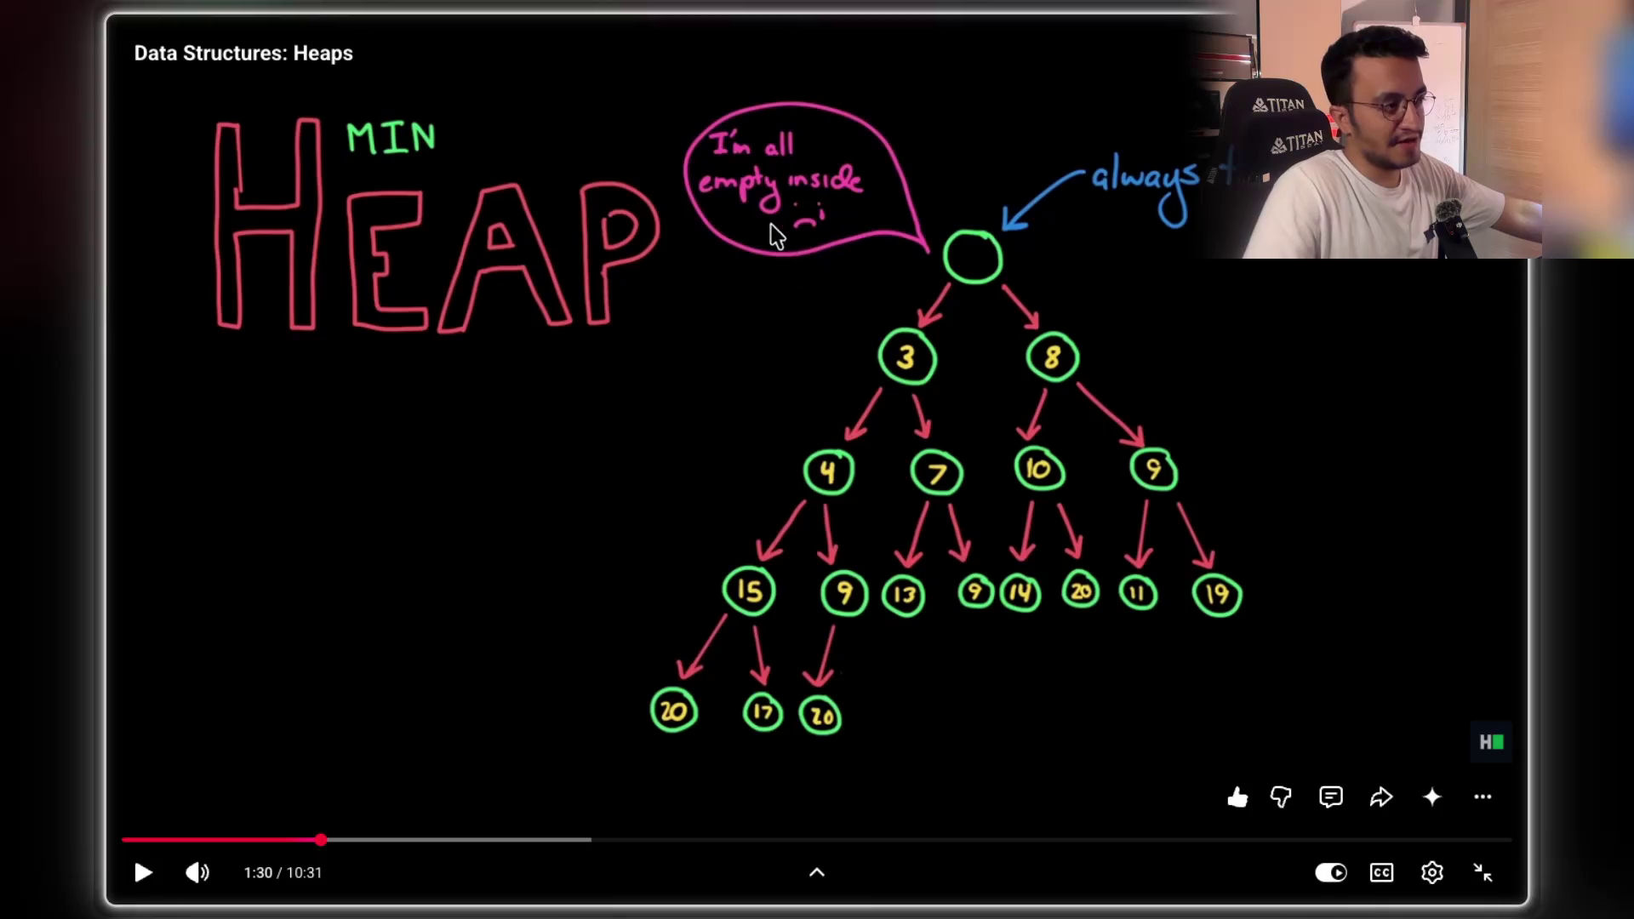
{"action": "left_click", "coordinate": [895, 263]}
{"action": "left_click", "coordinate": [1171, 284]}
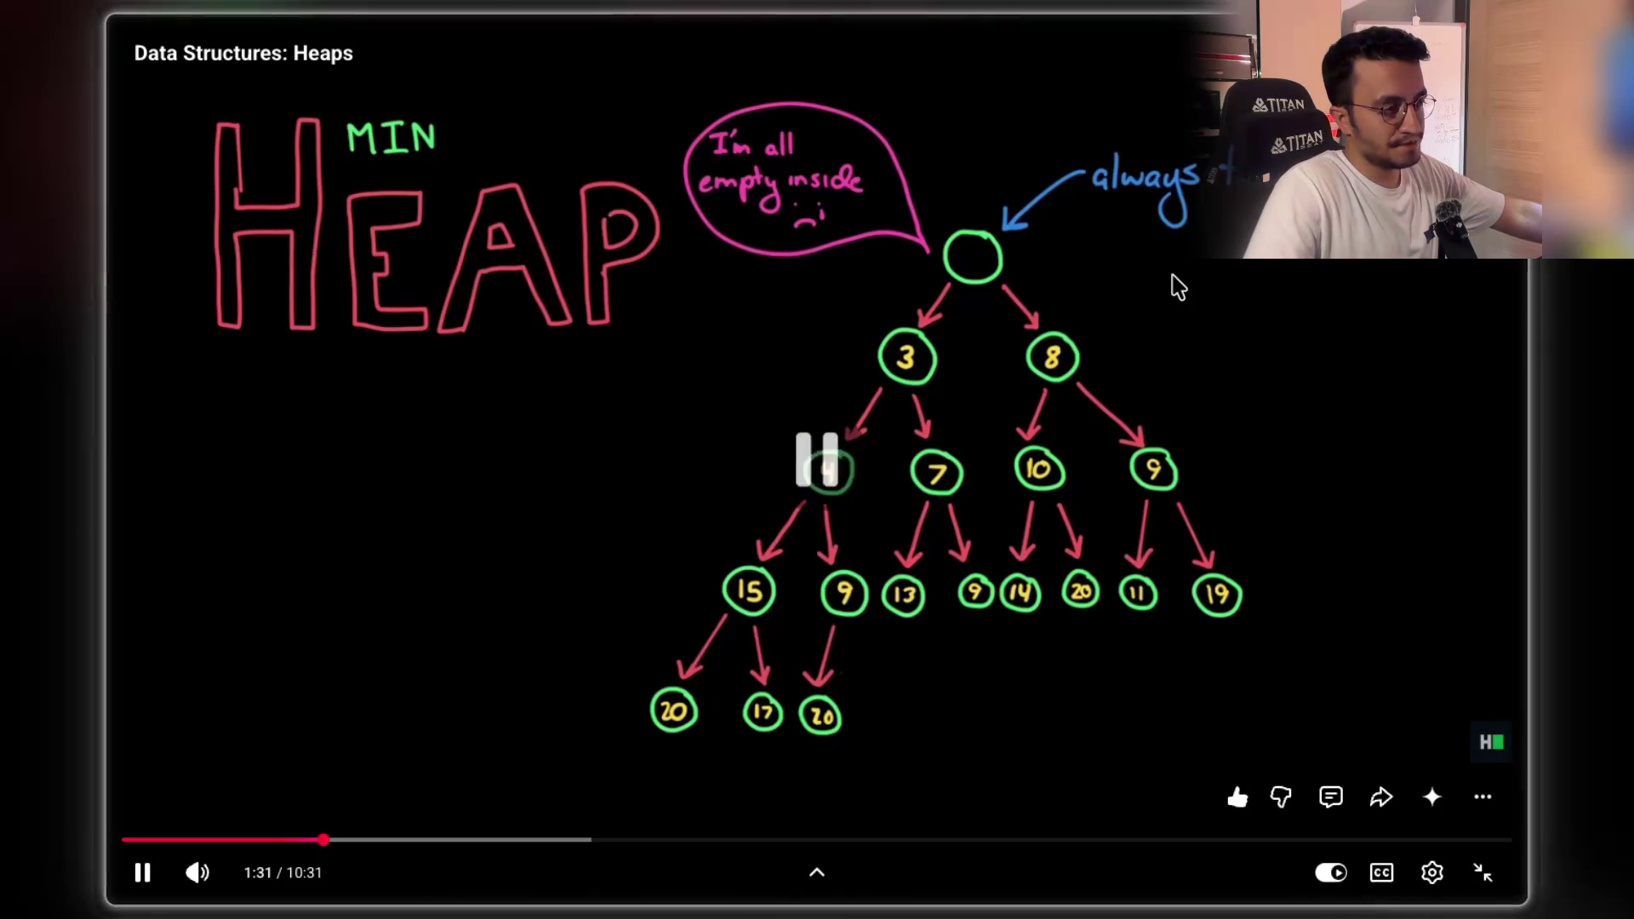
{"action": "left_click", "coordinate": [1181, 287]}
{"action": "left_click", "coordinate": [1183, 288]}
{"action": "left_click", "coordinate": [1181, 289]}
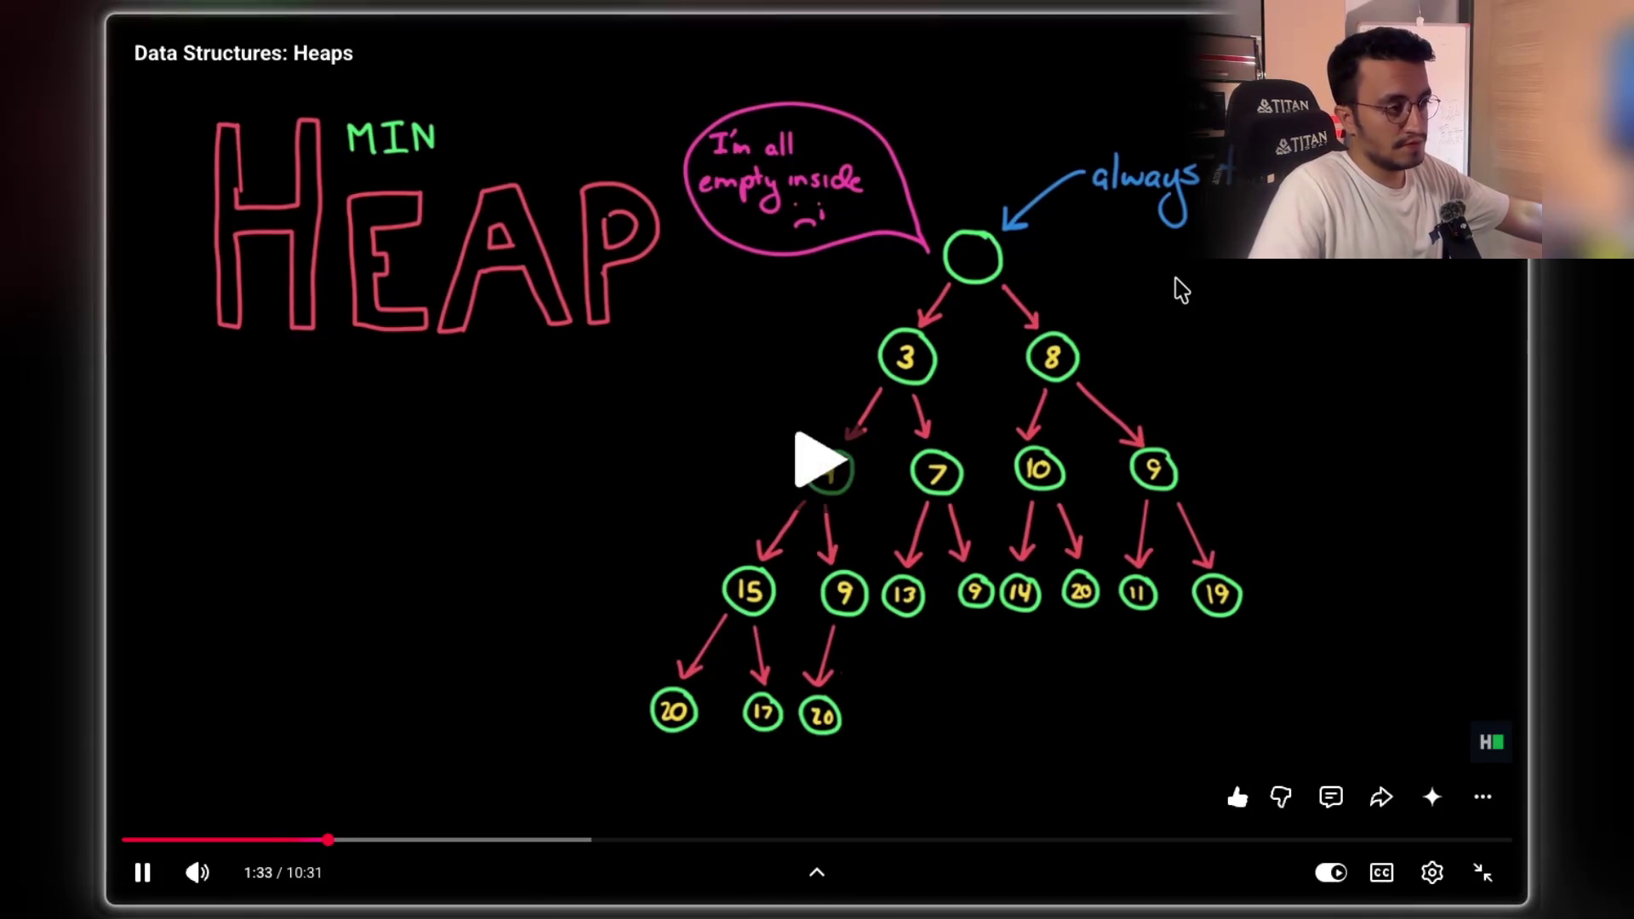
{"action": "left_click", "coordinate": [1181, 289]}
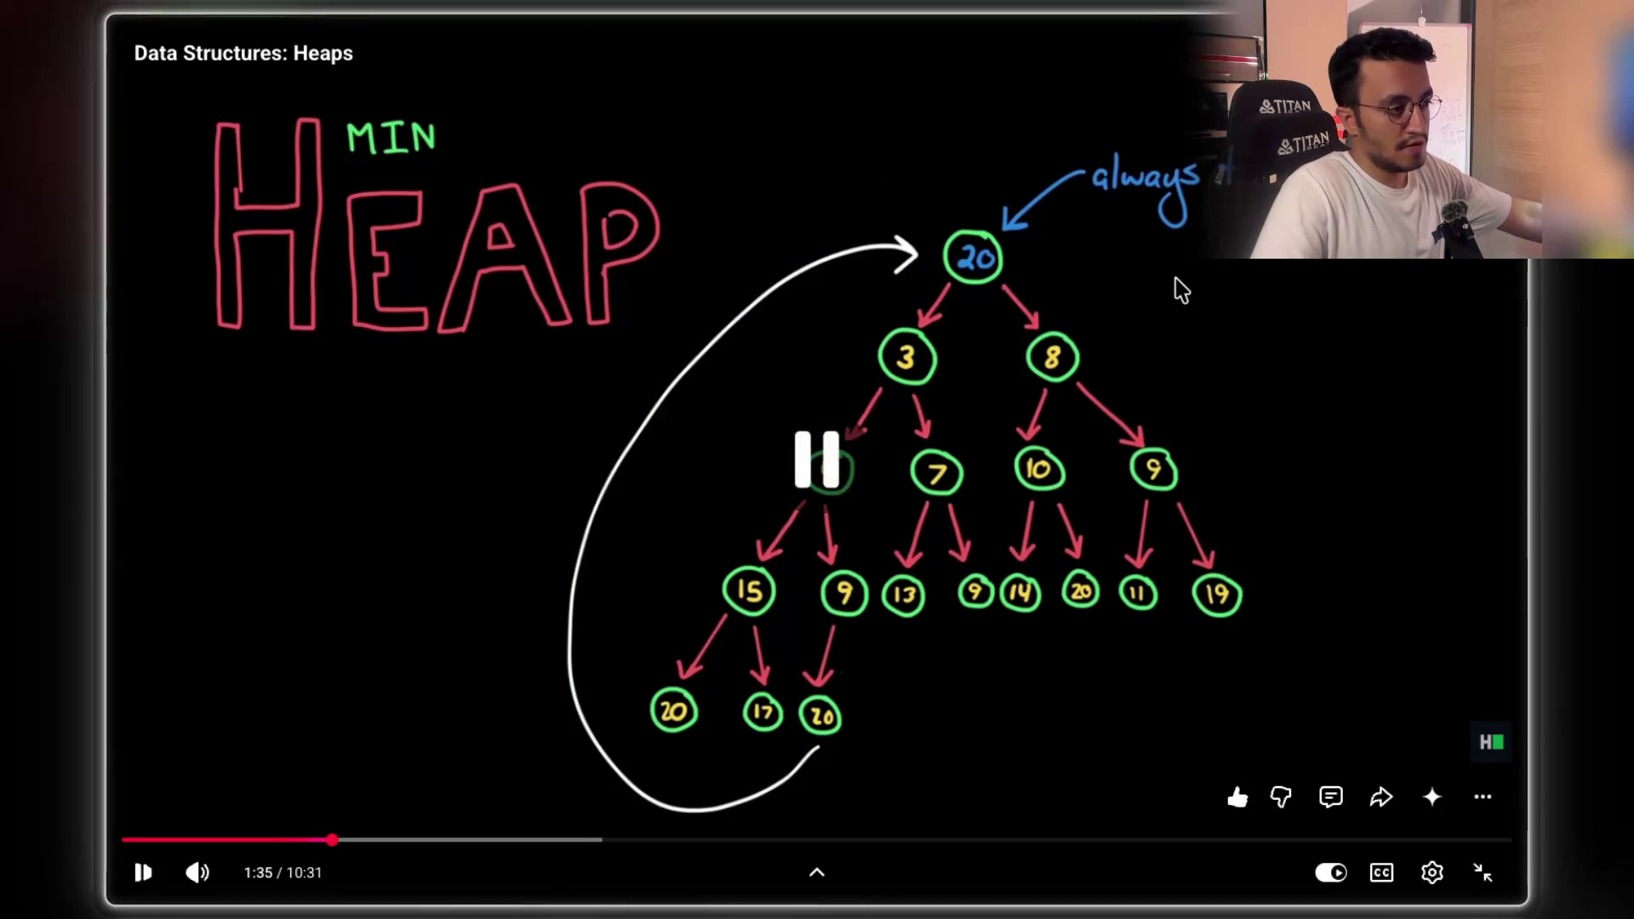
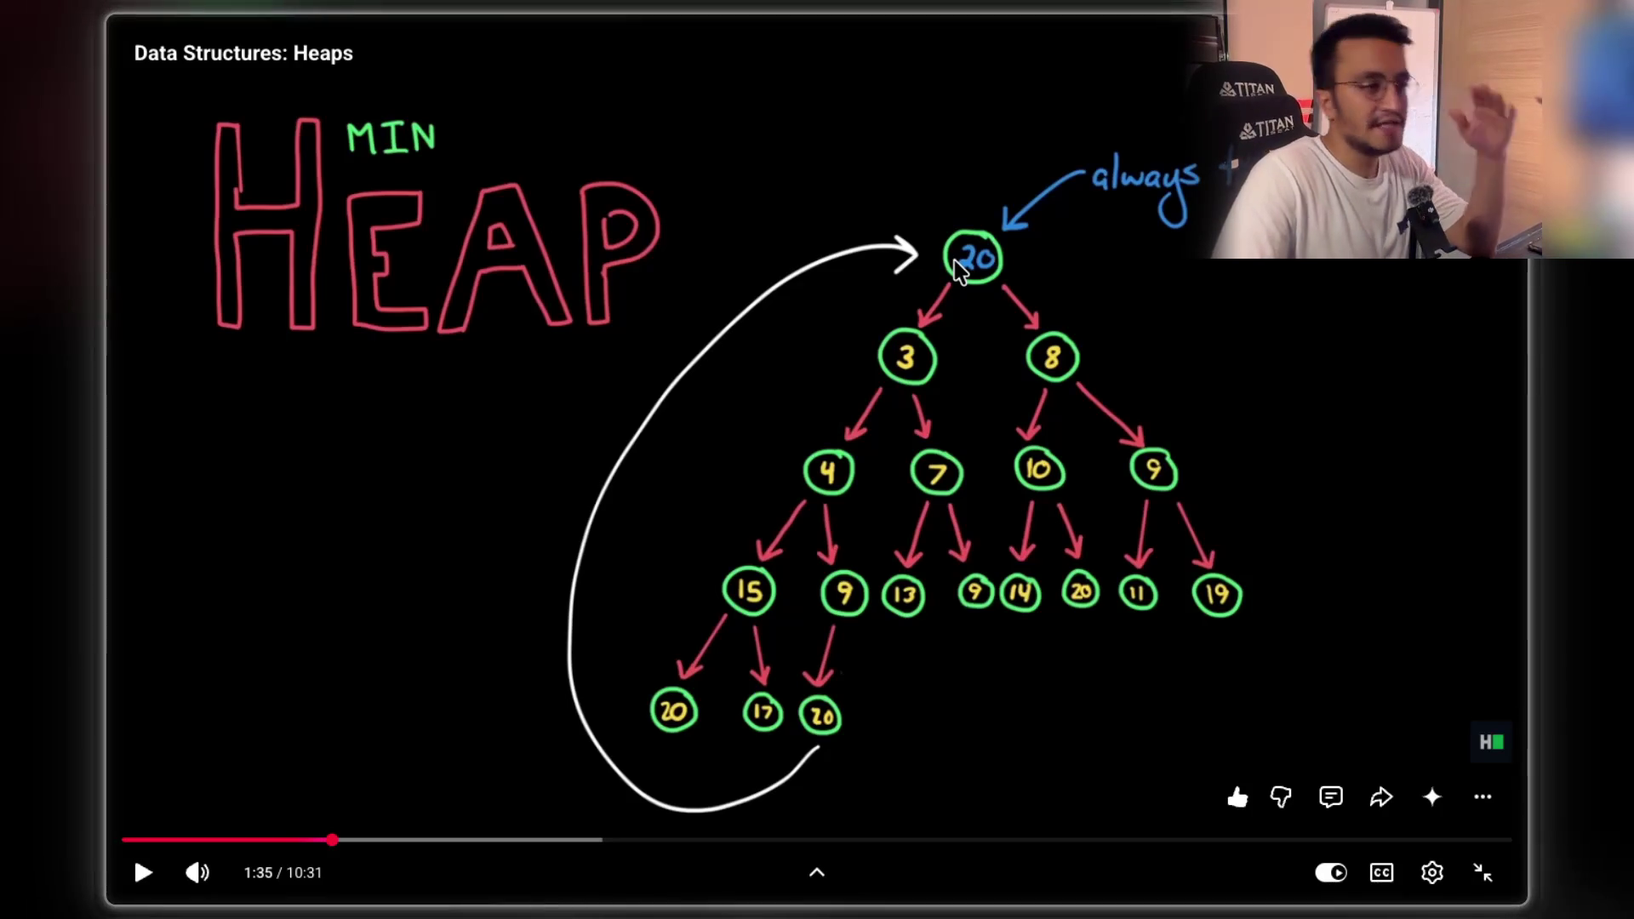
- Step the Heaps video from 1:35 through the min-heap diagram until 3 and 20 swap
{"action": "left_click", "coordinate": [1001, 335]}
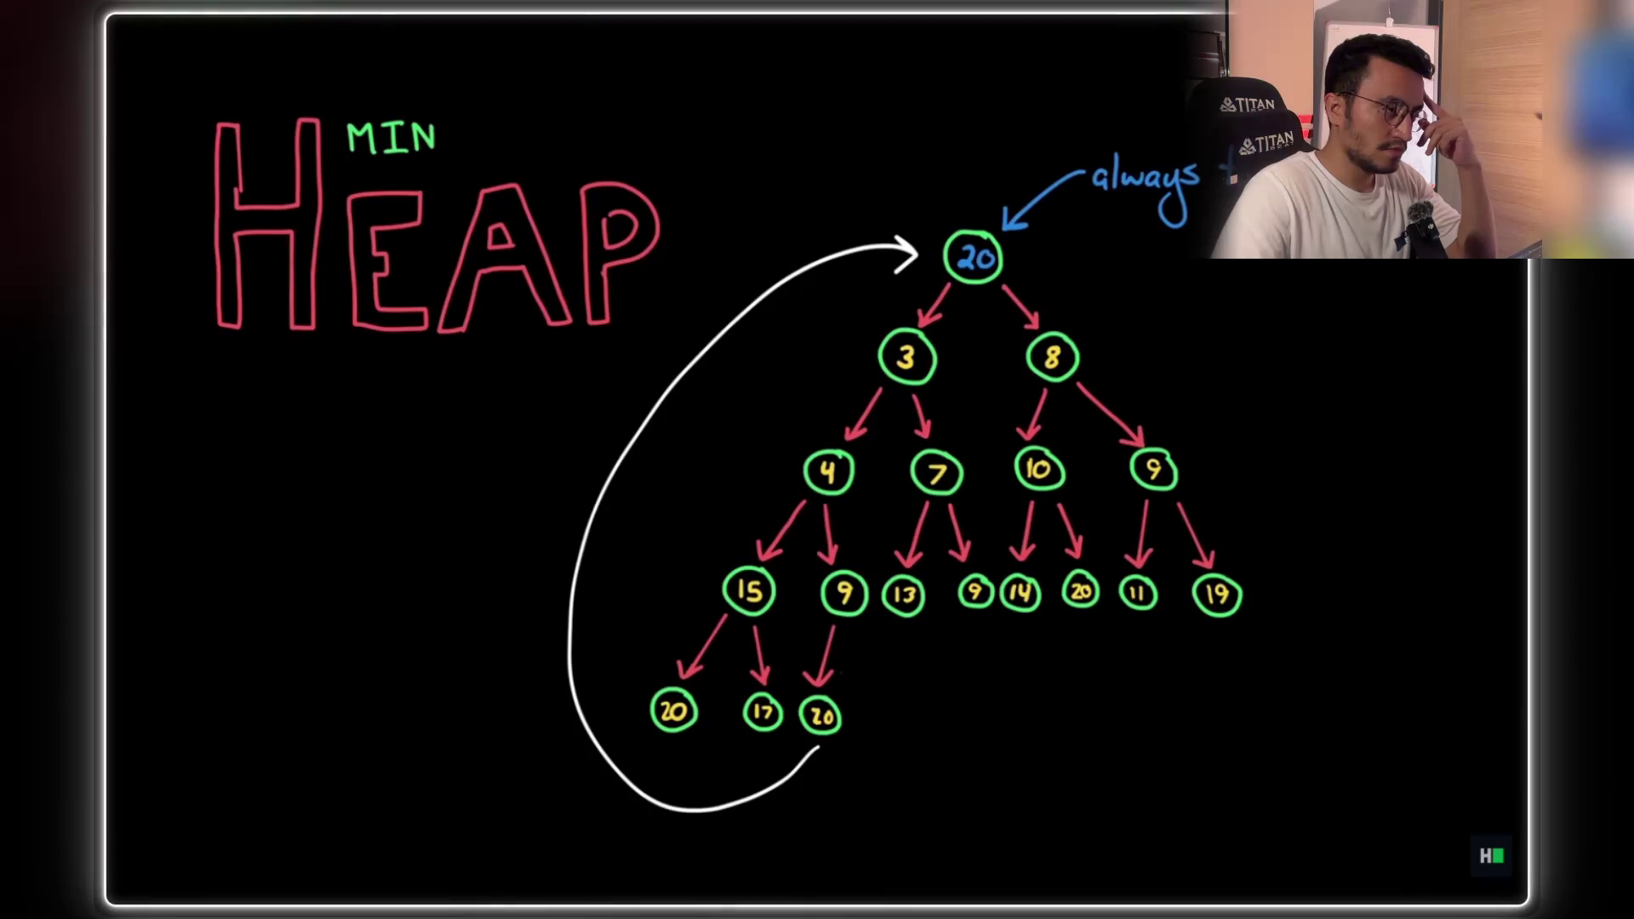
{"action": "left_click", "coordinate": [1002, 362]}
{"action": "left_click", "coordinate": [1002, 362]}
{"action": "left_click", "coordinate": [1003, 362]}
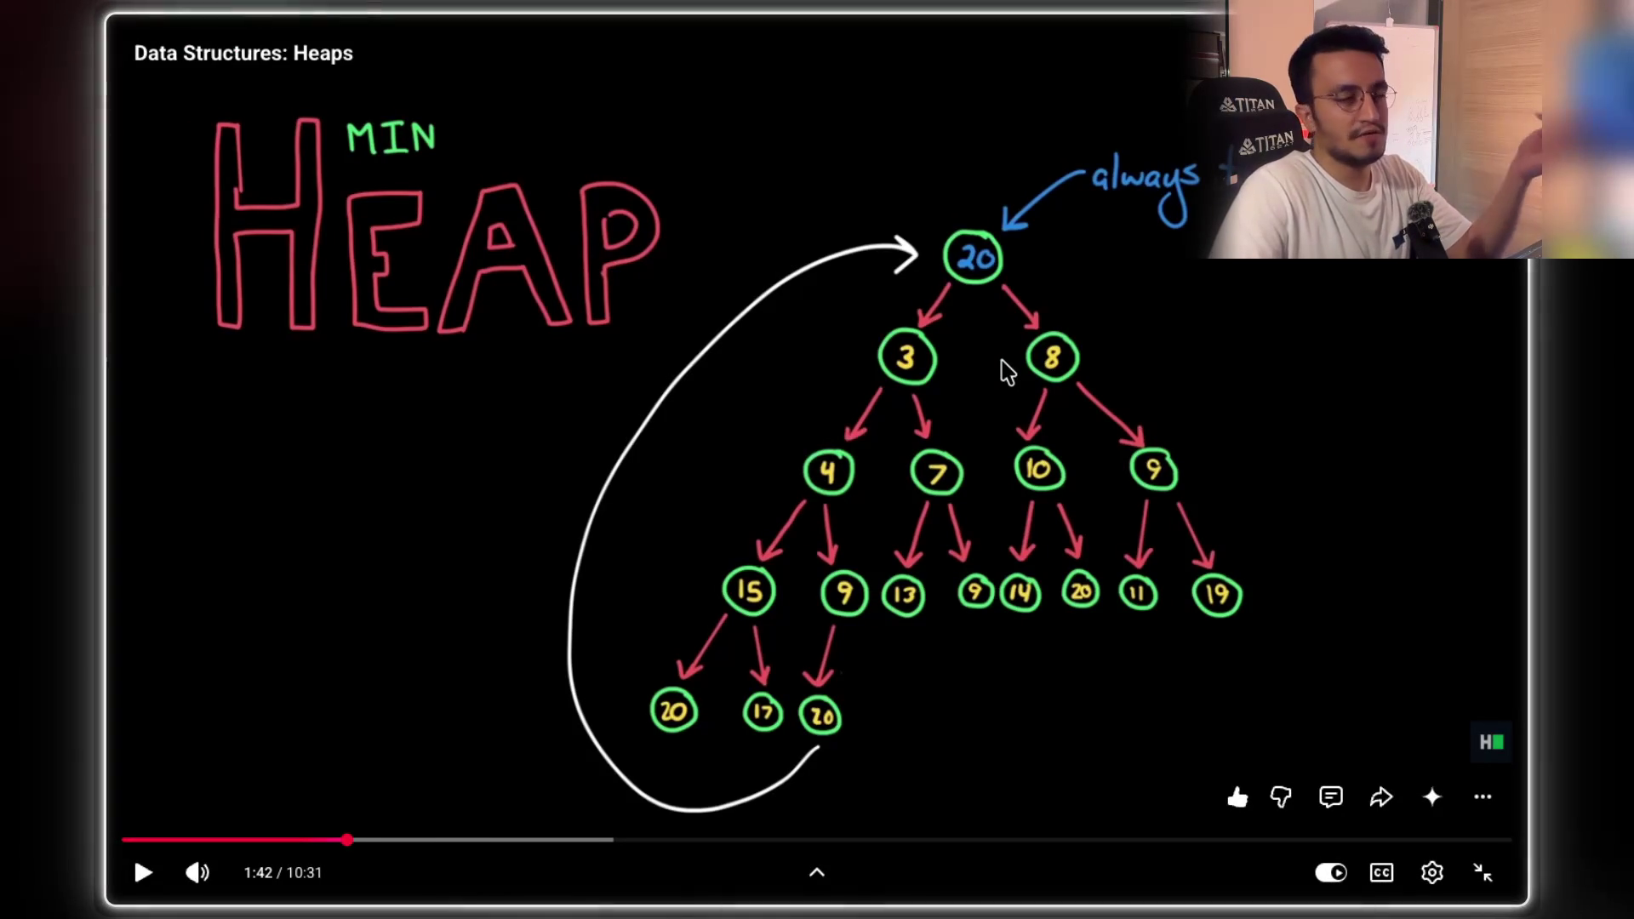
{"action": "left_click", "coordinate": [1003, 362]}
{"action": "left_click", "coordinate": [1003, 361]}
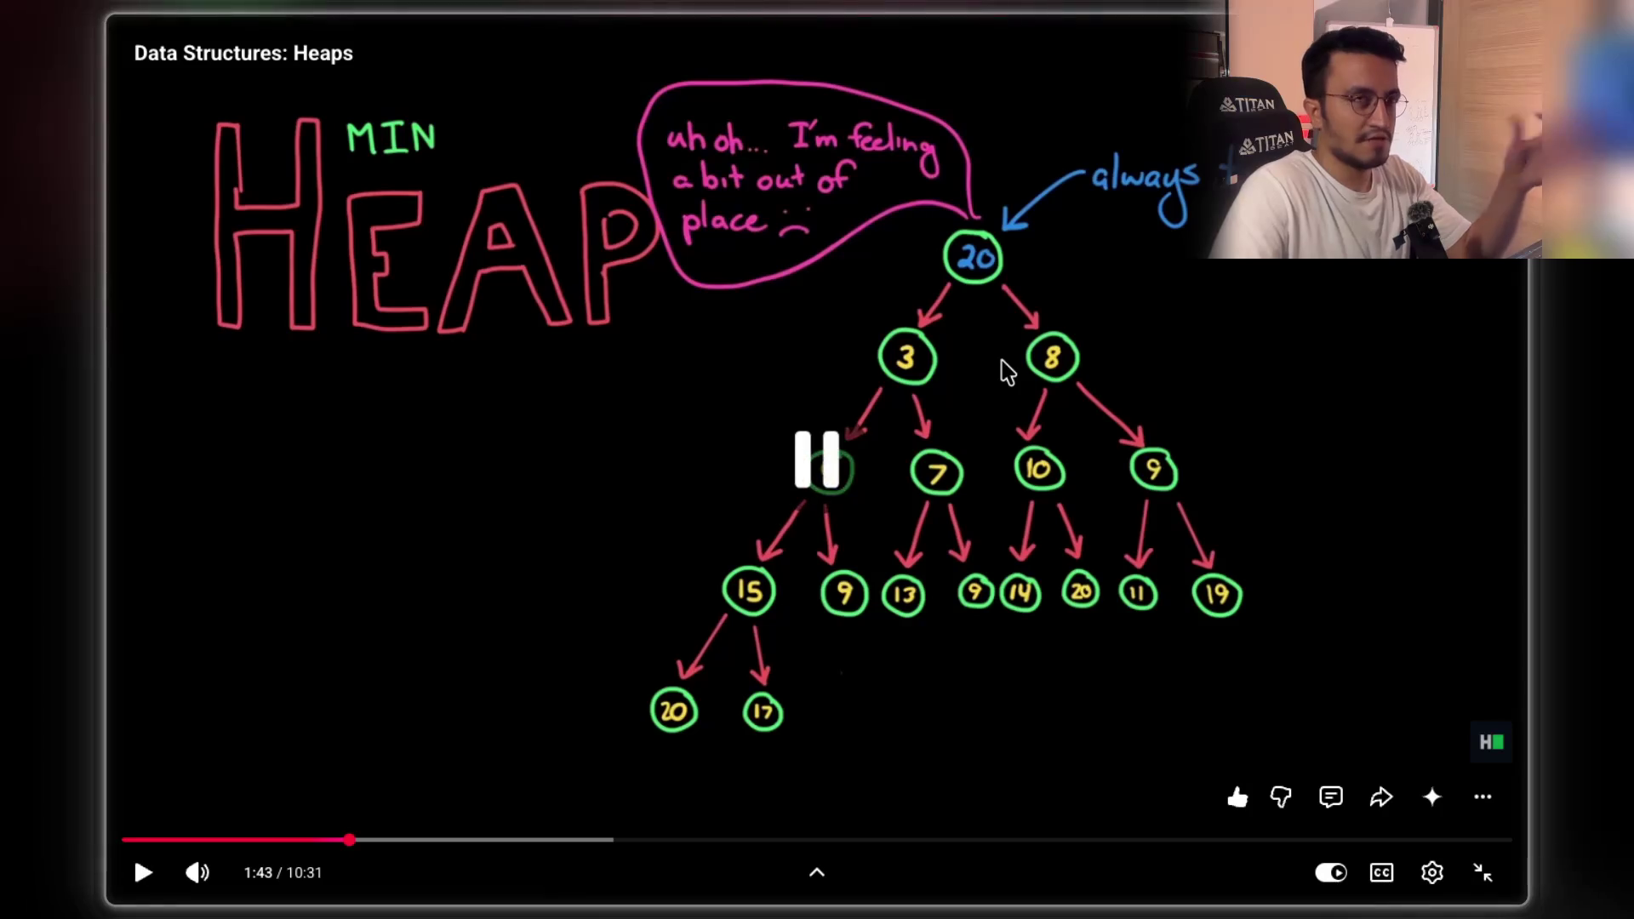
{"action": "left_click", "coordinate": [1002, 362]}
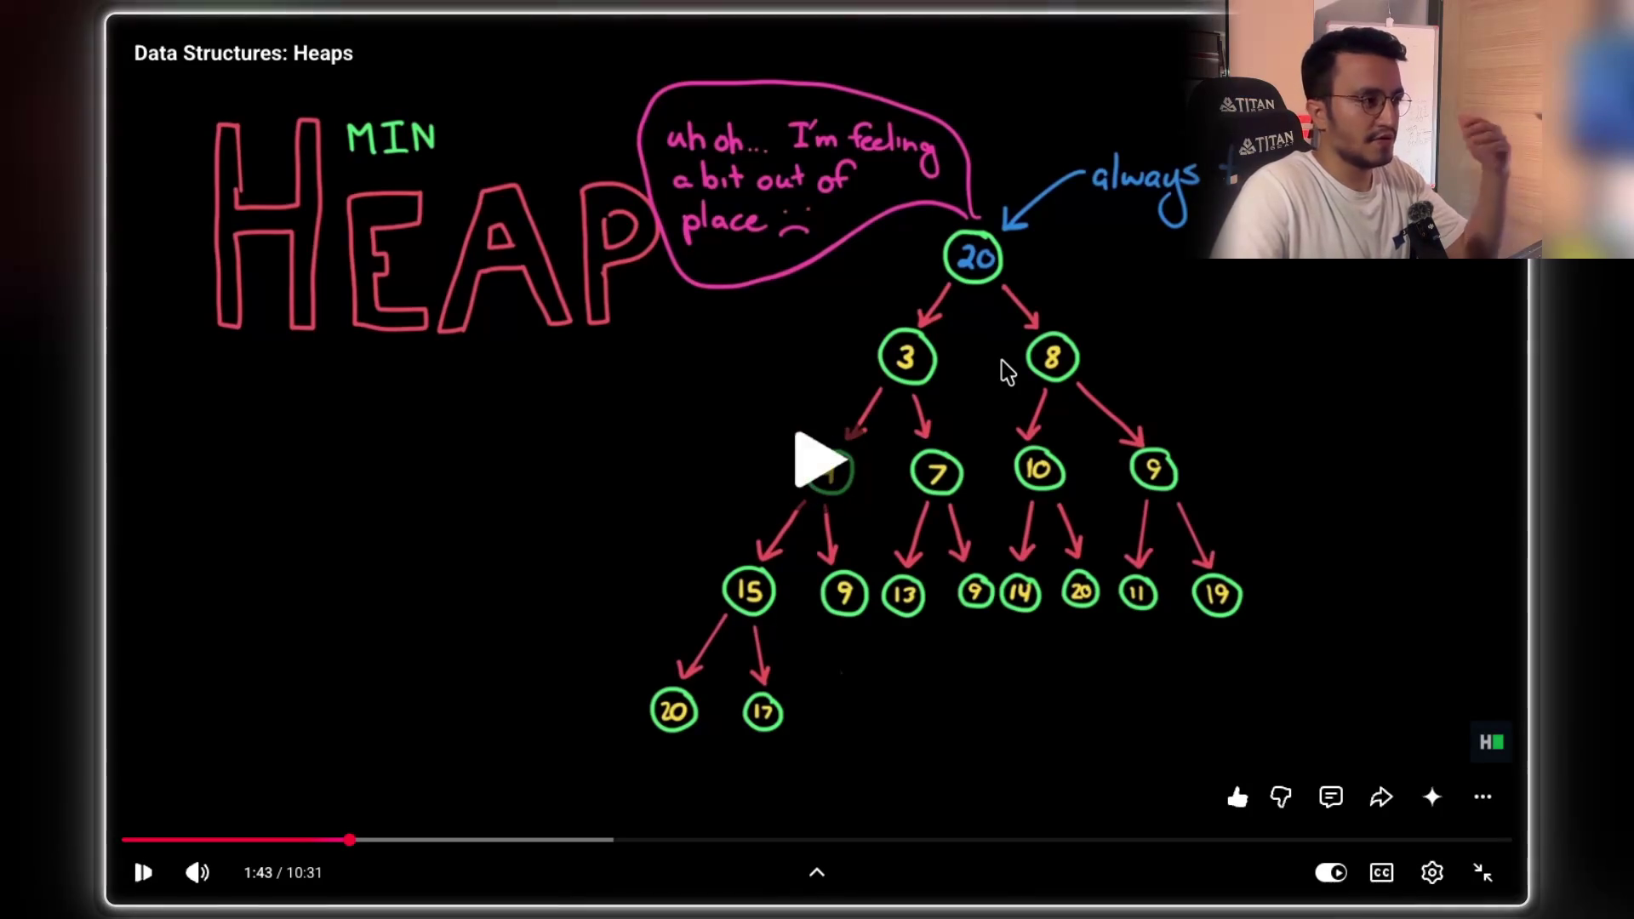
{"action": "left_click", "coordinate": [1002, 361]}
{"action": "left_click", "coordinate": [1003, 361]}
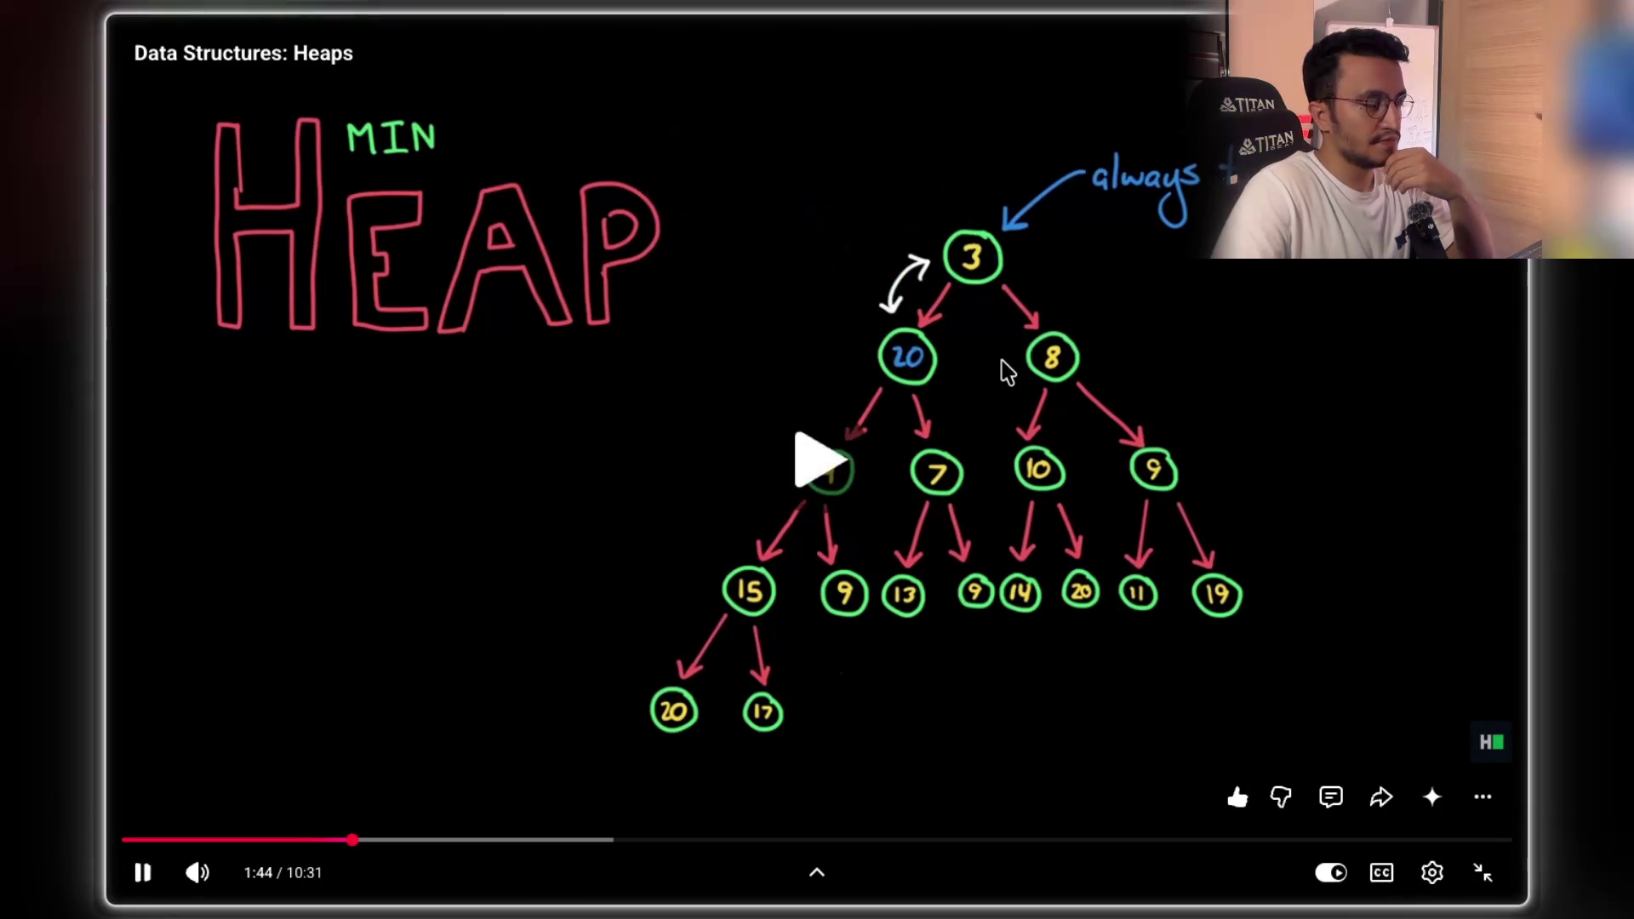
{"action": "left_click", "coordinate": [1002, 361]}
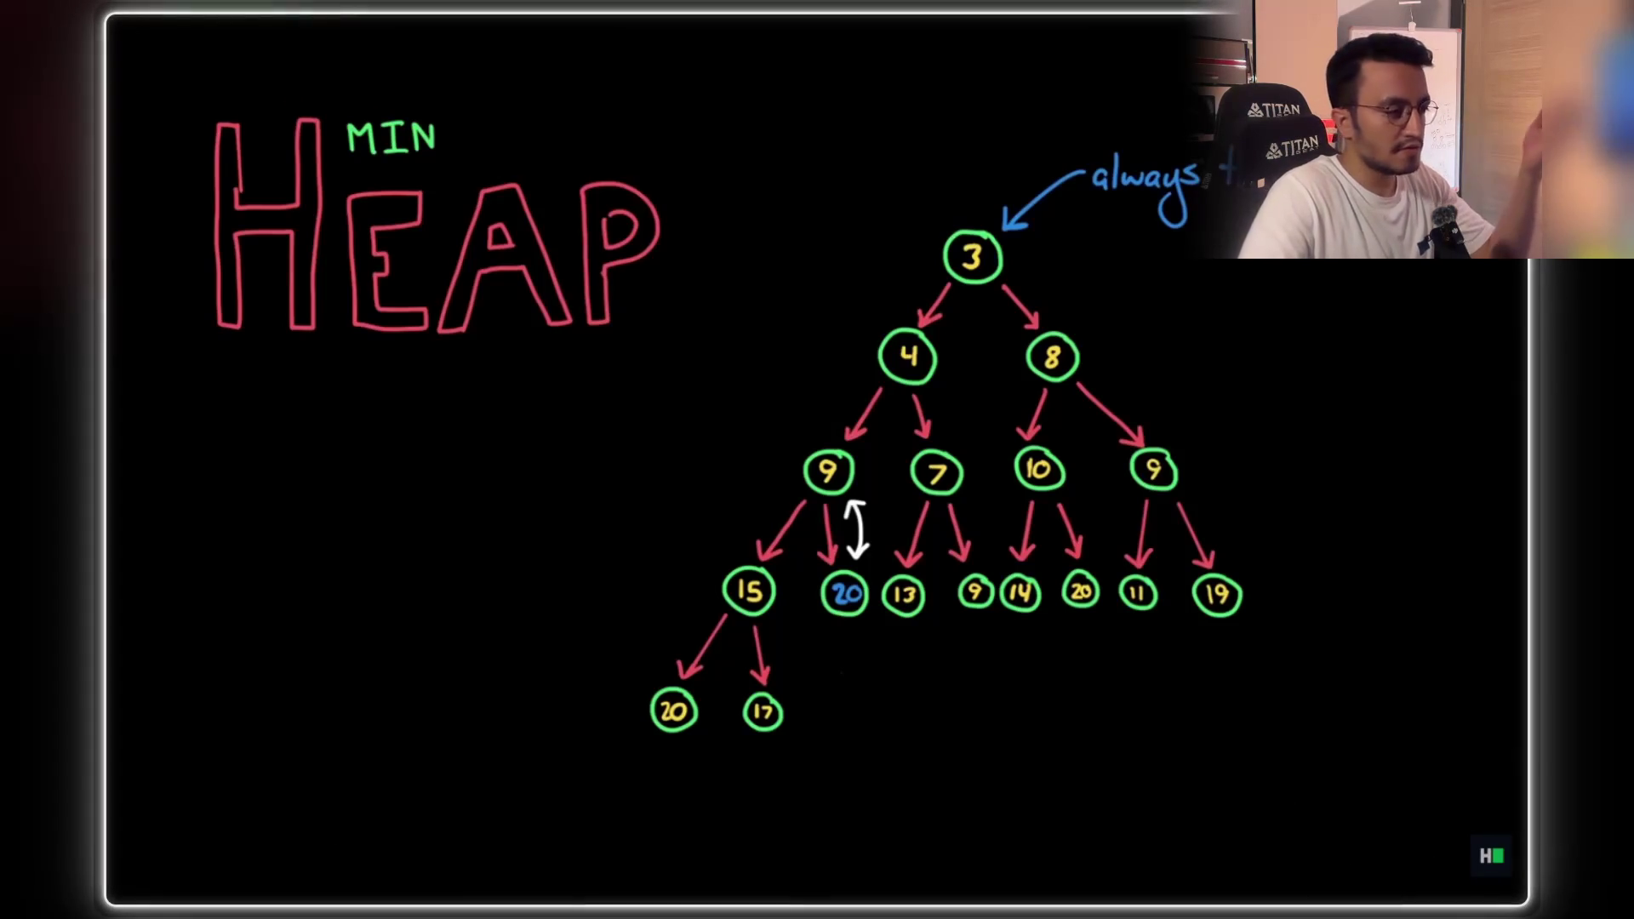
- Continue past the 2:01 swapped tree, pausing once 20 settles under 9
{"action": "left_click", "coordinate": [1007, 368]}
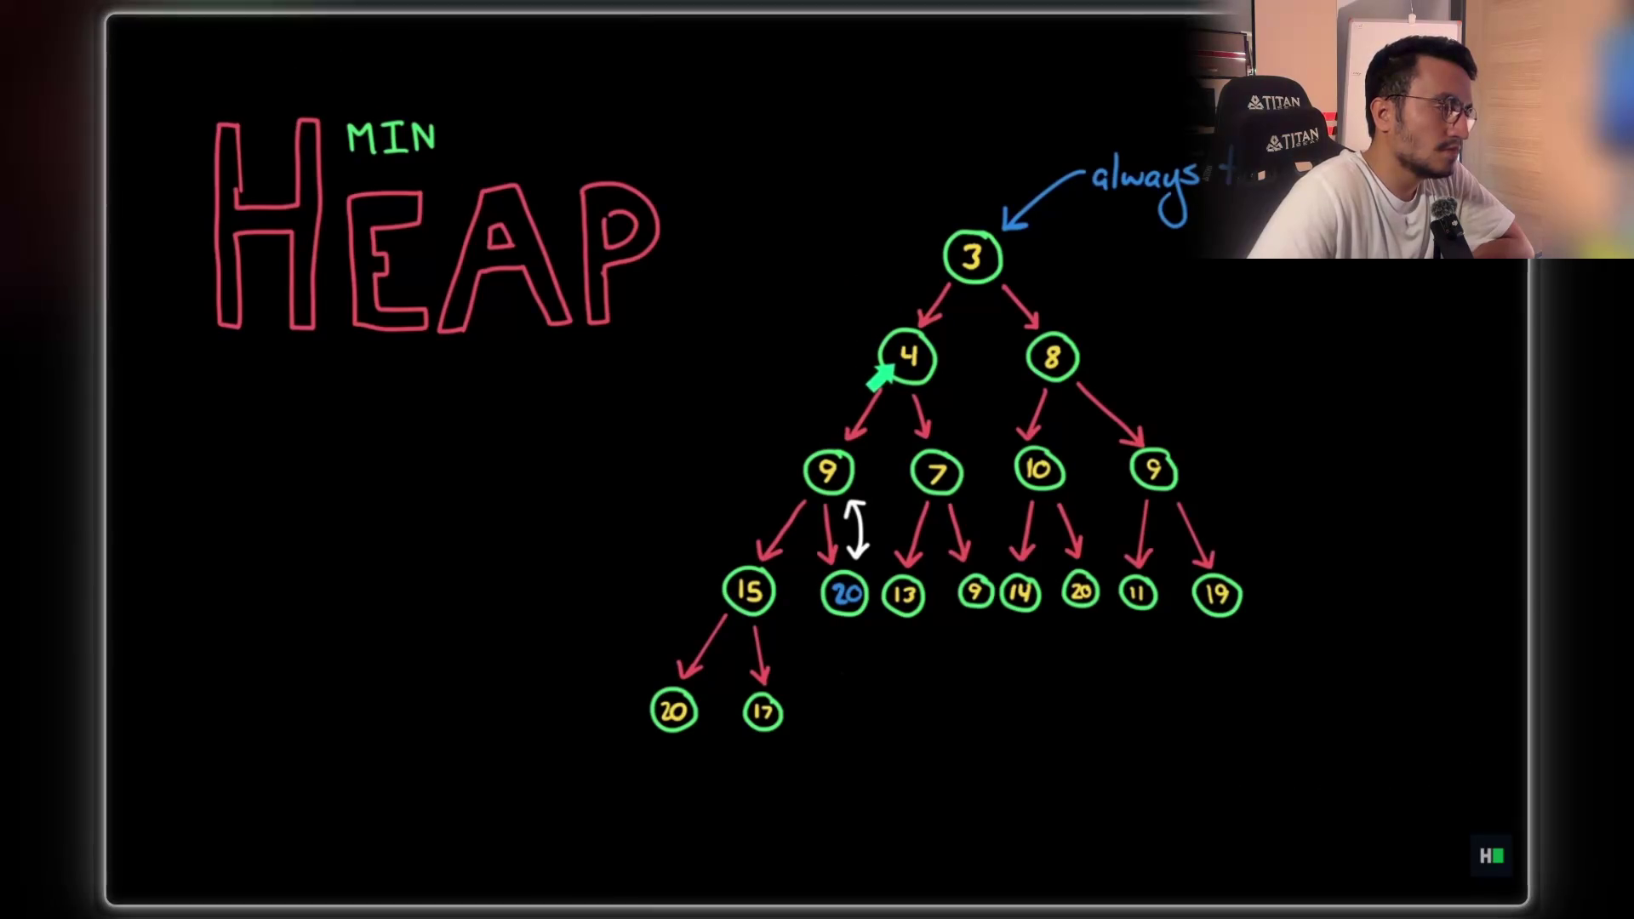
{"action": "left_click", "coordinate": [1000, 340]}
{"action": "left_click", "coordinate": [996, 328]}
{"action": "left_click", "coordinate": [996, 338]}
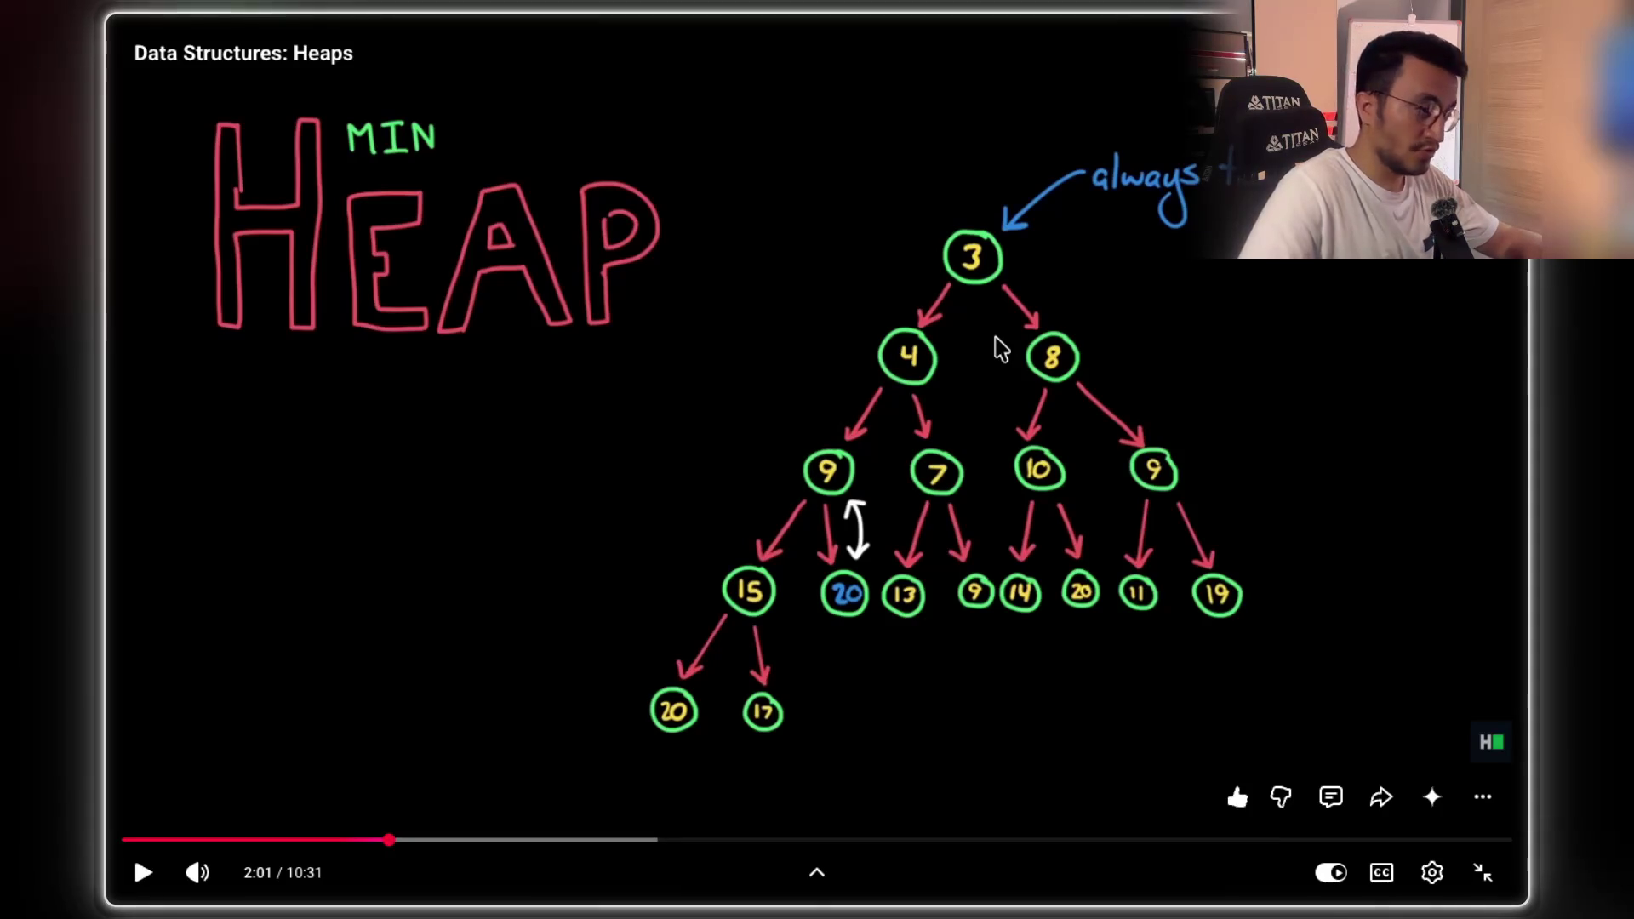
{"action": "left_click", "coordinate": [994, 342]}
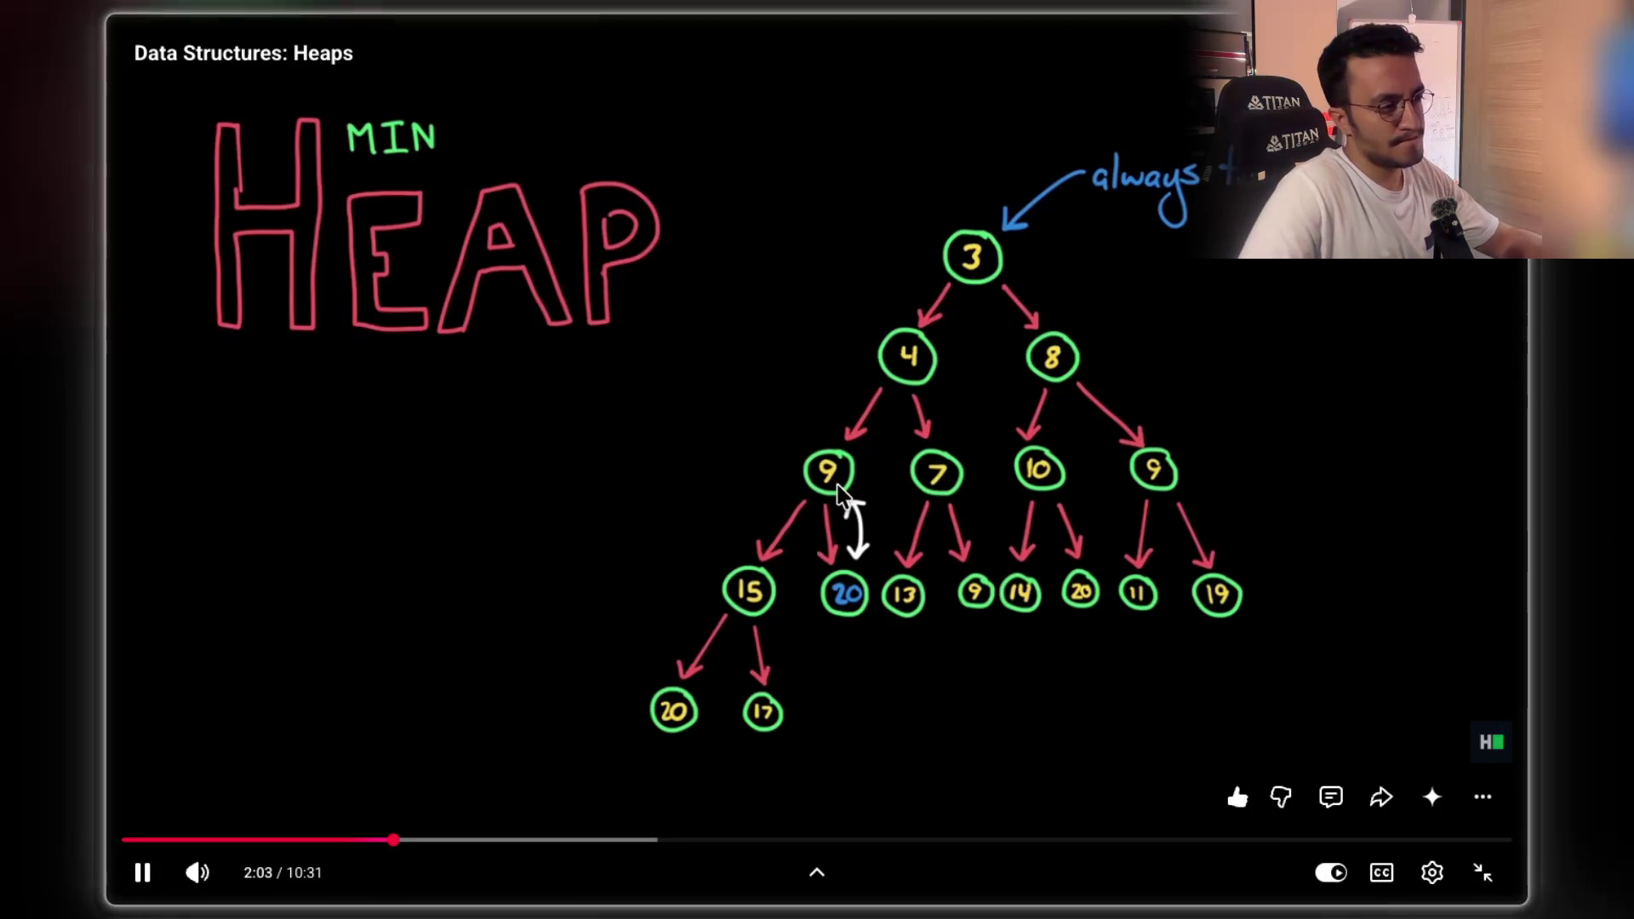
{"action": "left_click", "coordinate": [848, 537]}
{"action": "left_click", "coordinate": [849, 538]}
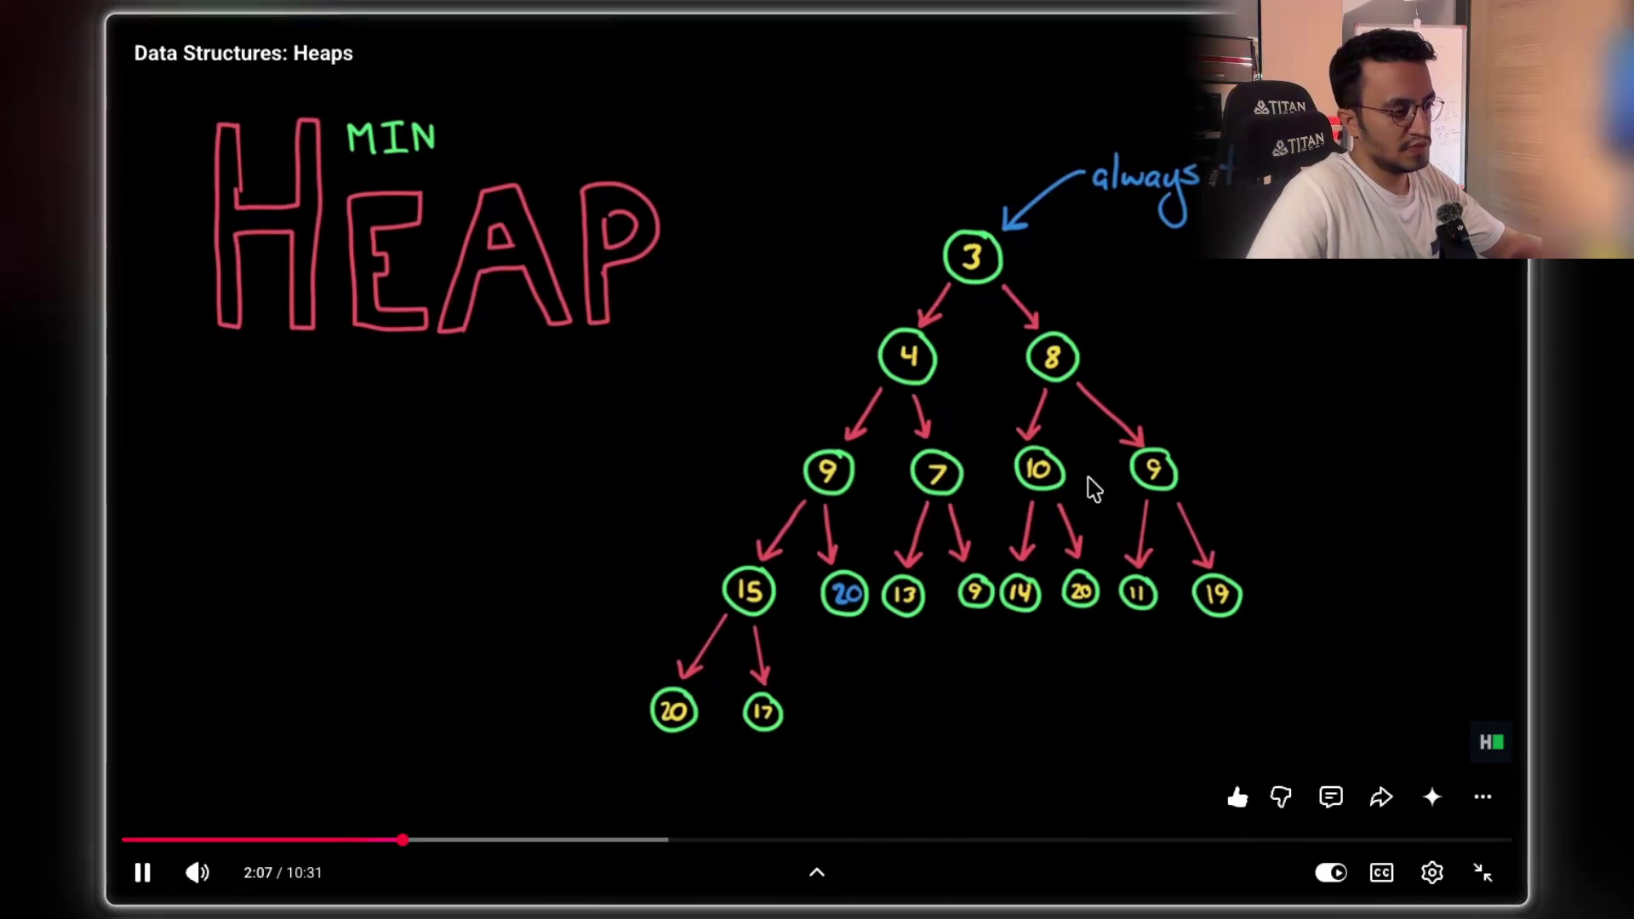
{"action": "left_click", "coordinate": [894, 540]}
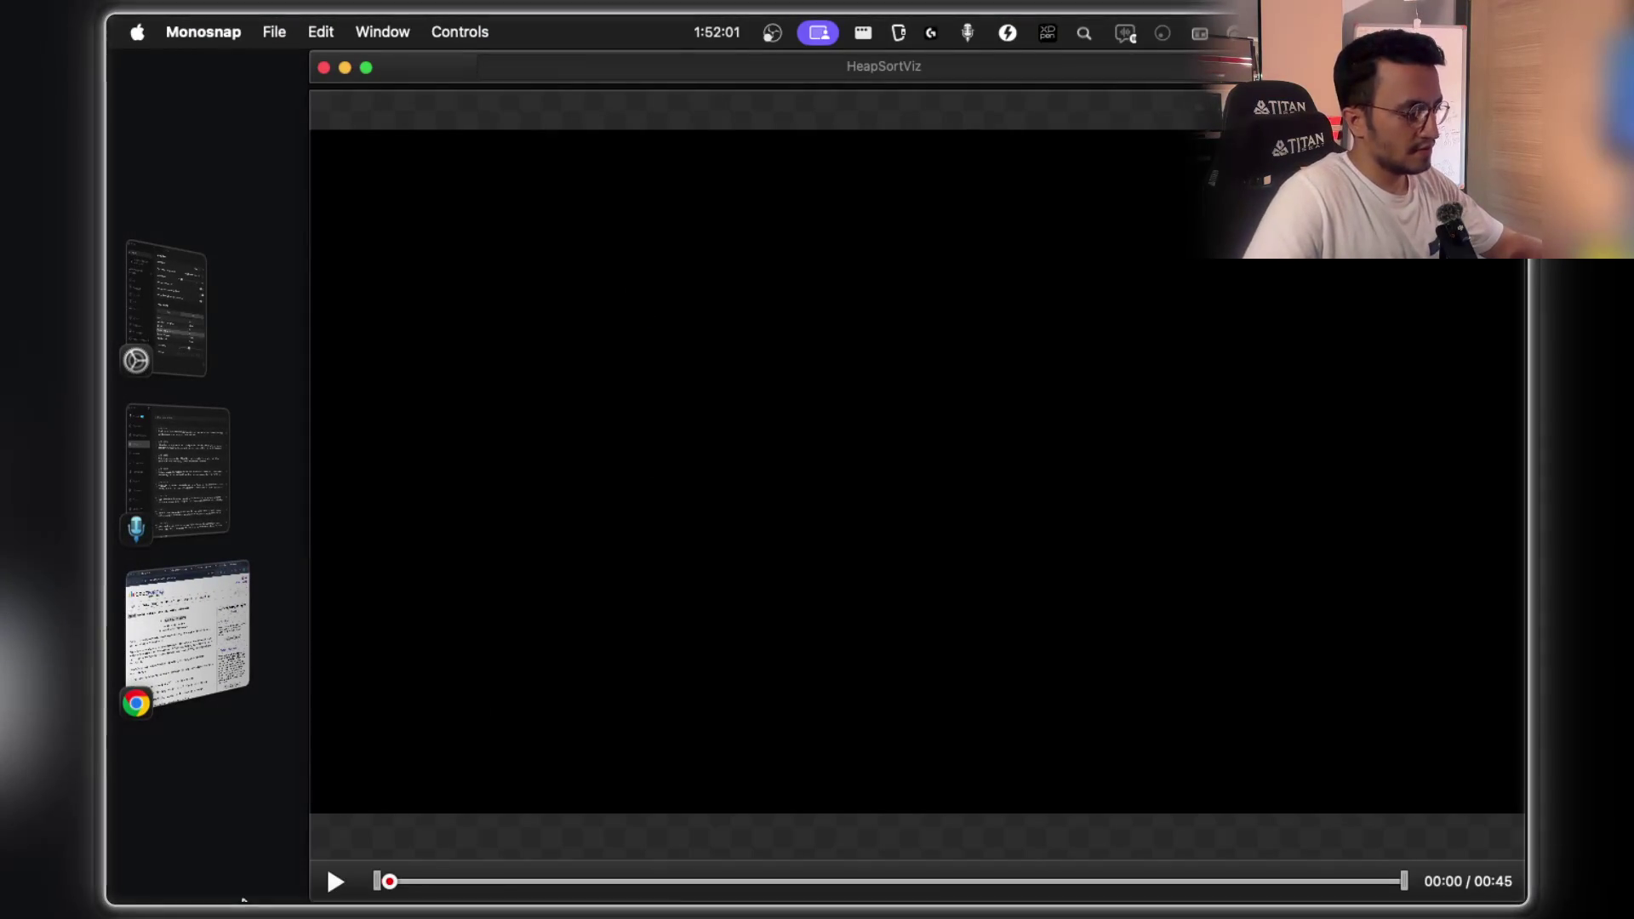
- Play the 45-second HeapSortViz recording in the Monosnap player
{"action": "left_click", "coordinate": [337, 879]}
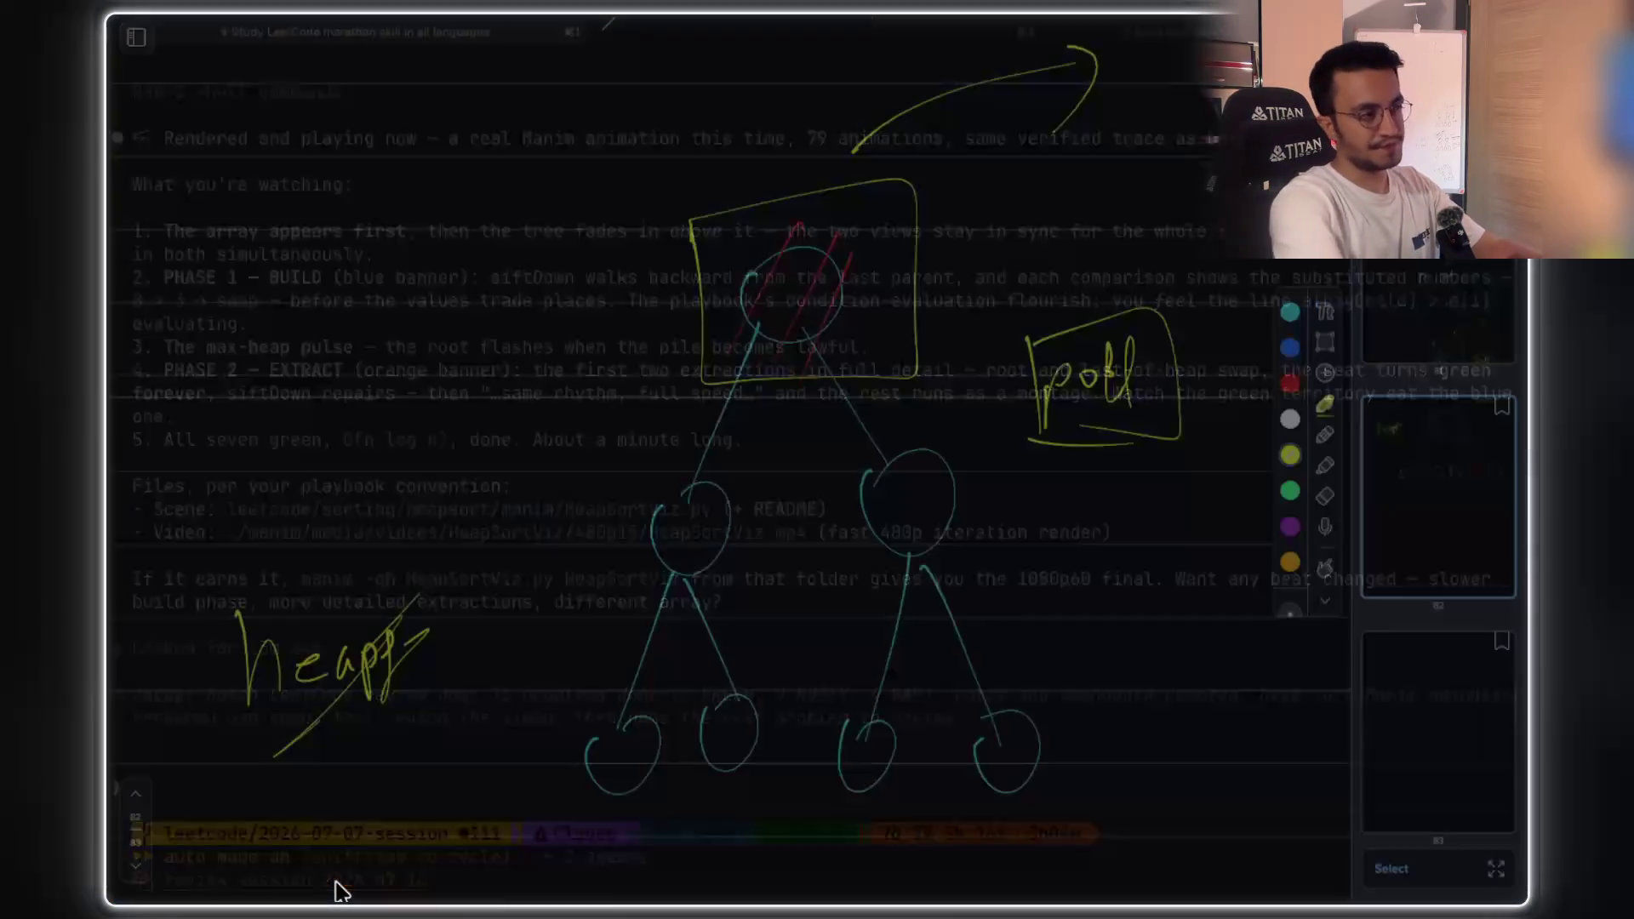
- Handwrite 'time complexity' and 'reconstructing' in yellow, with 'n. logn' beside it
{"action": "scroll", "coordinate": [817, 434], "scroll_direction": "down", "scroll_amount": 10}
{"action": "scroll", "coordinate": [794, 392], "scroll_direction": "down", "scroll_amount": 2}
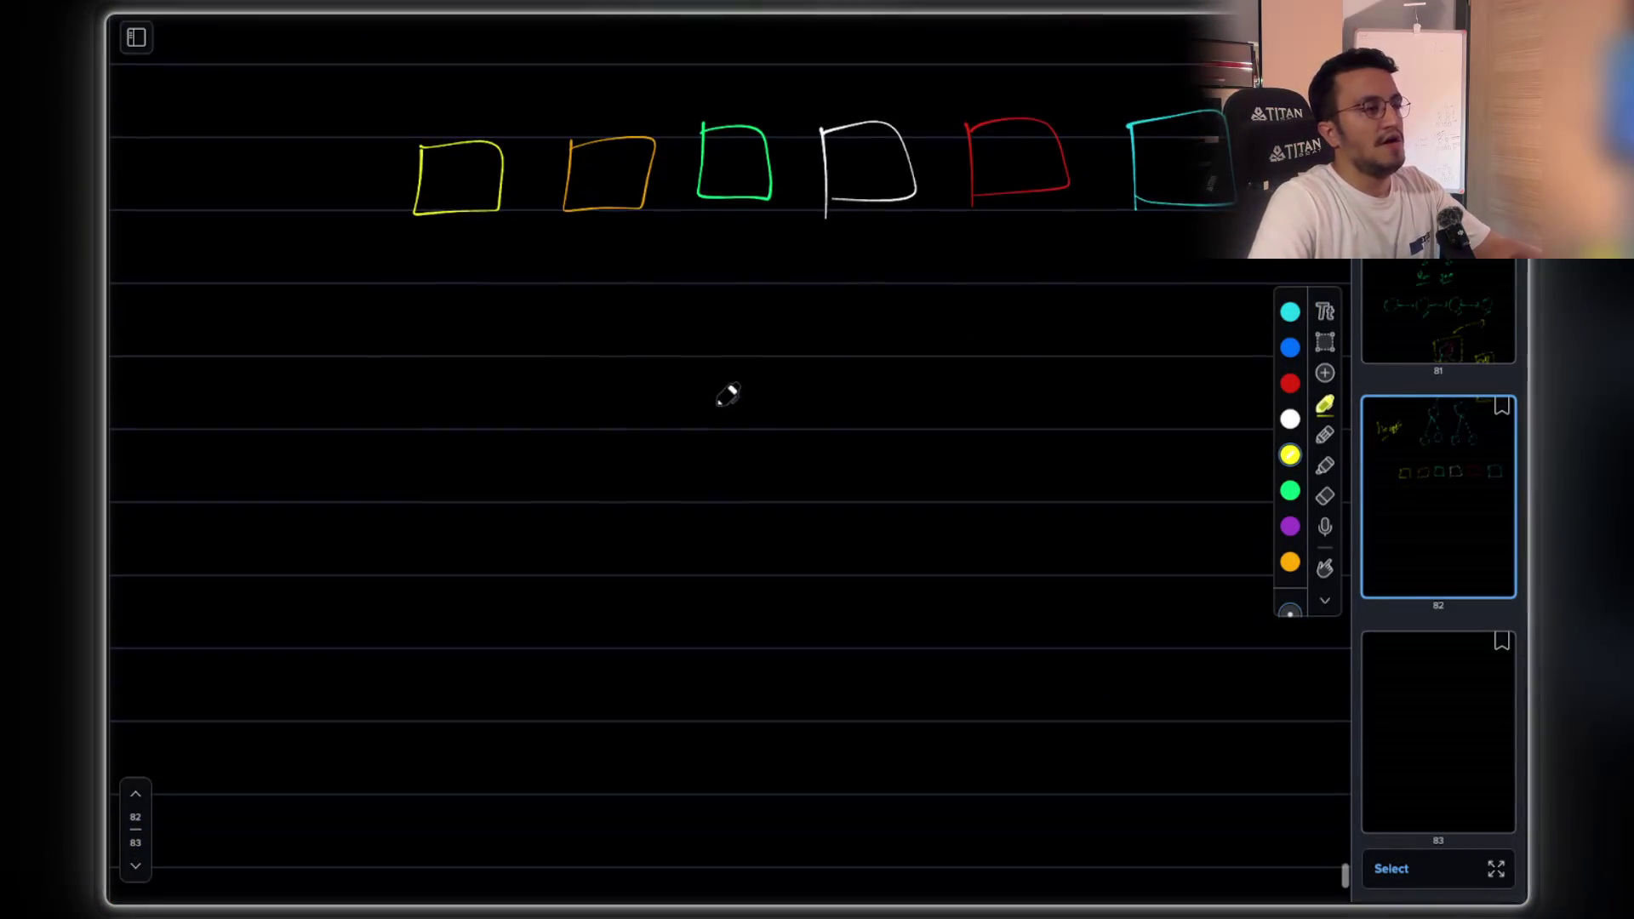
{"action": "mouse_move", "coordinate": [383, 444]}
{"action": "left_mouse_down"}
{"action": "mouse_move", "coordinate": [391, 487]}
{"action": "mouse_move", "coordinate": [485, 445]}
{"action": "mouse_move", "coordinate": [534, 472]}
{"action": "left_mouse_up"}
{"action": "left_click_drag", "start_coordinate": [646, 458], "coordinate": [655, 481]}
{"action": "left_click_drag", "start_coordinate": [670, 458], "coordinate": [667, 482]}
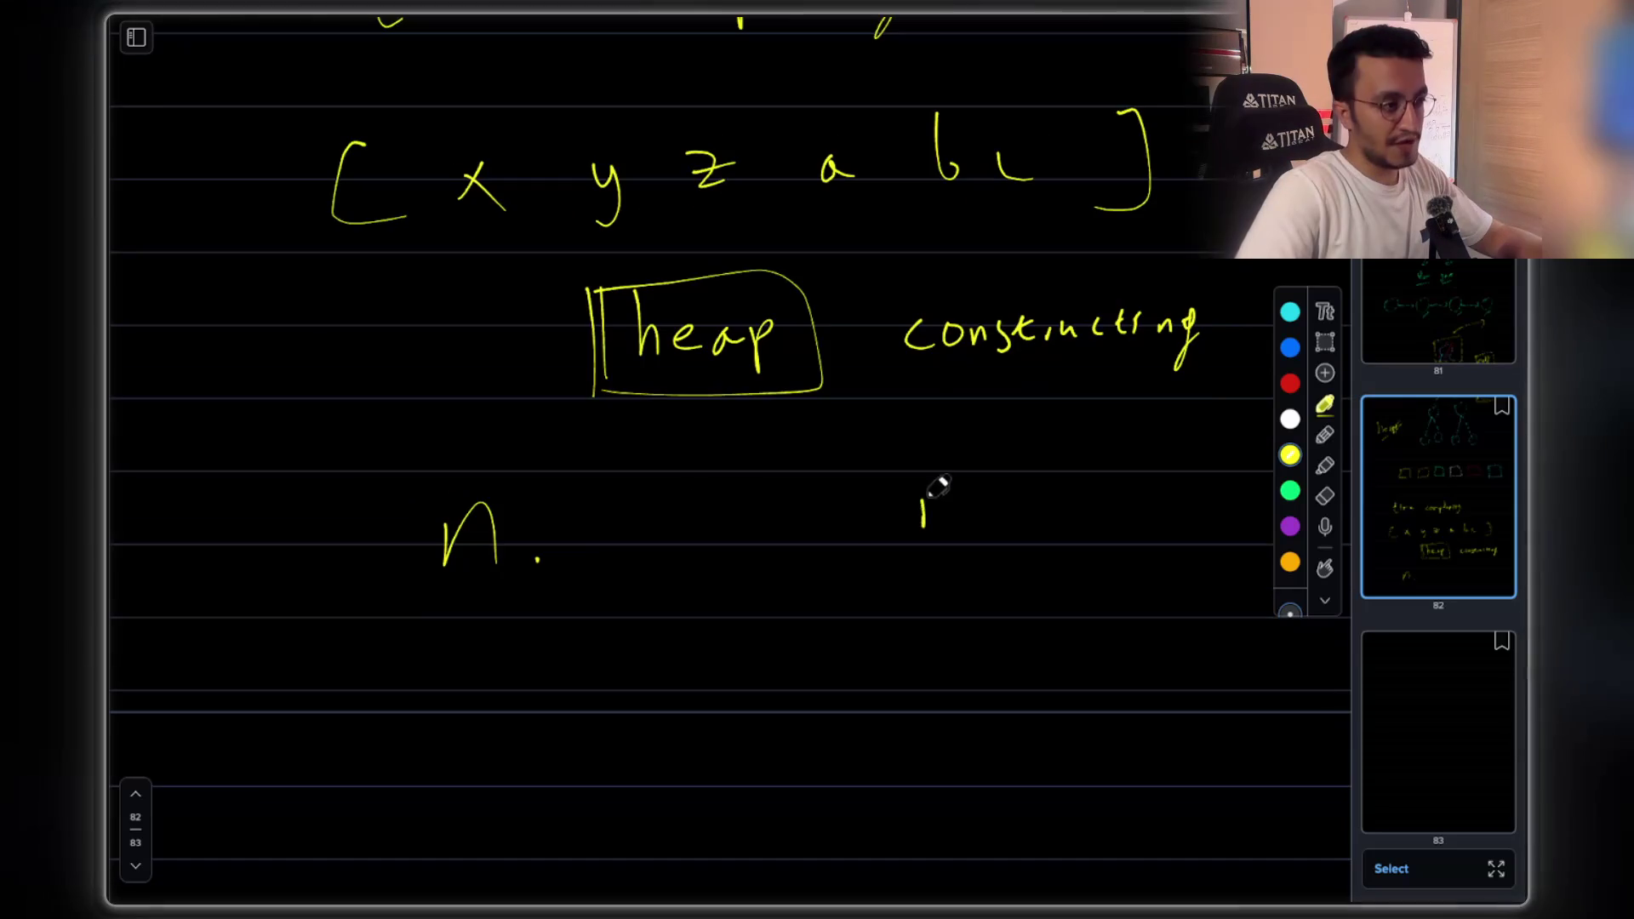
{"action": "left_click_drag", "start_coordinate": [951, 509], "coordinate": [1232, 489]}
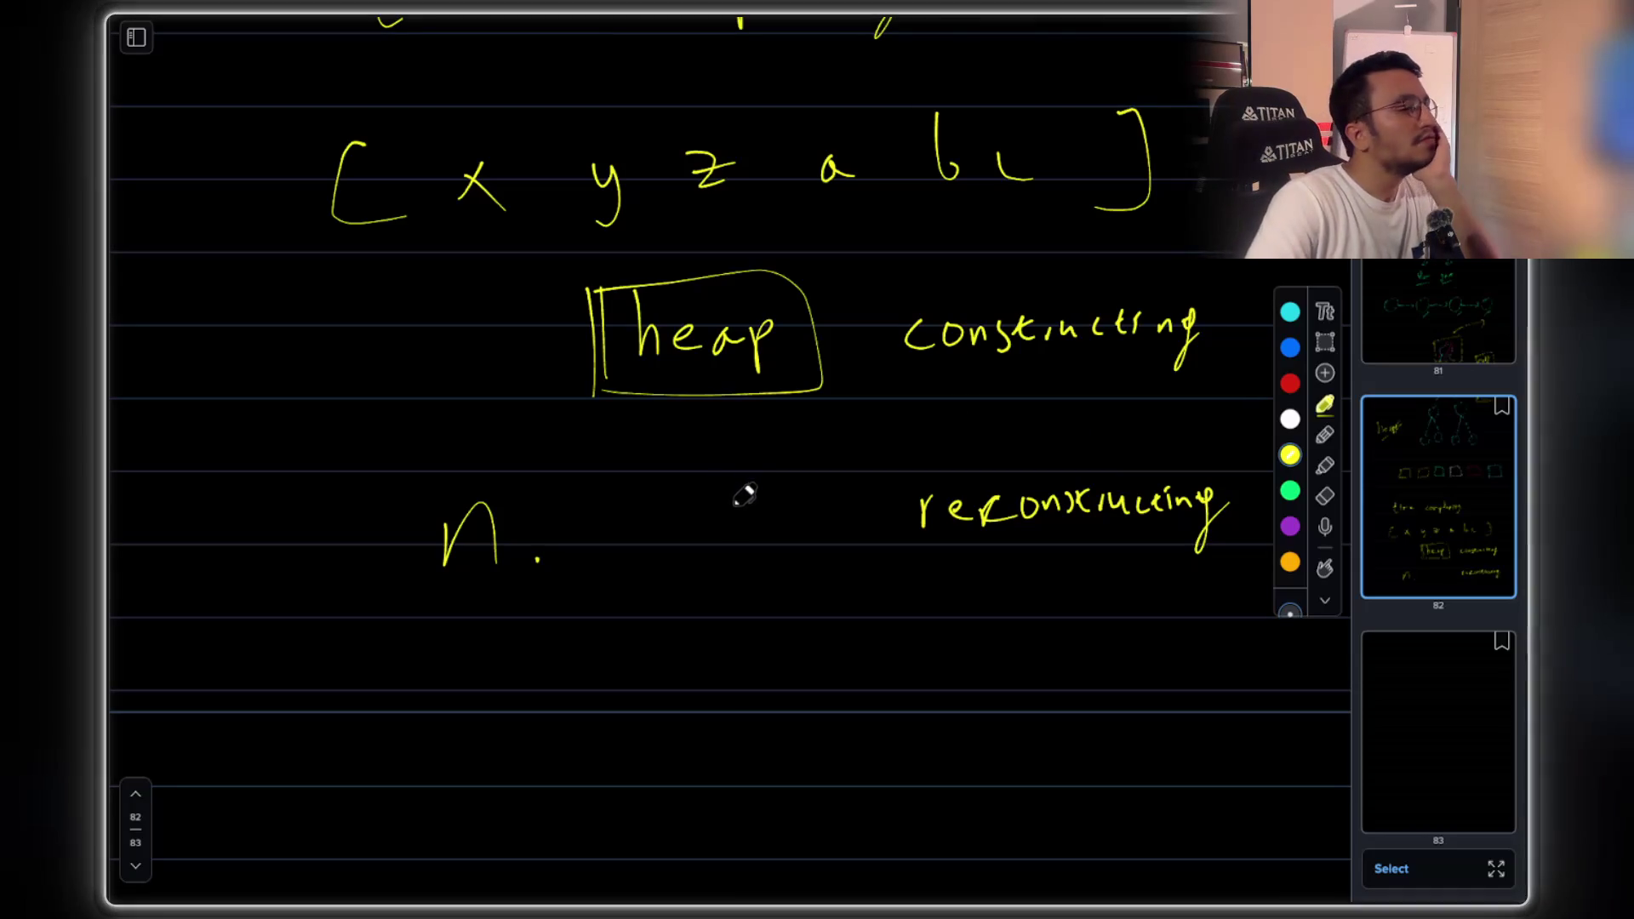
{"action": "mouse_move", "coordinate": [640, 480]}
{"action": "left_mouse_down"}
{"action": "mouse_move", "coordinate": [623, 560]}
{"action": "mouse_move", "coordinate": [672, 544]}
{"action": "mouse_move", "coordinate": [705, 580]}
{"action": "left_mouse_up"}
{"action": "mouse_move", "coordinate": [741, 515]}
{"action": "left_mouse_down"}
{"action": "mouse_move", "coordinate": [770, 551]}
{"action": "mouse_move", "coordinate": [762, 494]}
{"action": "mouse_move", "coordinate": [721, 510]}
{"action": "left_mouse_up"}
- Sketch a three-level, seven-node binary tree of circles on a fresh page below
{"action": "scroll", "coordinate": [740, 613], "scroll_direction": "down", "scroll_amount": 3}
{"action": "mouse_move", "coordinate": [732, 576]}
{"action": "left_mouse_down"}
{"action": "mouse_move", "coordinate": [681, 677]}
{"action": "mouse_move", "coordinate": [824, 657]}
{"action": "left_mouse_up"}
{"action": "left_click_drag", "start_coordinate": [693, 691], "coordinate": [674, 687]}
{"action": "left_click_drag", "start_coordinate": [824, 657], "coordinate": [832, 655]}
{"action": "left_click_drag", "start_coordinate": [660, 742], "coordinate": [638, 821]}
{"action": "left_click_drag", "start_coordinate": [672, 744], "coordinate": [715, 820]}
{"action": "mouse_move", "coordinate": [826, 705]}
{"action": "left_mouse_down"}
{"action": "mouse_move", "coordinate": [813, 774]}
{"action": "mouse_move", "coordinate": [887, 788]}
{"action": "left_mouse_up"}
{"action": "scroll", "coordinate": [758, 686], "scroll_direction": "down", "scroll_amount": 2}
{"action": "mouse_move", "coordinate": [640, 691]}
{"action": "left_mouse_down"}
{"action": "mouse_move", "coordinate": [627, 704]}
{"action": "mouse_move", "coordinate": [640, 691]}
{"action": "left_mouse_up"}
{"action": "mouse_move", "coordinate": [694, 697]}
{"action": "left_mouse_down"}
{"action": "mouse_move", "coordinate": [719, 719]}
{"action": "mouse_move", "coordinate": [698, 693]}
{"action": "left_mouse_up"}
{"action": "left_click_drag", "start_coordinate": [809, 631], "coordinate": [798, 678]}
{"action": "mouse_move", "coordinate": [807, 680]}
{"action": "left_mouse_down"}
{"action": "mouse_move", "coordinate": [784, 696]}
{"action": "mouse_move", "coordinate": [806, 683]}
{"action": "mouse_move", "coordinate": [885, 710]}
{"action": "mouse_move", "coordinate": [914, 678]}
{"action": "left_mouse_up"}
{"action": "scroll", "coordinate": [906, 463], "scroll_direction": "up", "scroll_amount": 1}
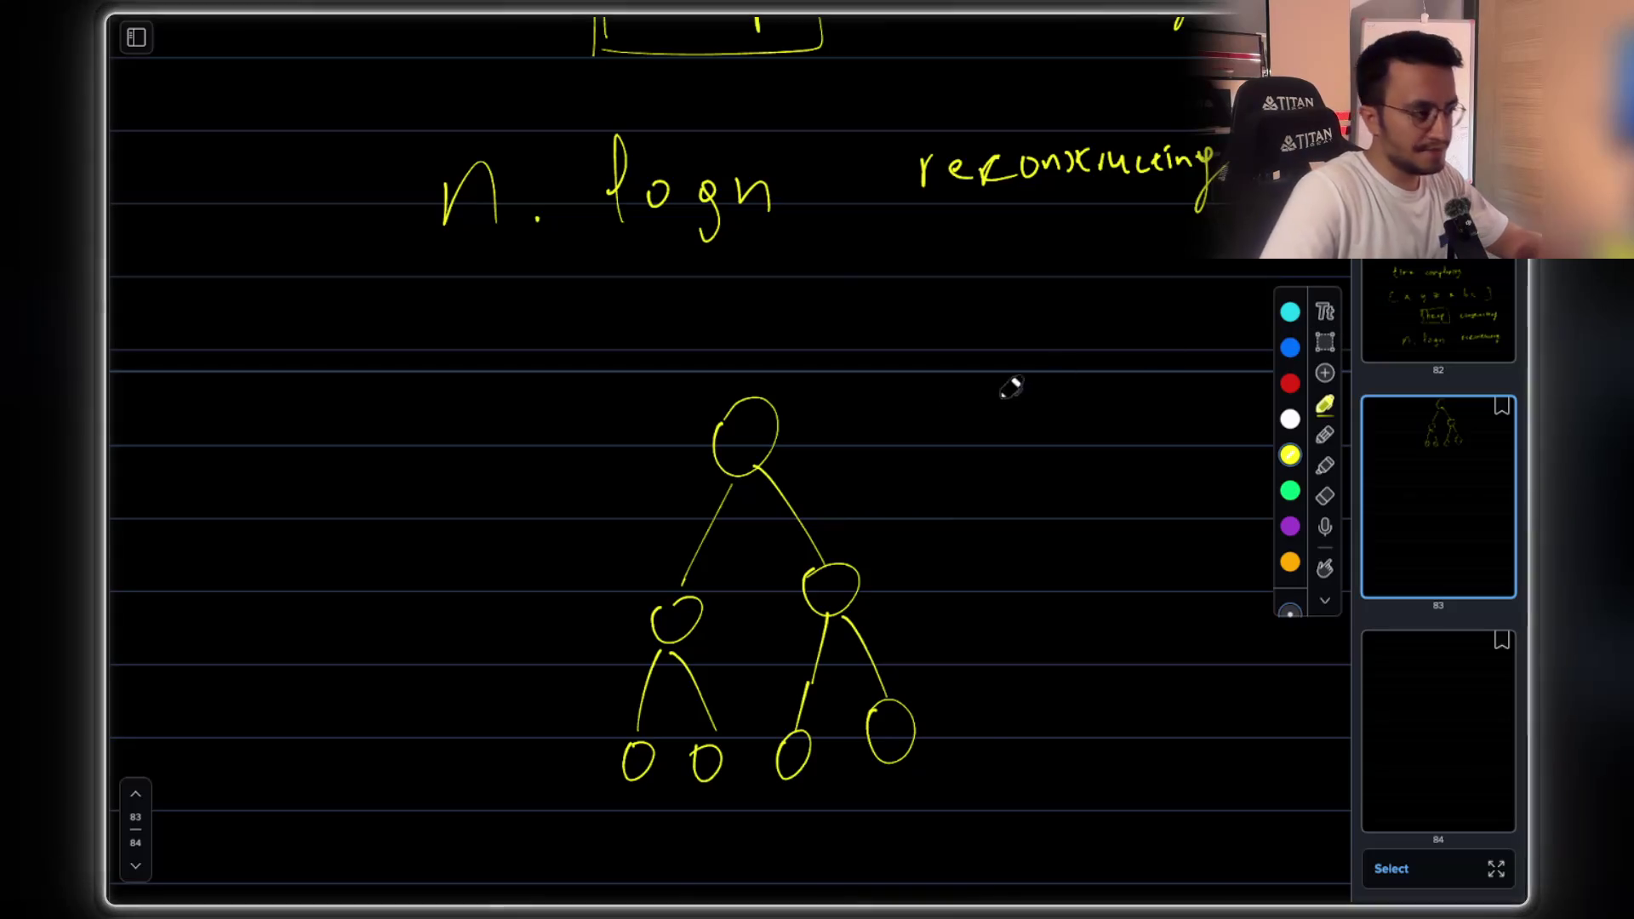
- Arrow the root out of the tree, cyan-box its children, and draw sift-down arrows
{"action": "left_click_drag", "start_coordinate": [693, 380], "coordinate": [949, 345]}
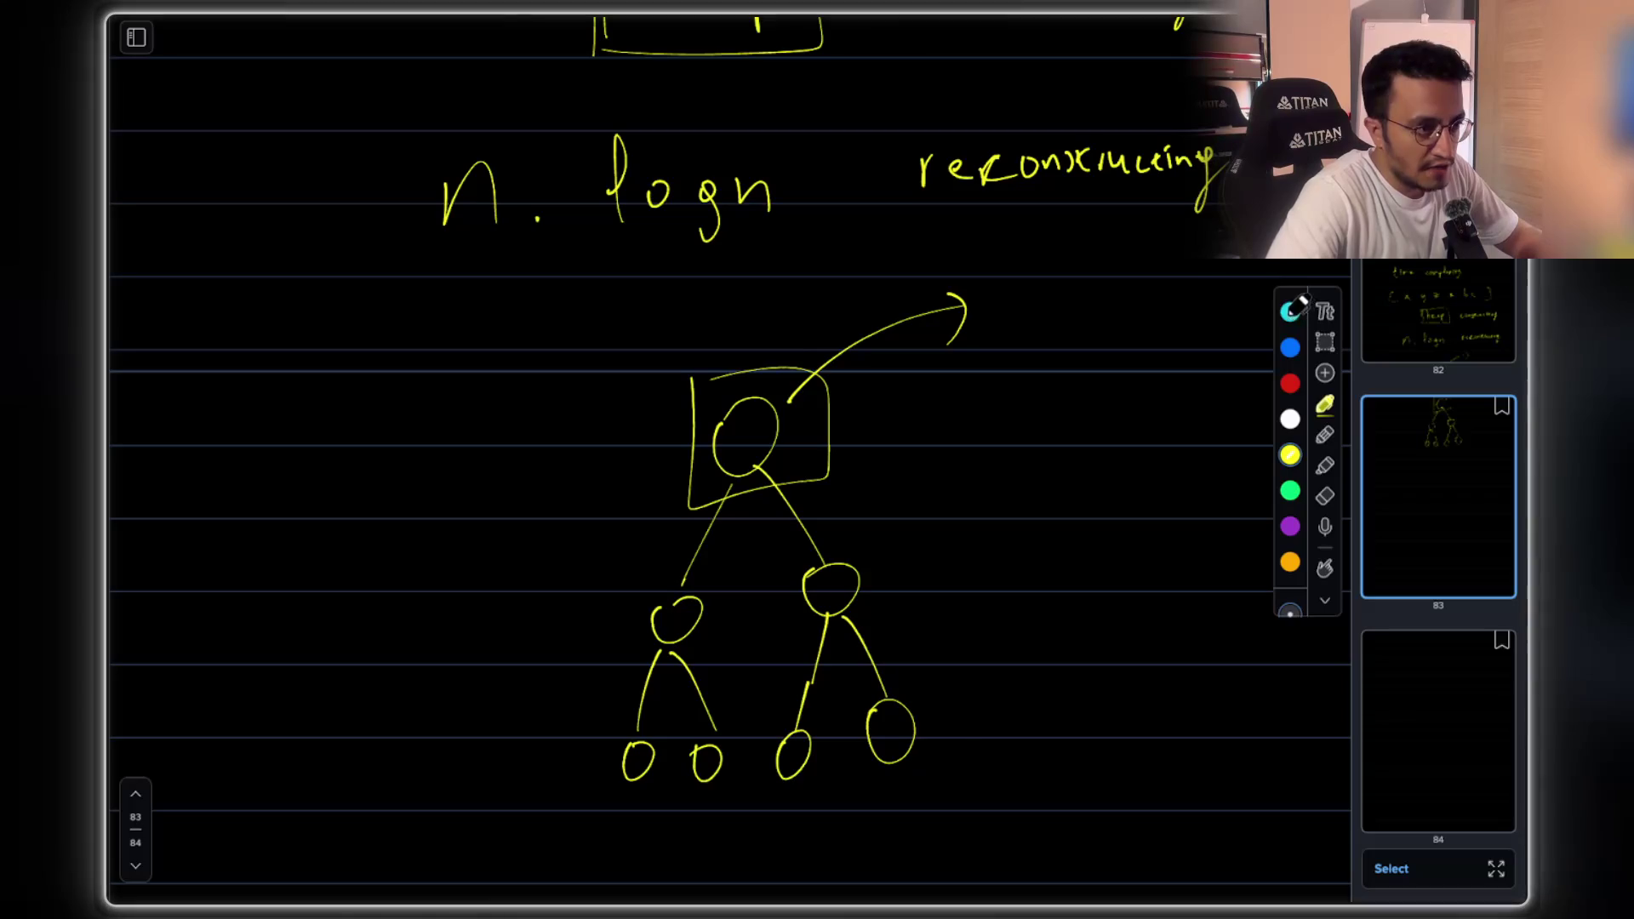
{"action": "mouse_move", "coordinate": [634, 586]}
{"action": "left_mouse_down"}
{"action": "mouse_move", "coordinate": [726, 619]}
{"action": "mouse_move", "coordinate": [638, 583]}
{"action": "left_mouse_up"}
{"action": "mouse_move", "coordinate": [783, 563]}
{"action": "left_mouse_down"}
{"action": "mouse_move", "coordinate": [800, 621]}
{"action": "mouse_move", "coordinate": [796, 558]}
{"action": "left_mouse_up"}
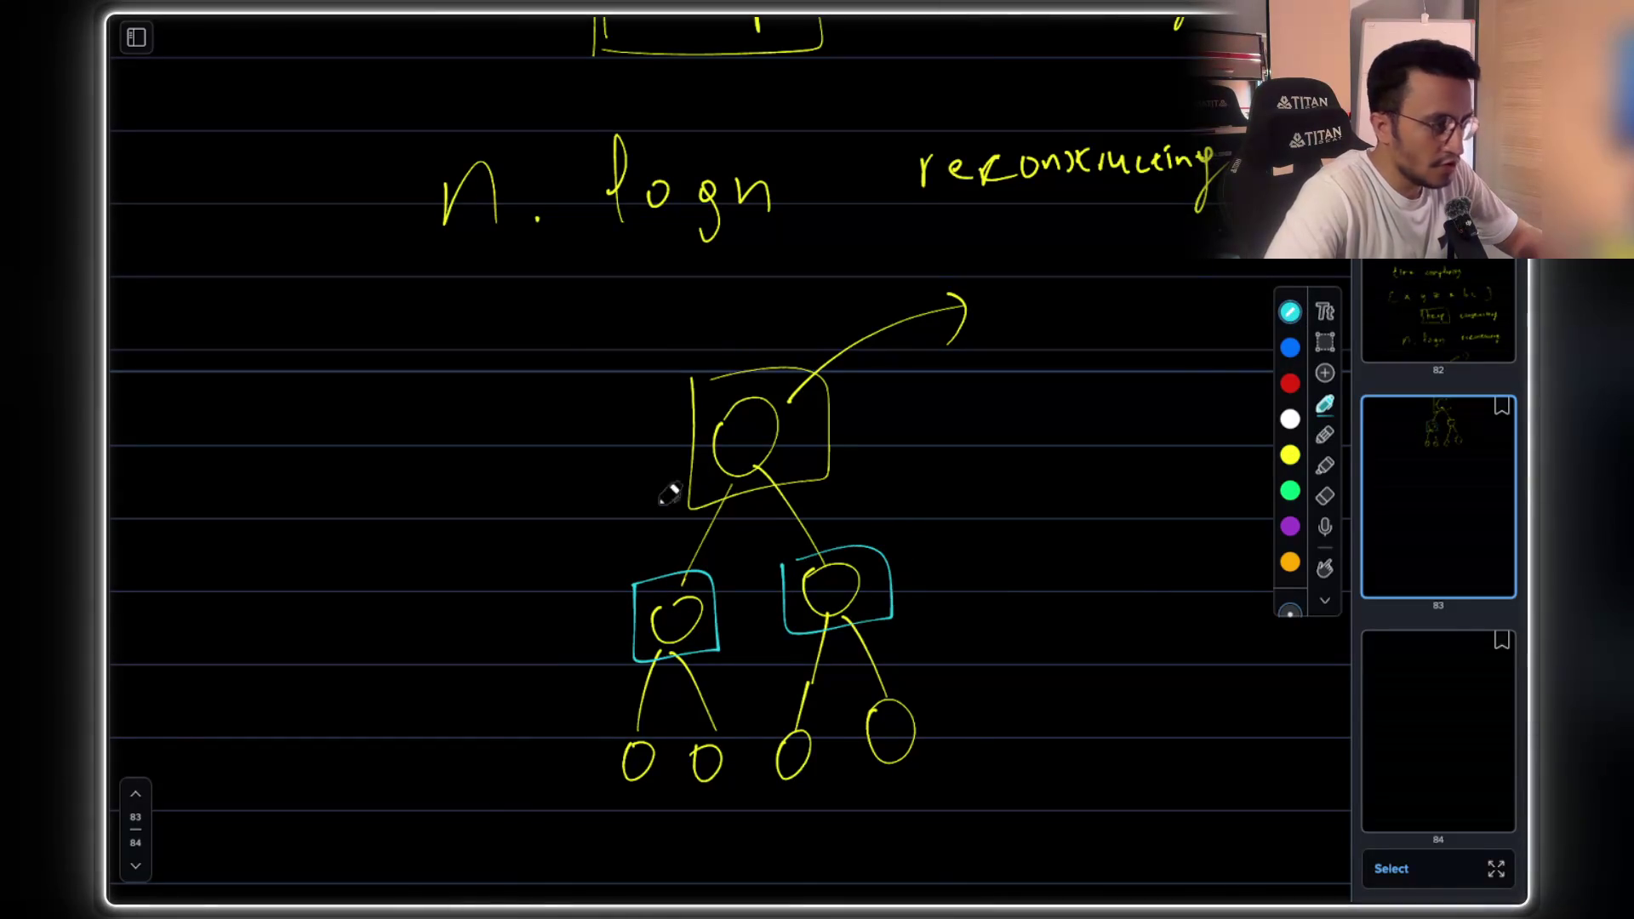
{"action": "mouse_move", "coordinate": [849, 692]}
{"action": "left_mouse_down"}
{"action": "mouse_move", "coordinate": [866, 759]}
{"action": "mouse_move", "coordinate": [905, 730]}
{"action": "mouse_move", "coordinate": [492, 565]}
{"action": "mouse_move", "coordinate": [720, 381]}
{"action": "mouse_move", "coordinate": [728, 419]}
{"action": "left_mouse_up"}
{"action": "key", "text": "ctrl+z"}
{"action": "left_click_drag", "start_coordinate": [703, 446], "coordinate": [725, 424]}
{"action": "mouse_move", "coordinate": [644, 489]}
{"action": "left_mouse_down"}
{"action": "mouse_move", "coordinate": [598, 573]}
{"action": "mouse_move", "coordinate": [616, 587]}
{"action": "left_mouse_up"}
{"action": "left_click_drag", "start_coordinate": [601, 646], "coordinate": [613, 747]}
- Write 'logn' beside the tree in cyan, with a bar and underline
{"action": "left_click_drag", "start_coordinate": [983, 544], "coordinate": [981, 613]}
{"action": "mouse_move", "coordinate": [996, 587]}
{"action": "left_mouse_down"}
{"action": "mouse_move", "coordinate": [1025, 581]}
{"action": "mouse_move", "coordinate": [1049, 625]}
{"action": "mouse_move", "coordinate": [1083, 587]}
{"action": "left_mouse_up"}
{"action": "left_click_drag", "start_coordinate": [965, 674], "coordinate": [1060, 663]}
{"action": "mouse_move", "coordinate": [940, 544]}
{"action": "left_mouse_down"}
{"action": "mouse_move", "coordinate": [946, 647]}
{"action": "mouse_move", "coordinate": [1007, 649]}
{"action": "mouse_move", "coordinate": [992, 654]}
{"action": "left_mouse_up"}
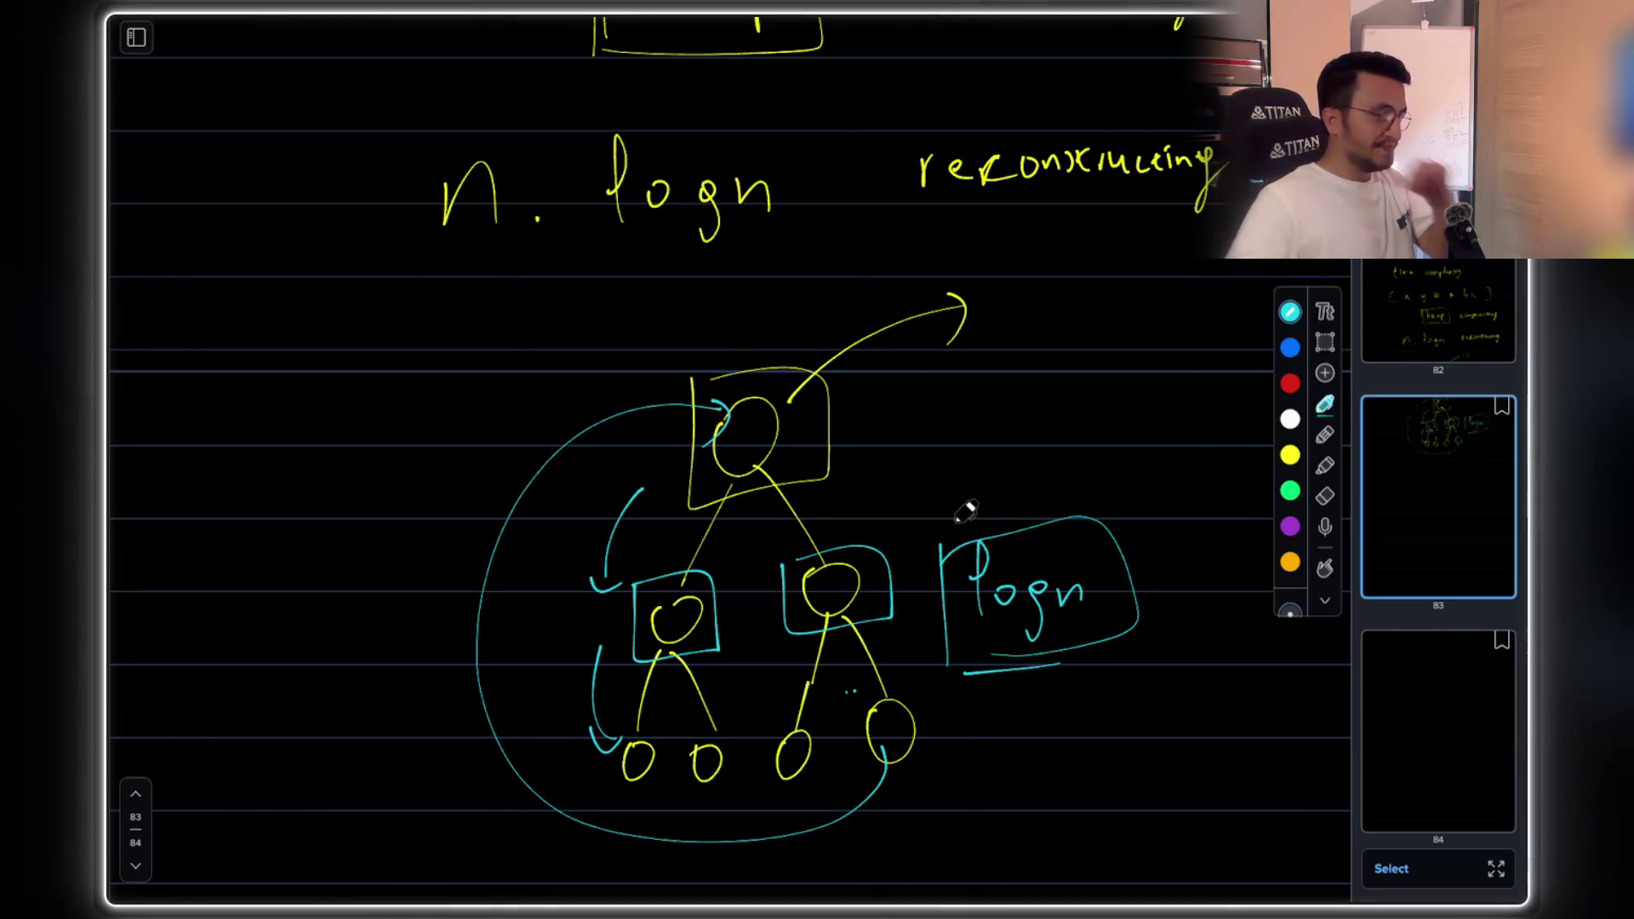
- Box 'n. logn' and 'constructing' in cyan on the time-complexity page
{"action": "scroll", "coordinate": [681, 289], "scroll_direction": "up", "scroll_amount": 5}
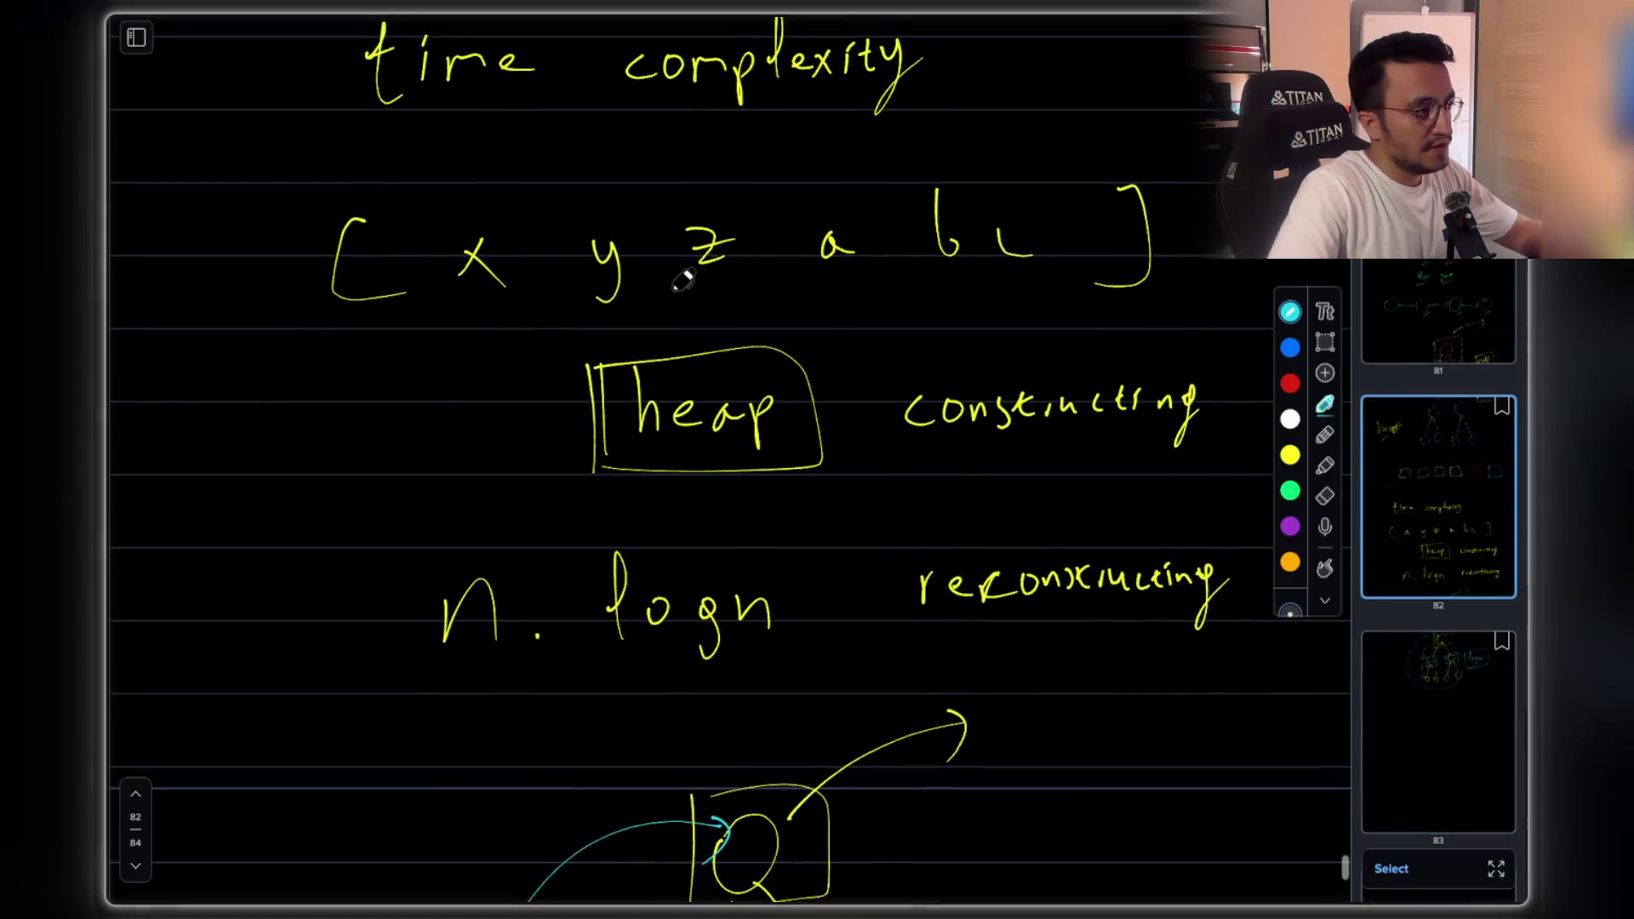
{"action": "scroll", "coordinate": [688, 281], "scroll_direction": "up", "scroll_amount": 1}
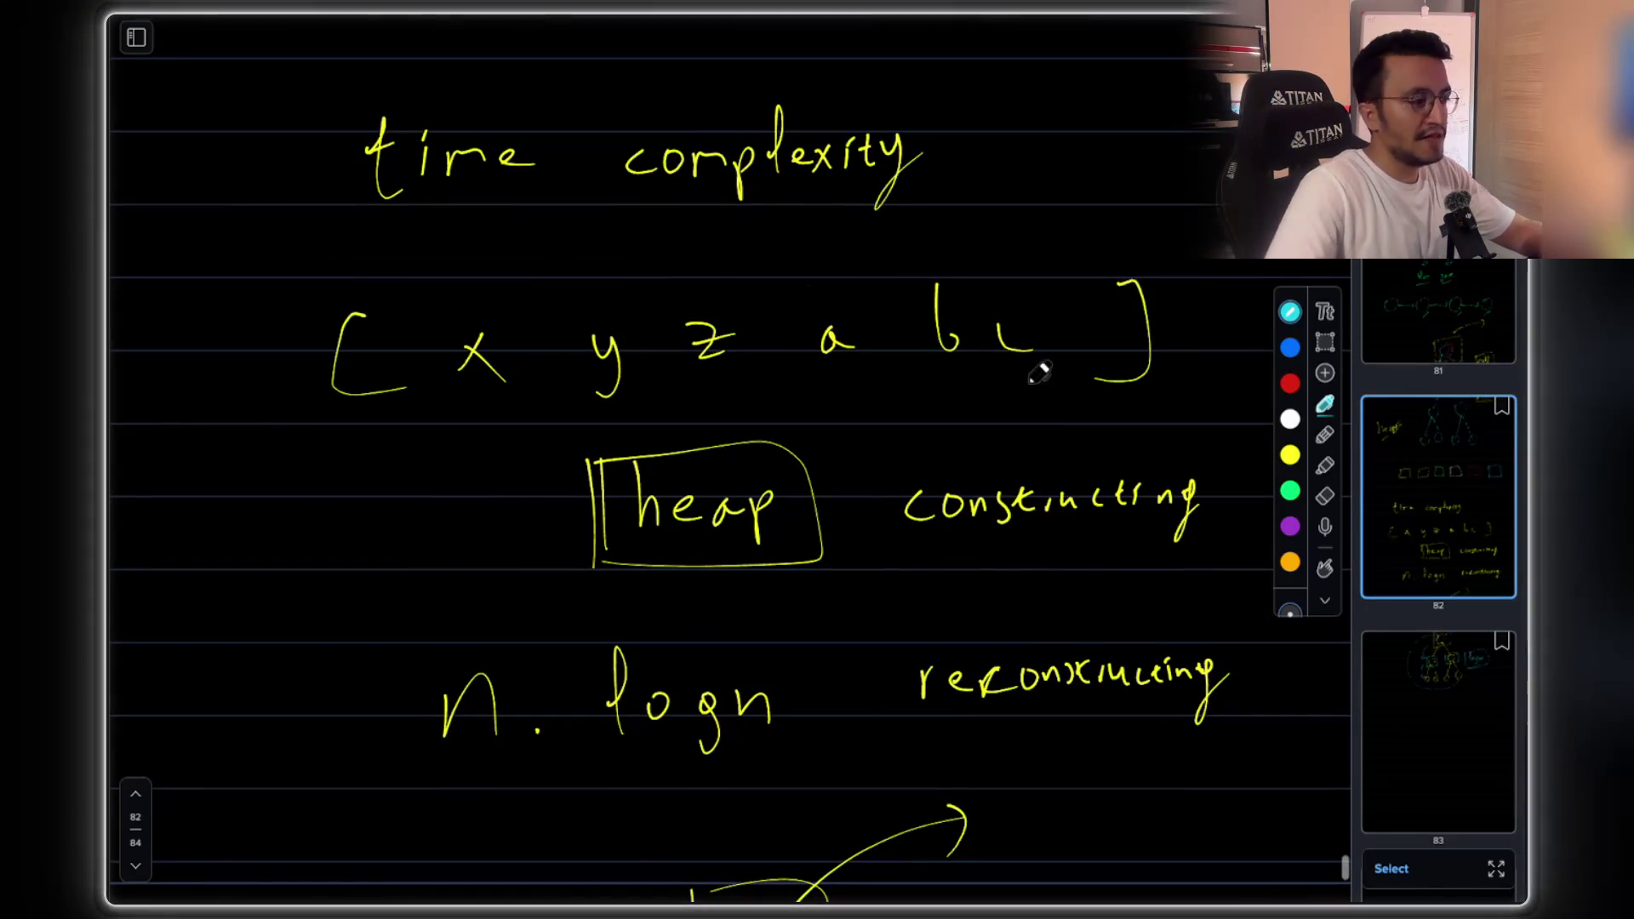
{"action": "scroll", "coordinate": [1025, 374], "scroll_direction": "down", "scroll_amount": 2}
{"action": "mouse_move", "coordinate": [368, 509]}
{"action": "left_mouse_down"}
{"action": "mouse_move", "coordinate": [459, 640]}
{"action": "mouse_move", "coordinate": [779, 482]}
{"action": "mouse_move", "coordinate": [369, 509]}
{"action": "left_mouse_up"}
{"action": "scroll", "coordinate": [402, 491], "scroll_direction": "down", "scroll_amount": 1}
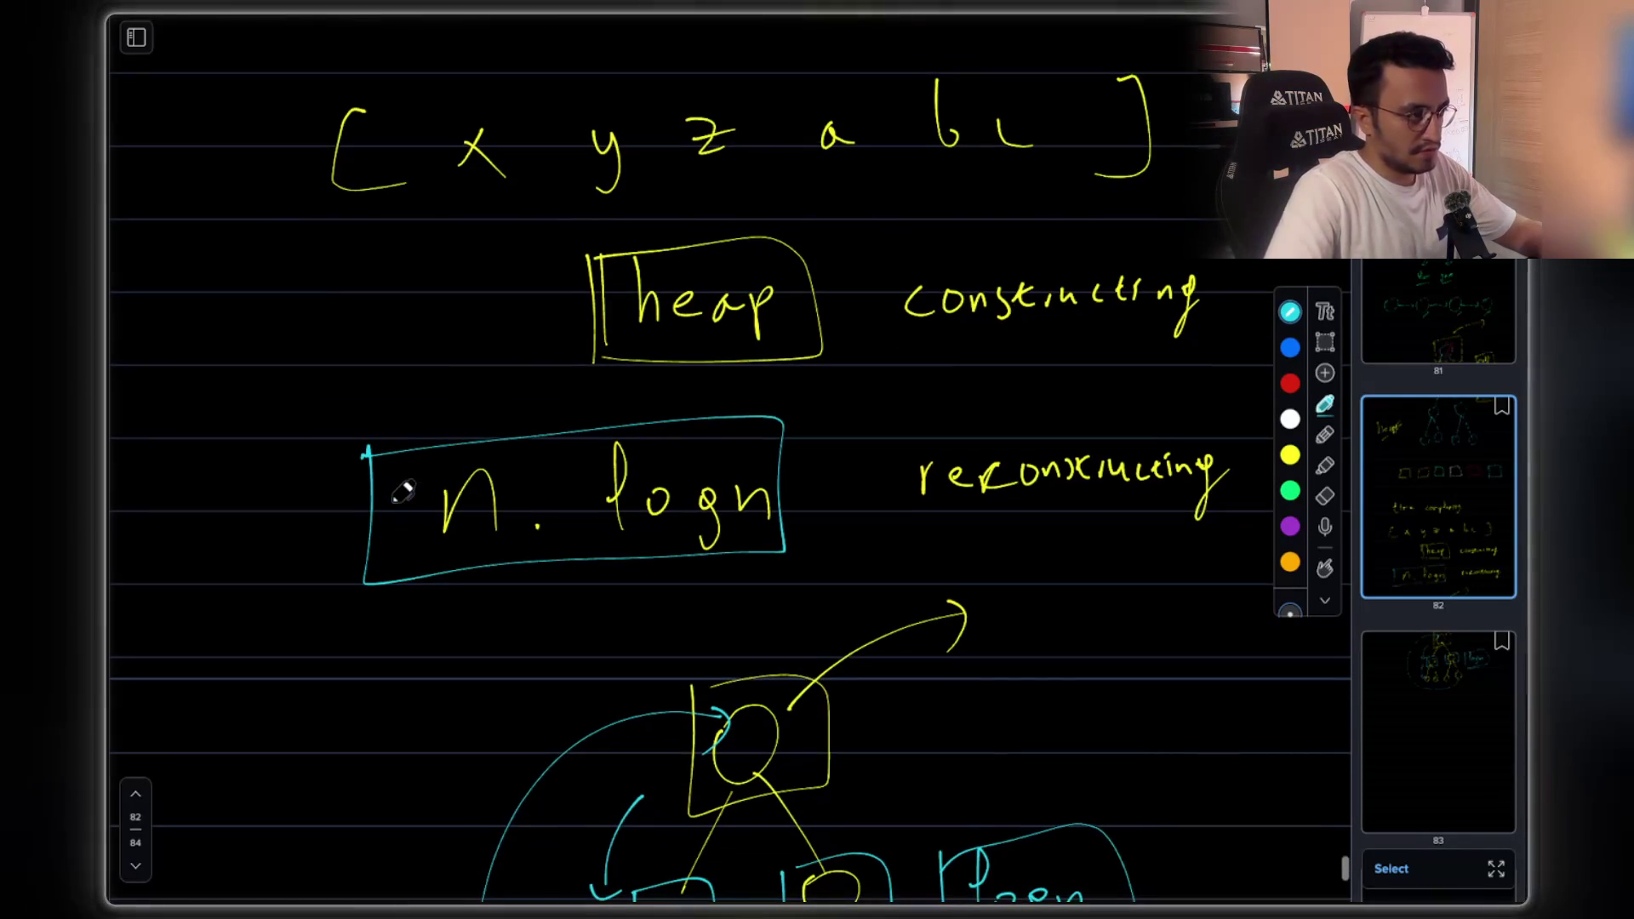
{"action": "scroll", "coordinate": [402, 491], "scroll_direction": "up", "scroll_amount": 2}
{"action": "mouse_move", "coordinate": [880, 359]}
{"action": "left_mouse_down"}
{"action": "mouse_move", "coordinate": [1007, 456]}
{"action": "mouse_move", "coordinate": [1217, 384]}
{"action": "mouse_move", "coordinate": [953, 332]}
{"action": "mouse_move", "coordinate": [881, 350]}
{"action": "left_mouse_up"}
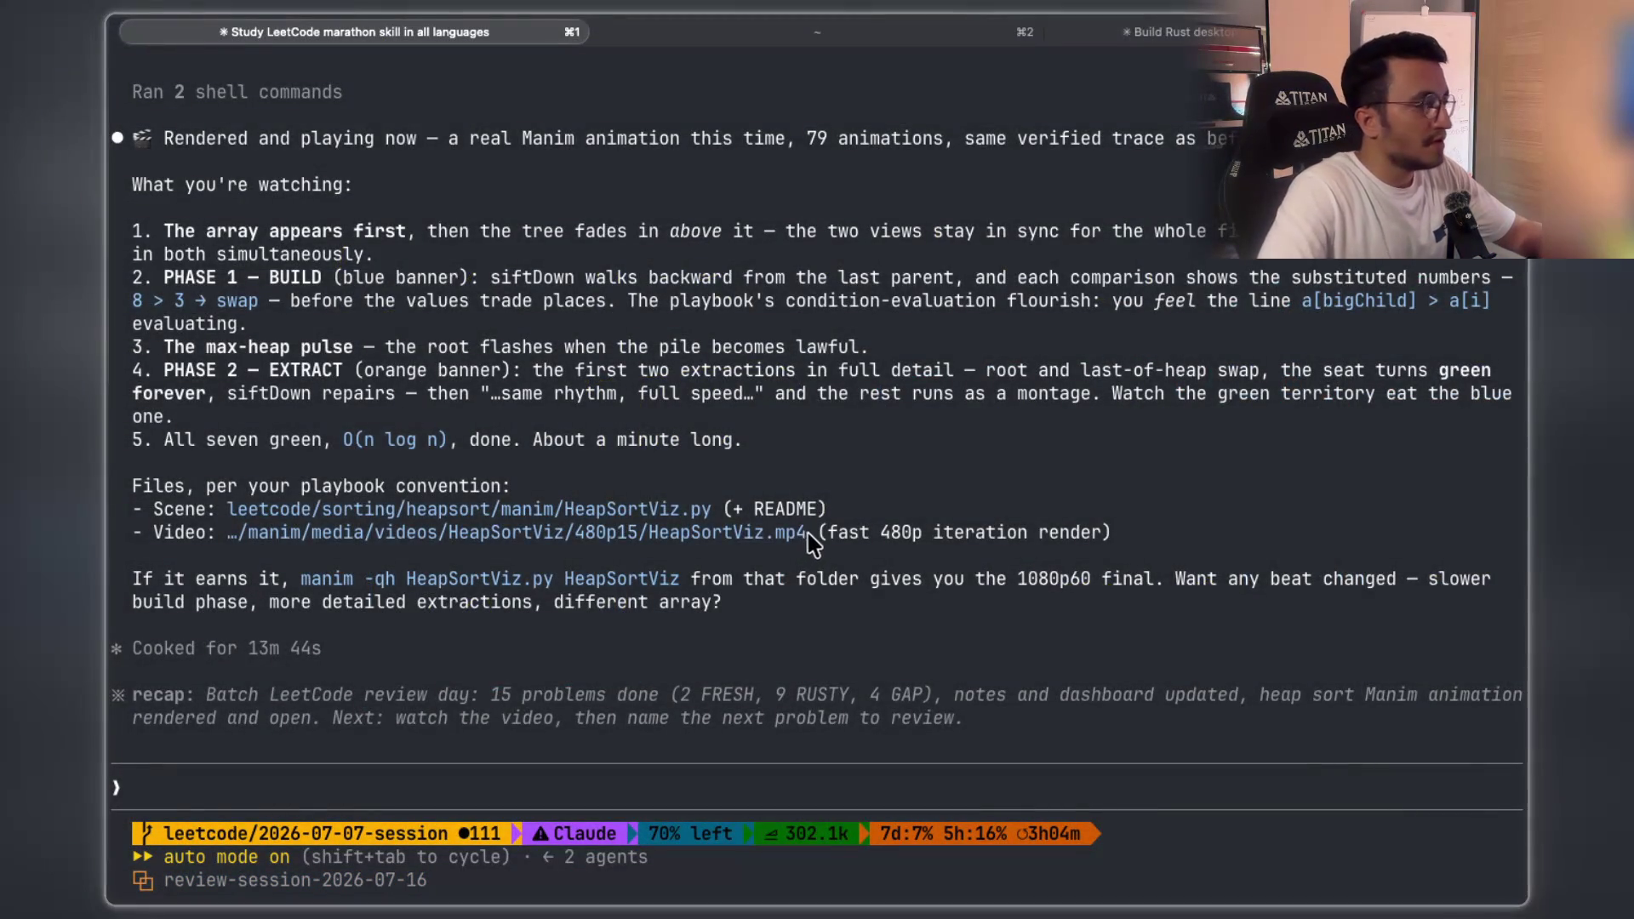
- Capture a region screenshot of the heap tree drawing
{"action": "scroll", "coordinate": [810, 527], "scroll_direction": "up", "scroll_amount": 5}
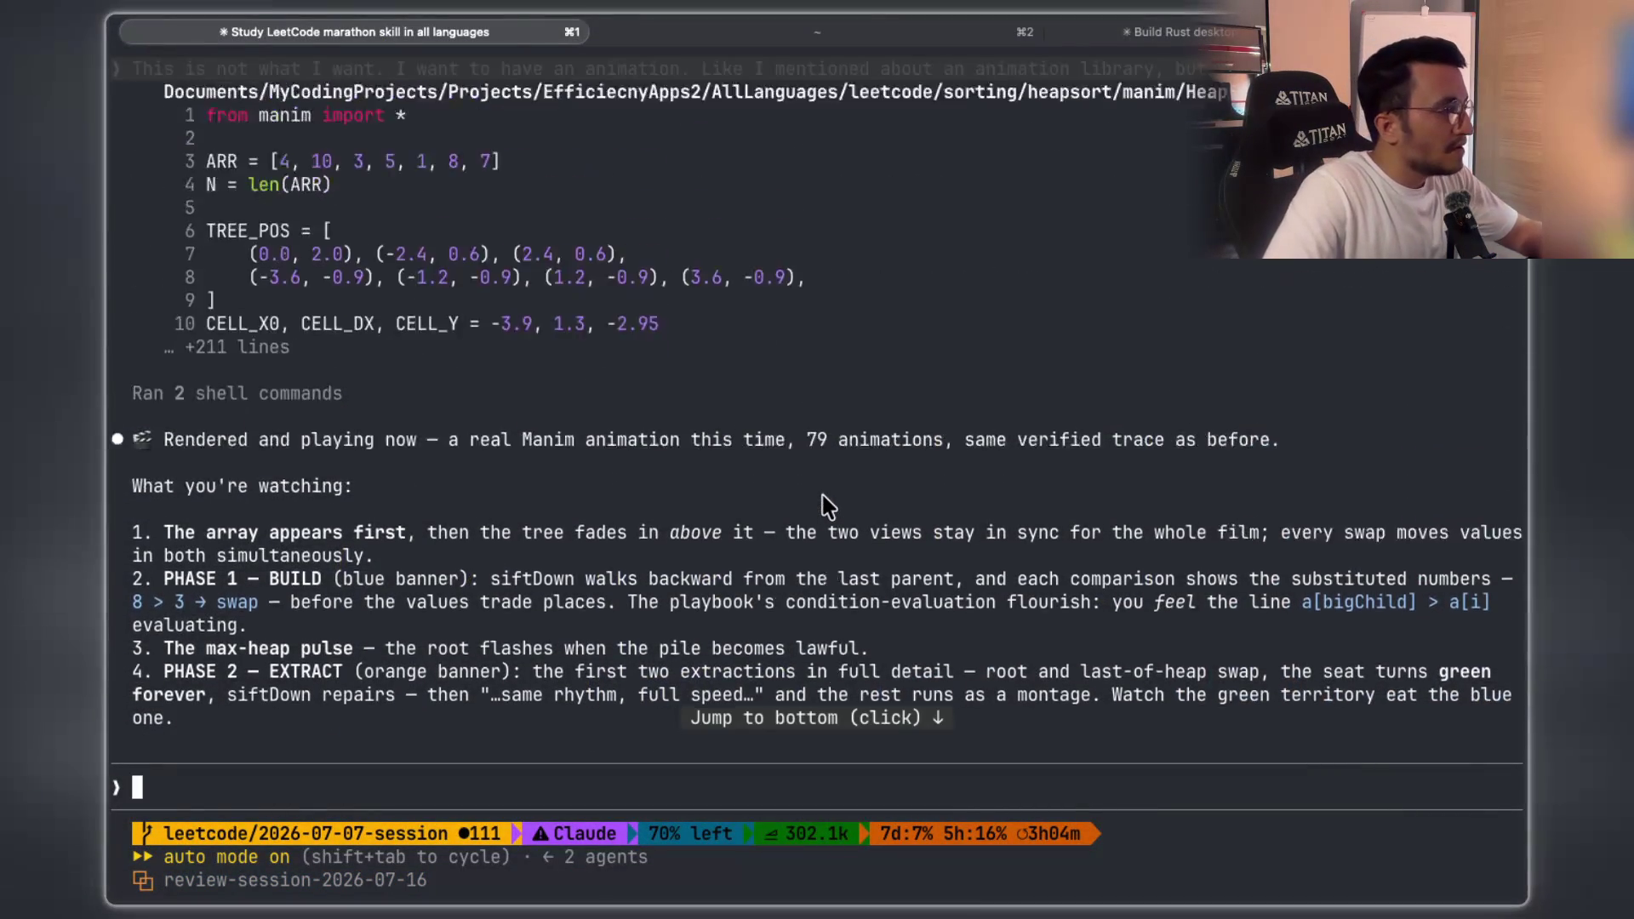
{"action": "scroll", "coordinate": [815, 497], "scroll_direction": "down", "scroll_amount": 5}
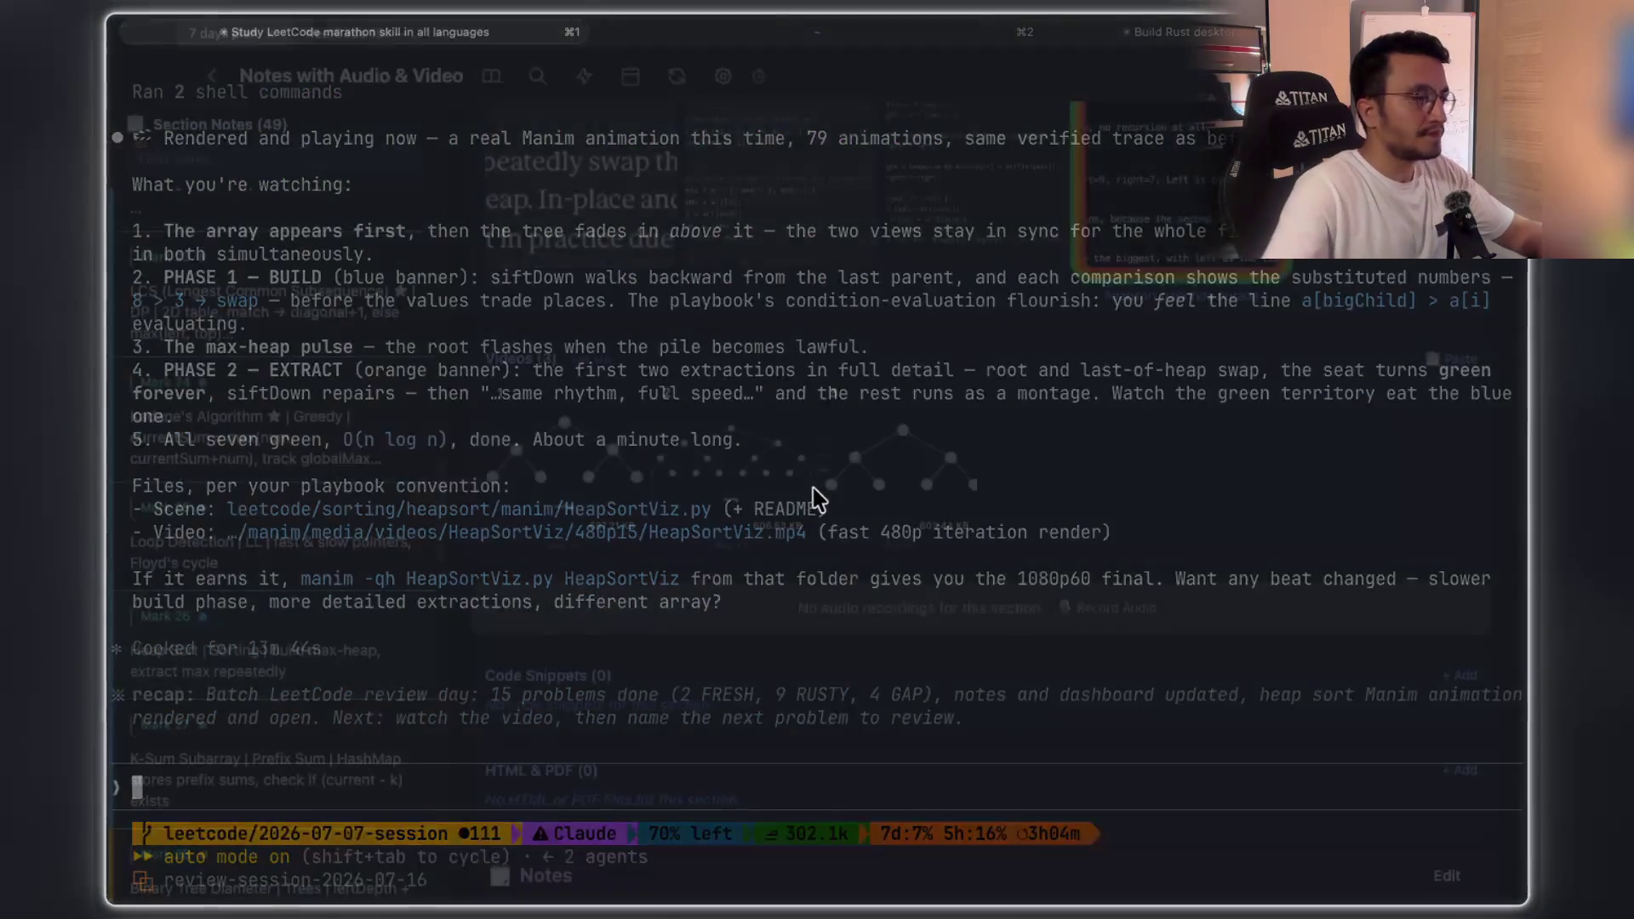
{"action": "scroll", "coordinate": [833, 443], "scroll_direction": "up", "scroll_amount": 6}
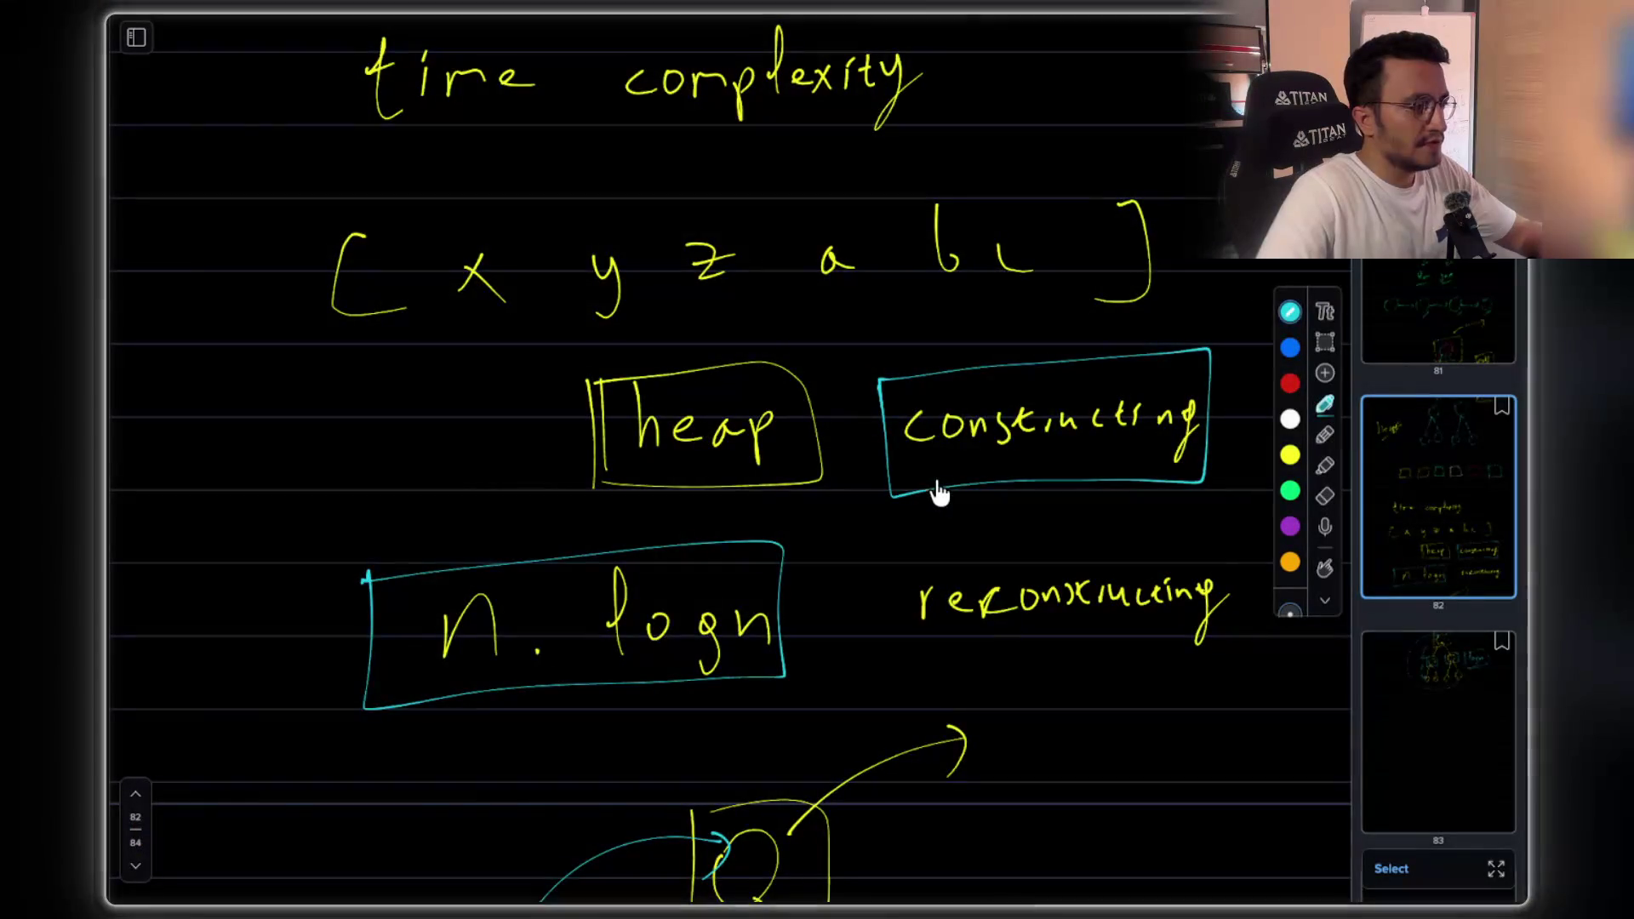
{"action": "scroll", "coordinate": [939, 492], "scroll_direction": "down", "scroll_amount": 3}
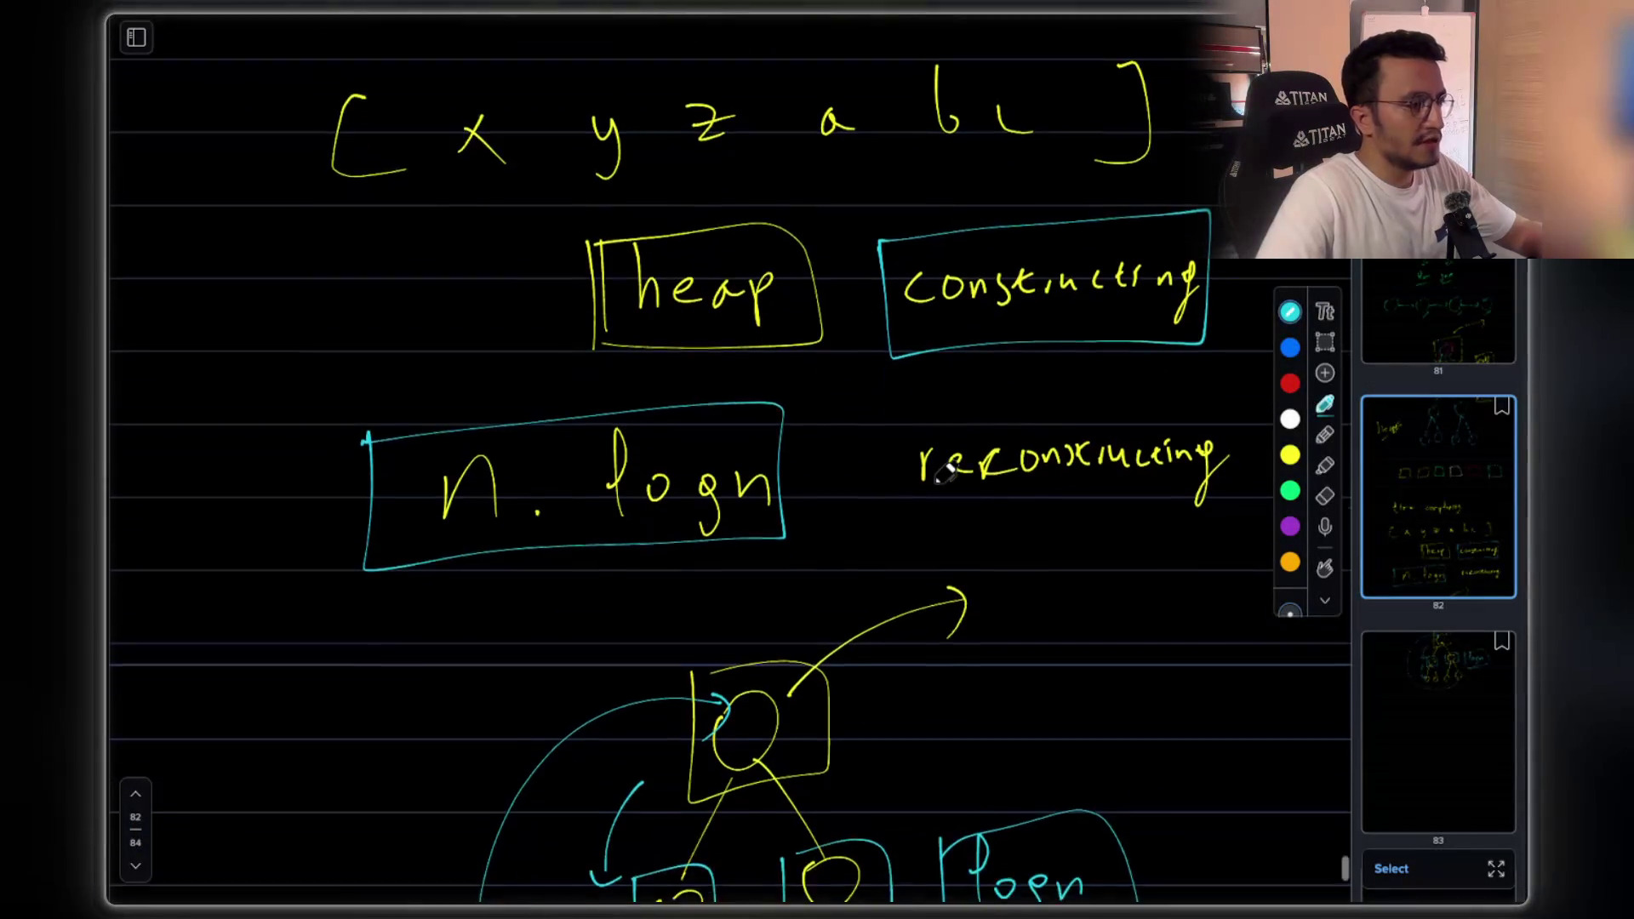
{"action": "scroll", "coordinate": [944, 473], "scroll_direction": "up", "scroll_amount": 1}
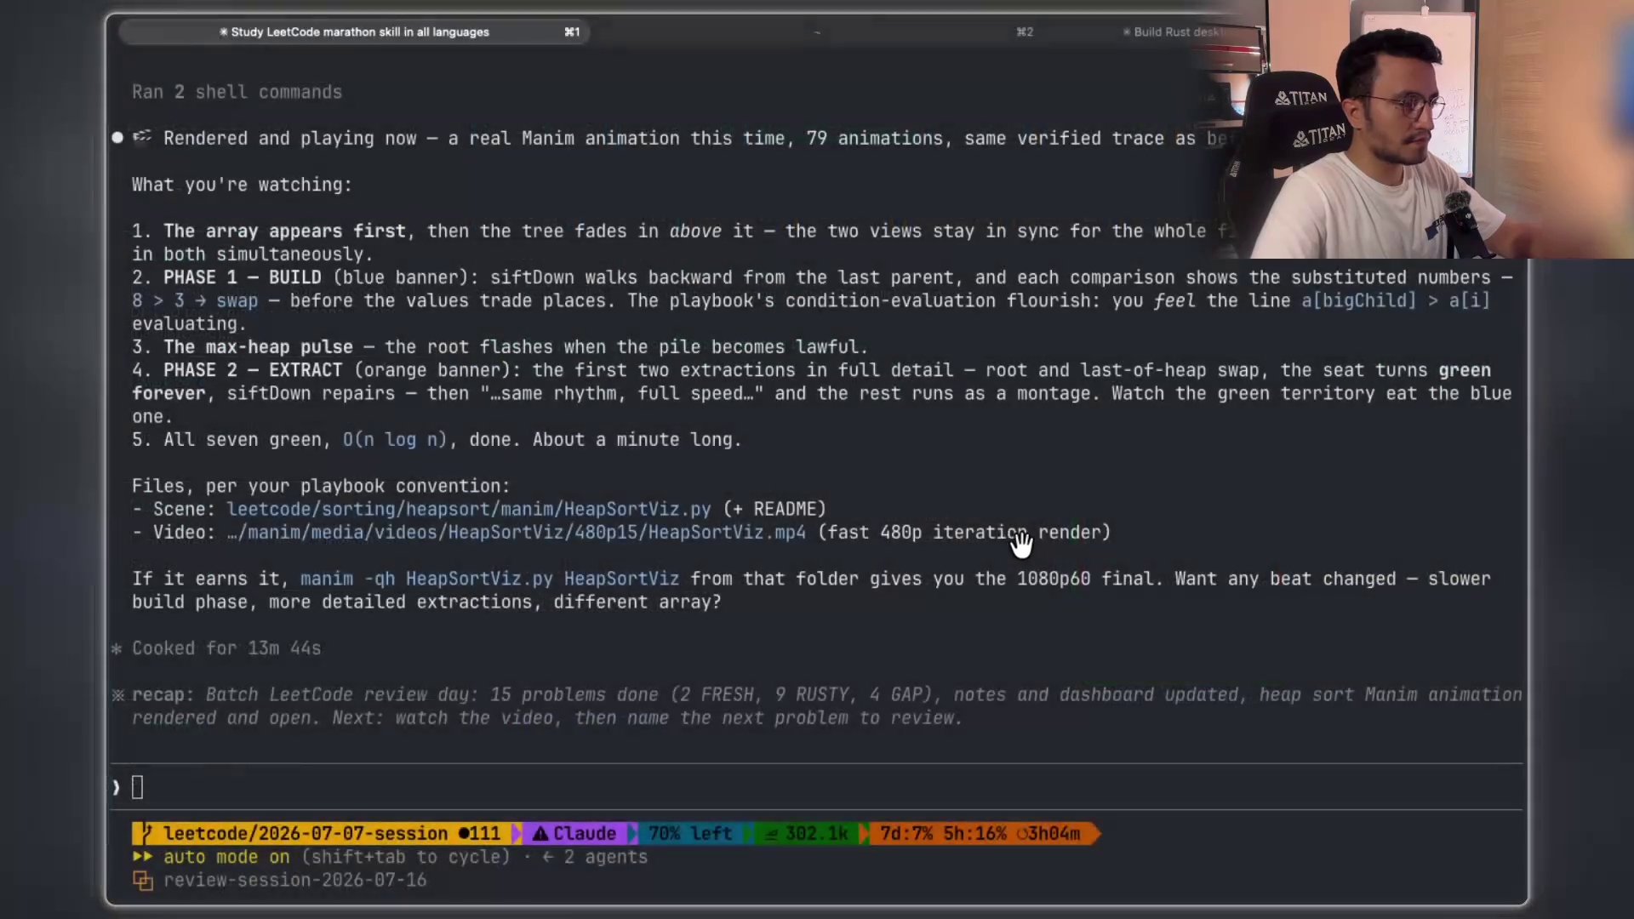
{"action": "scroll", "coordinate": [957, 562], "scroll_direction": "down", "scroll_amount": 5}
{"action": "scroll", "coordinate": [963, 555], "scroll_direction": "down", "scroll_amount": 2}
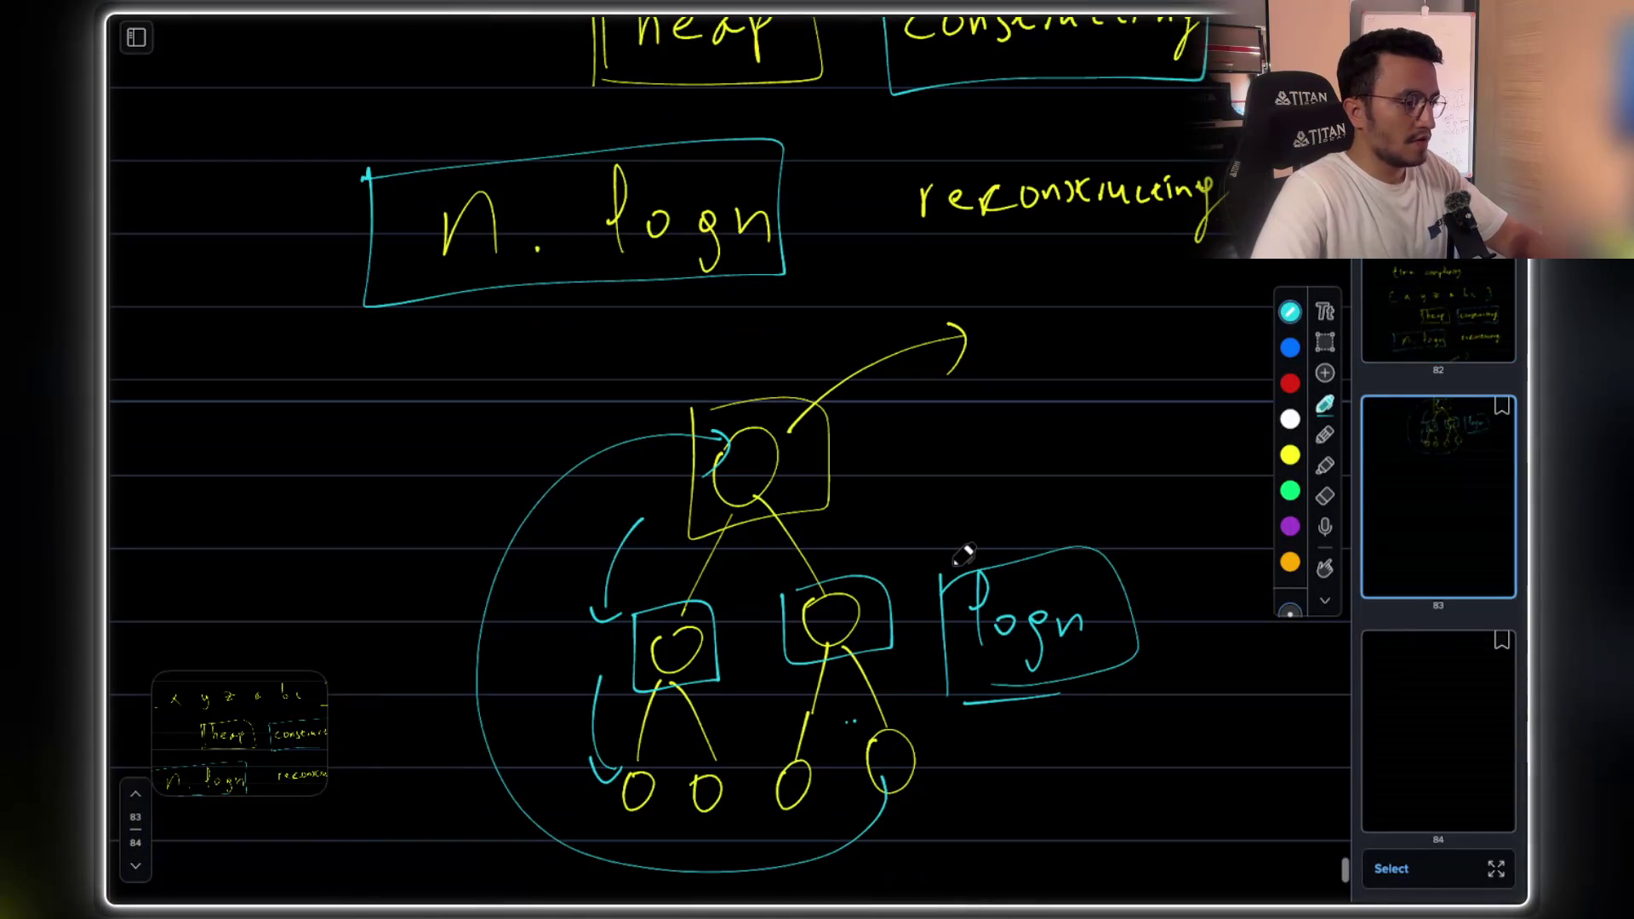
{"action": "key", "text": "super+shift+4"}
{"action": "left_click_drag", "start_coordinate": [400, 299], "coordinate": [1150, 843]}
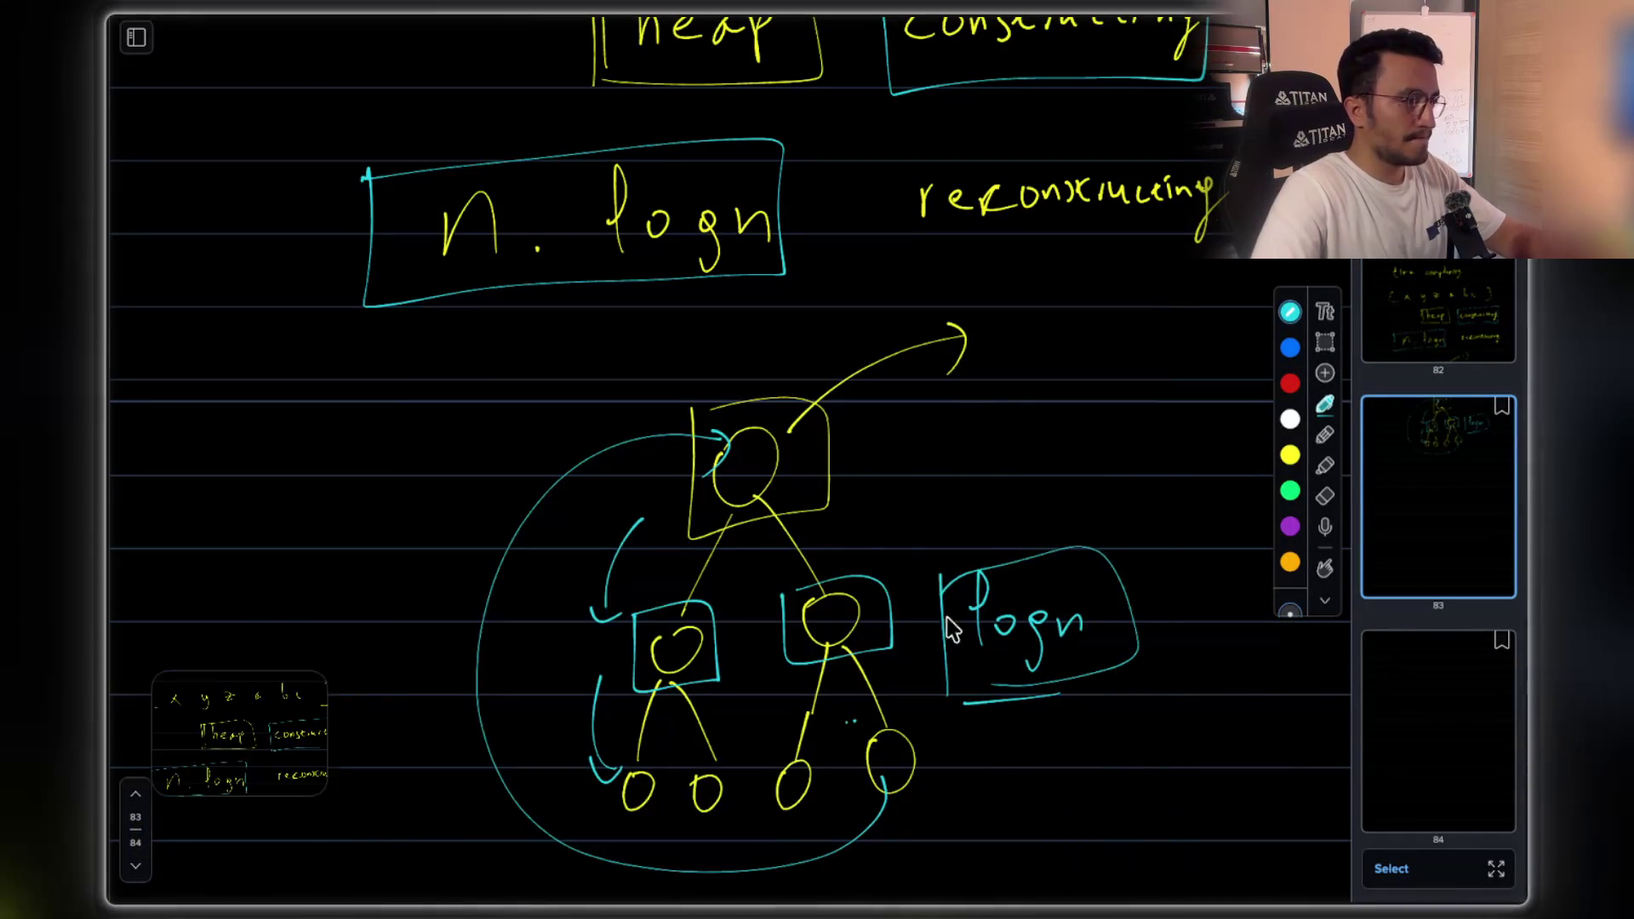
- Switch to Mark 27 and select its 'K-Sum Subarray' title text
{"action": "scroll", "coordinate": [1021, 364], "scroll_direction": "up", "scroll_amount": 3}
{"action": "scroll", "coordinate": [609, 409], "scroll_direction": "up", "scroll_amount": 1}
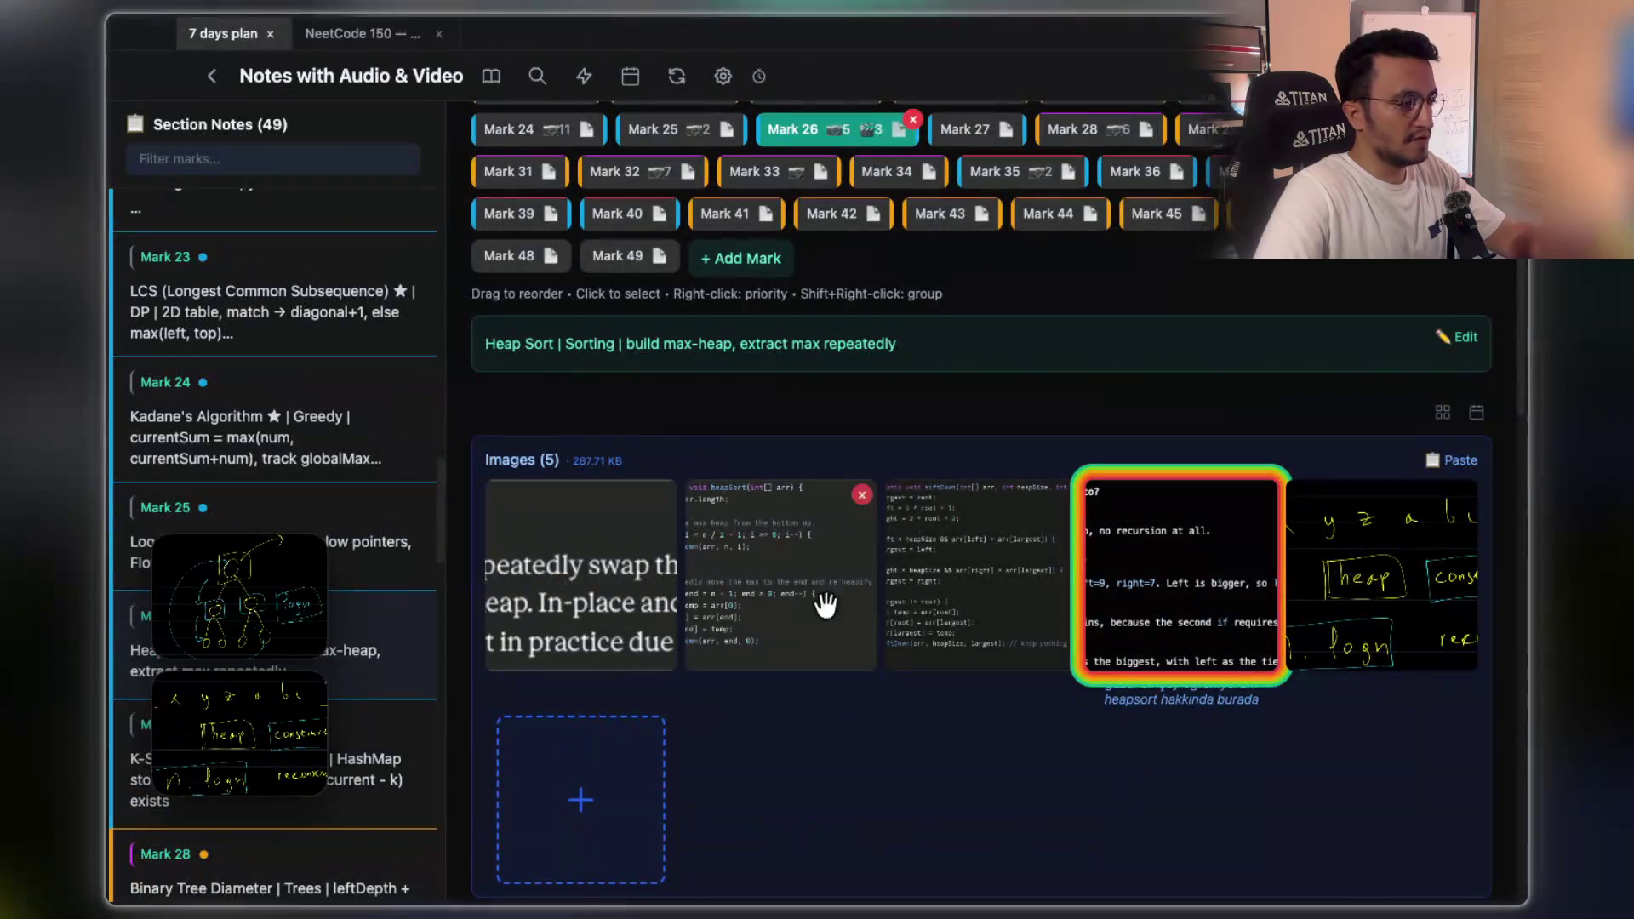
{"action": "scroll", "coordinate": [890, 565], "scroll_direction": "up", "scroll_amount": 6}
{"action": "scroll", "coordinate": [898, 566], "scroll_direction": "down", "scroll_amount": 5}
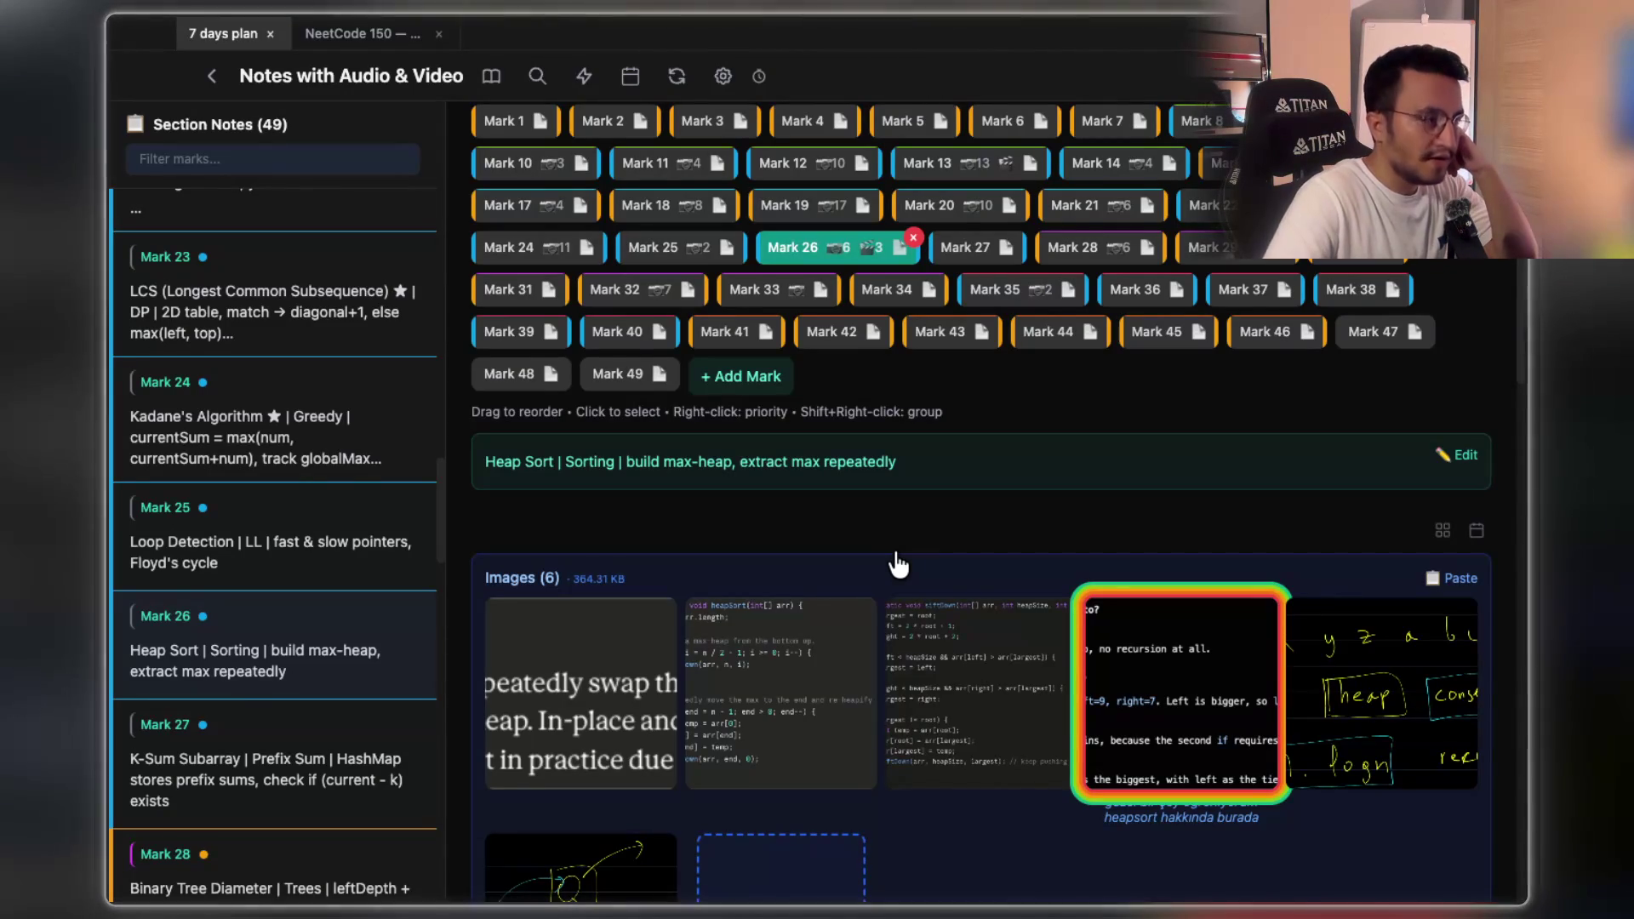
{"action": "left_click", "coordinate": [977, 250]}
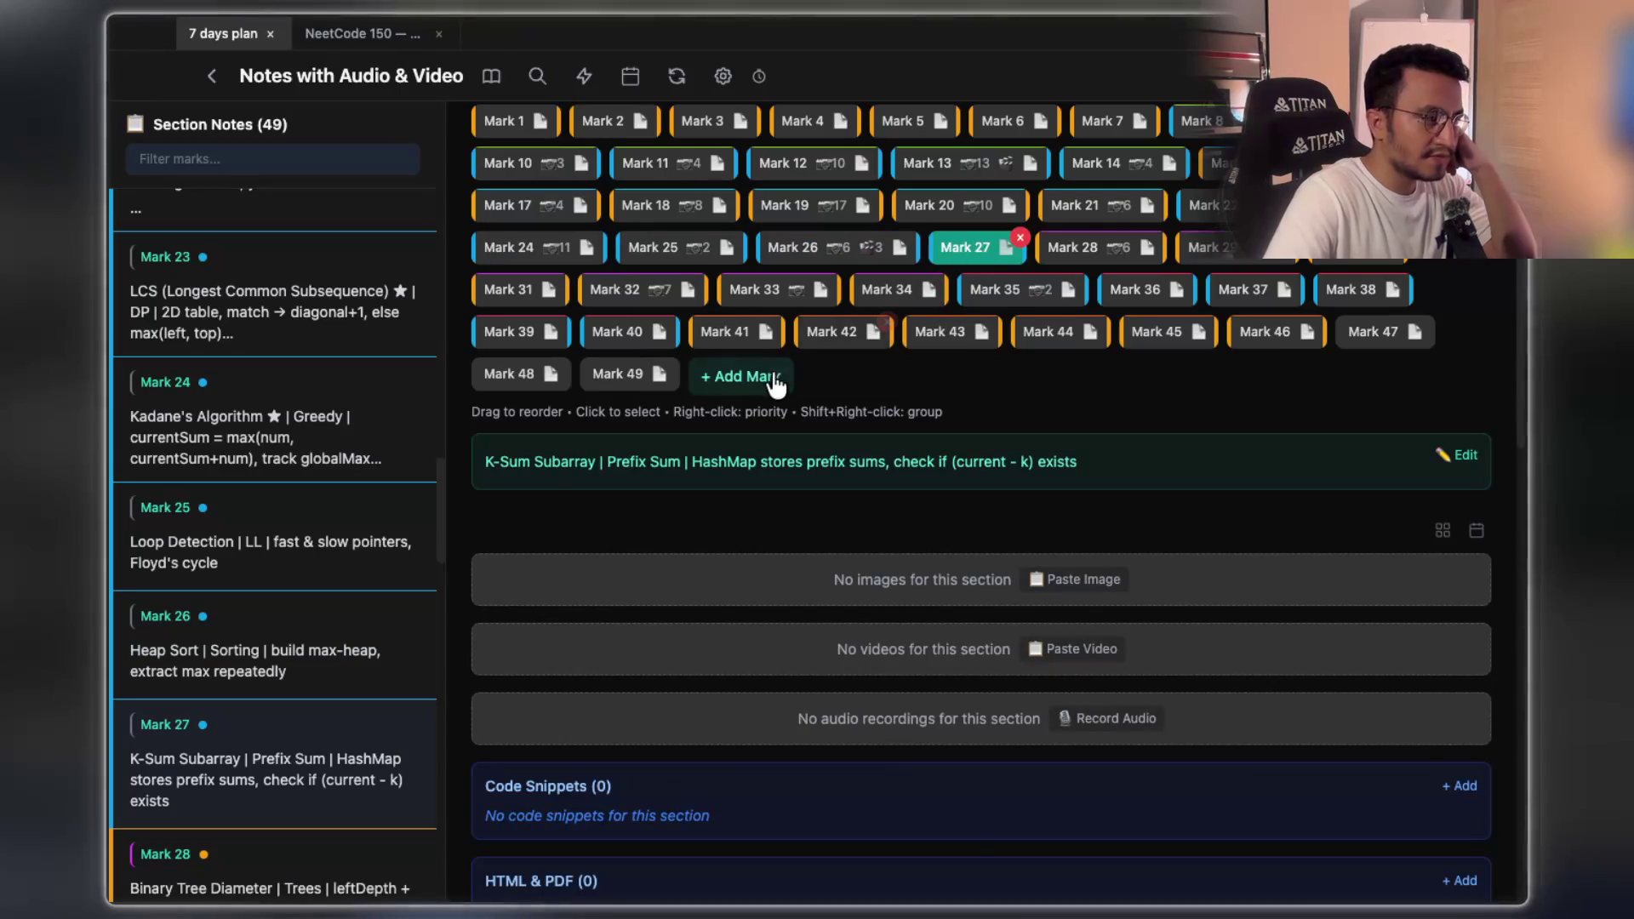
{"action": "left_click_drag", "start_coordinate": [596, 466], "coordinate": [487, 466]}
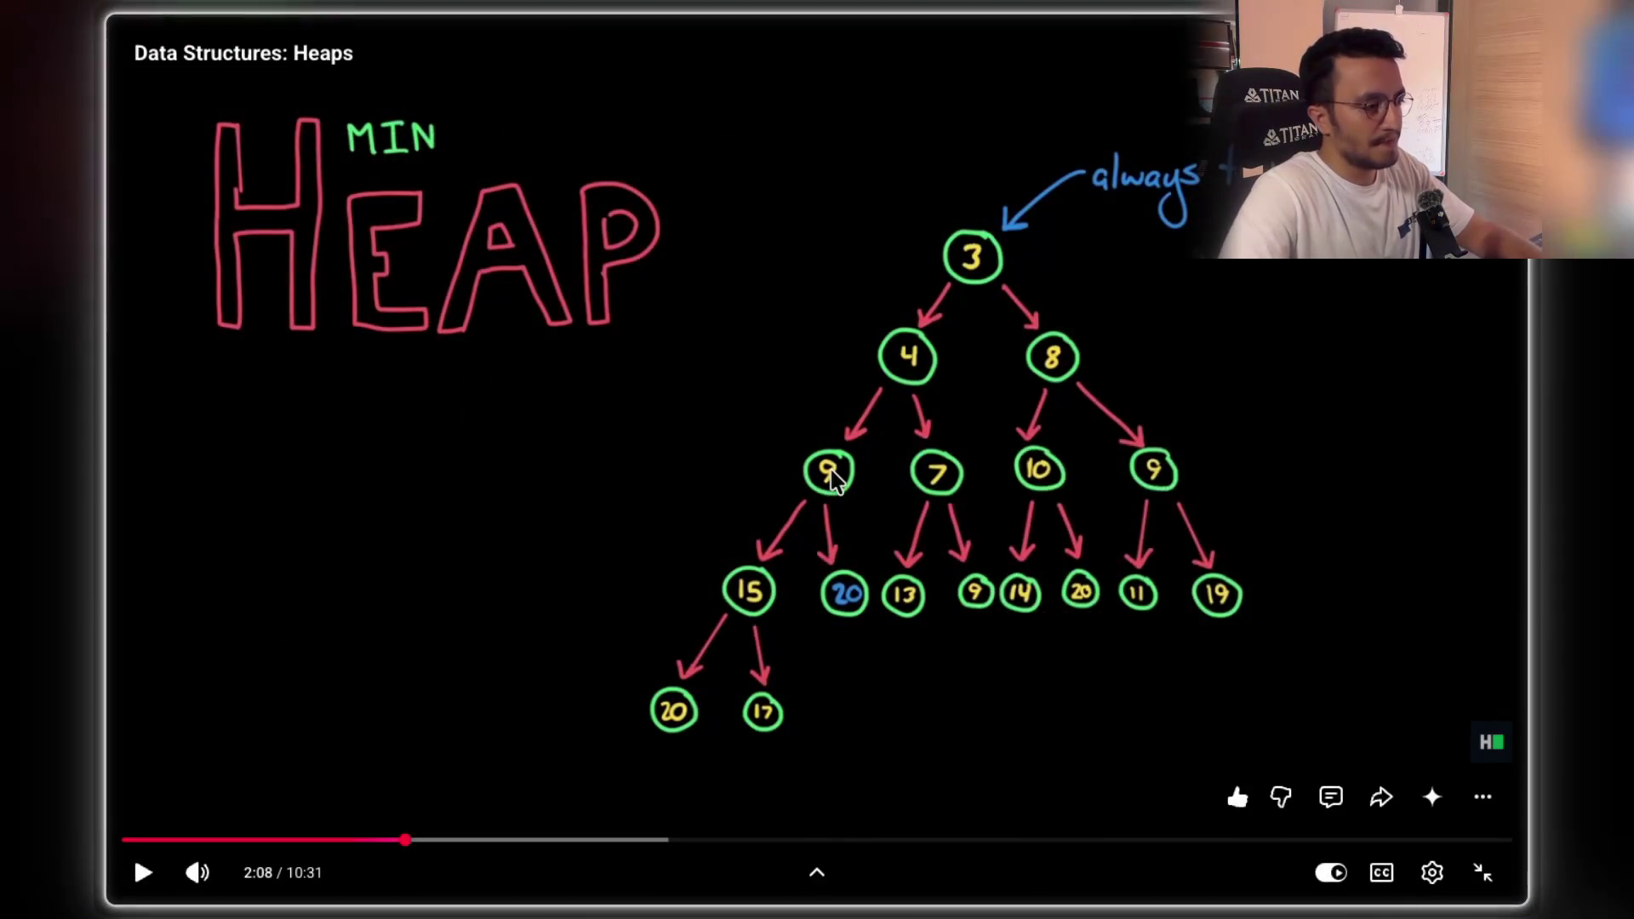
- Exit the Heaps video's full screen and start a new browser tab
{"action": "key", "text": "Escape"}
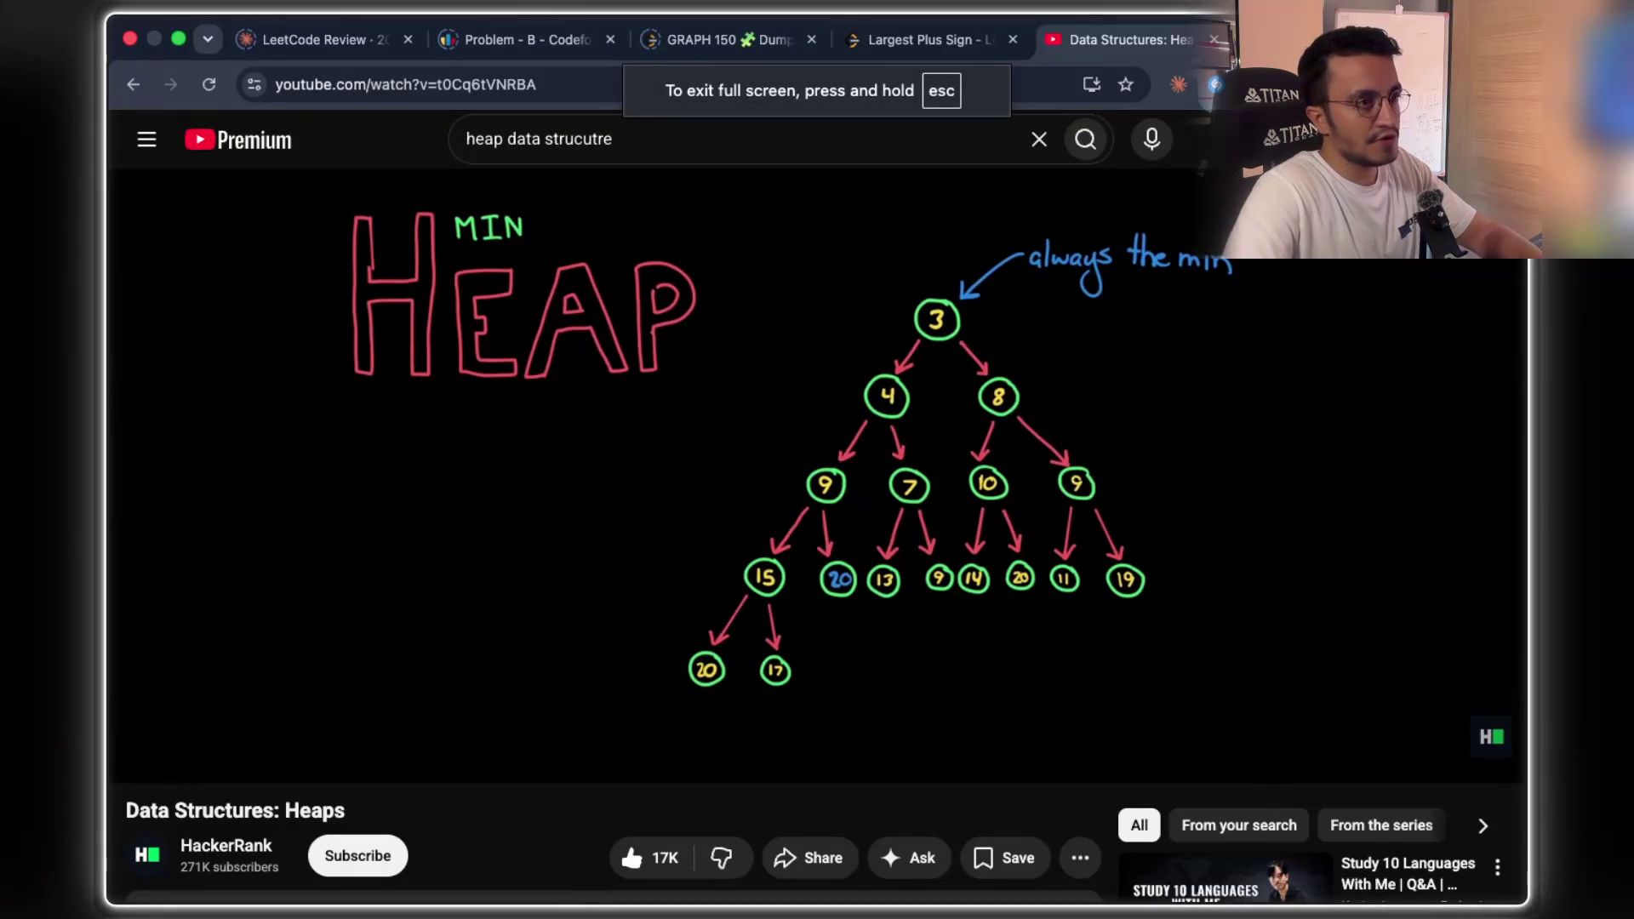
{"action": "key", "text": "super+t"}
- Search for 'K-Sum Subarray leetcode' from the new tab's address bar
{"action": "type", "text": "K-Sum Subarray "}
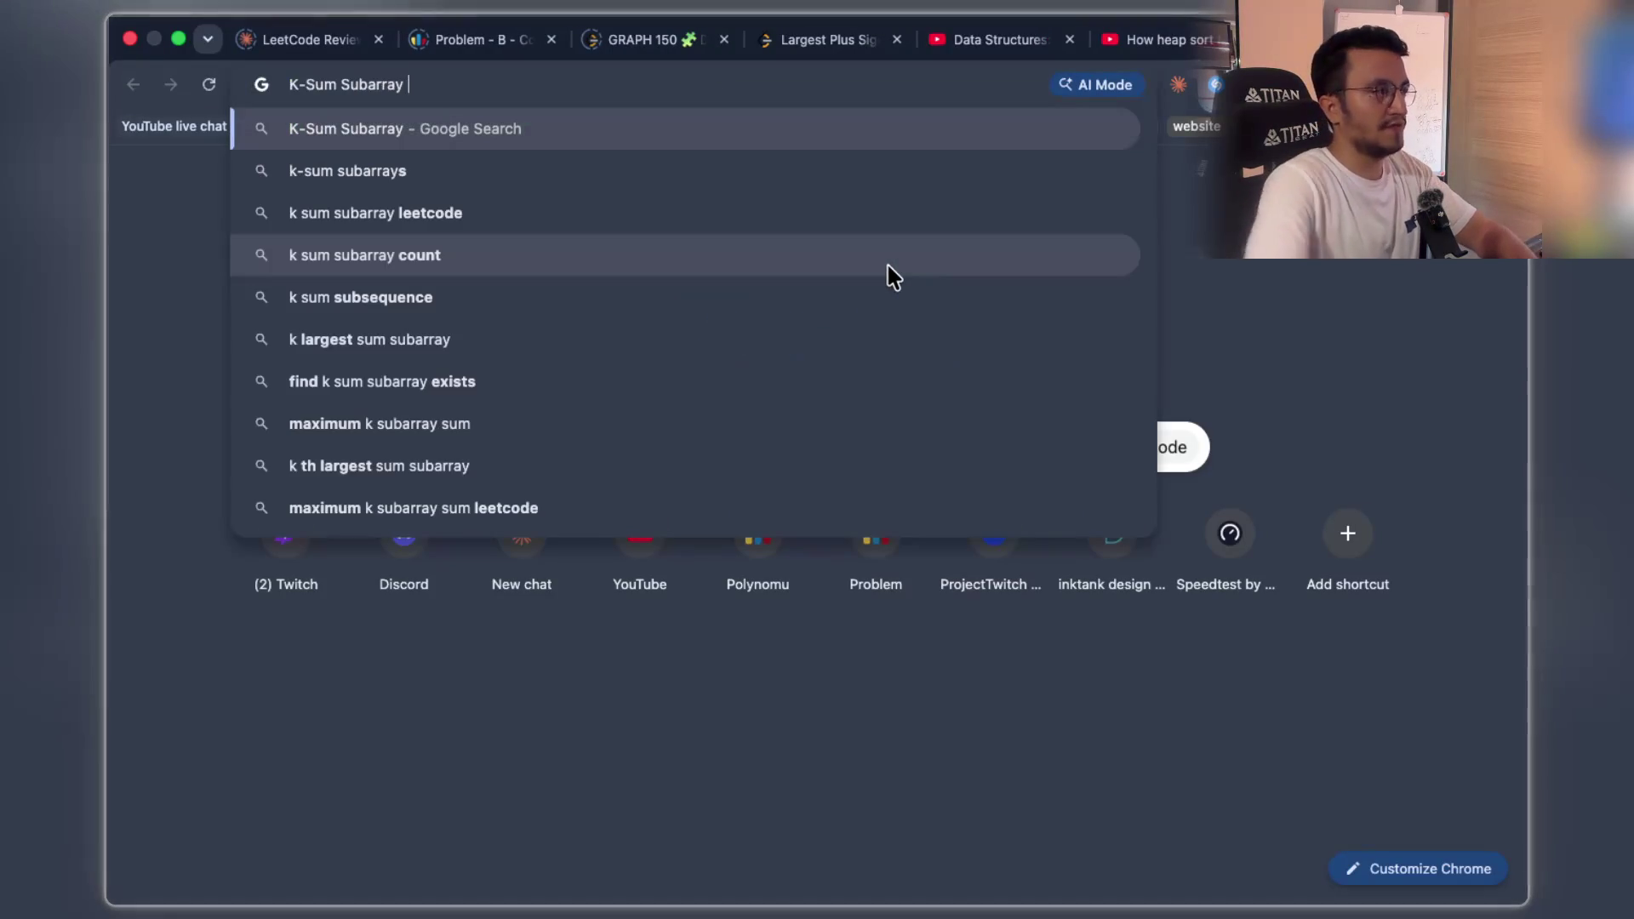
{"action": "type", "text": "leetcode"}
{"action": "key", "text": "Return"}
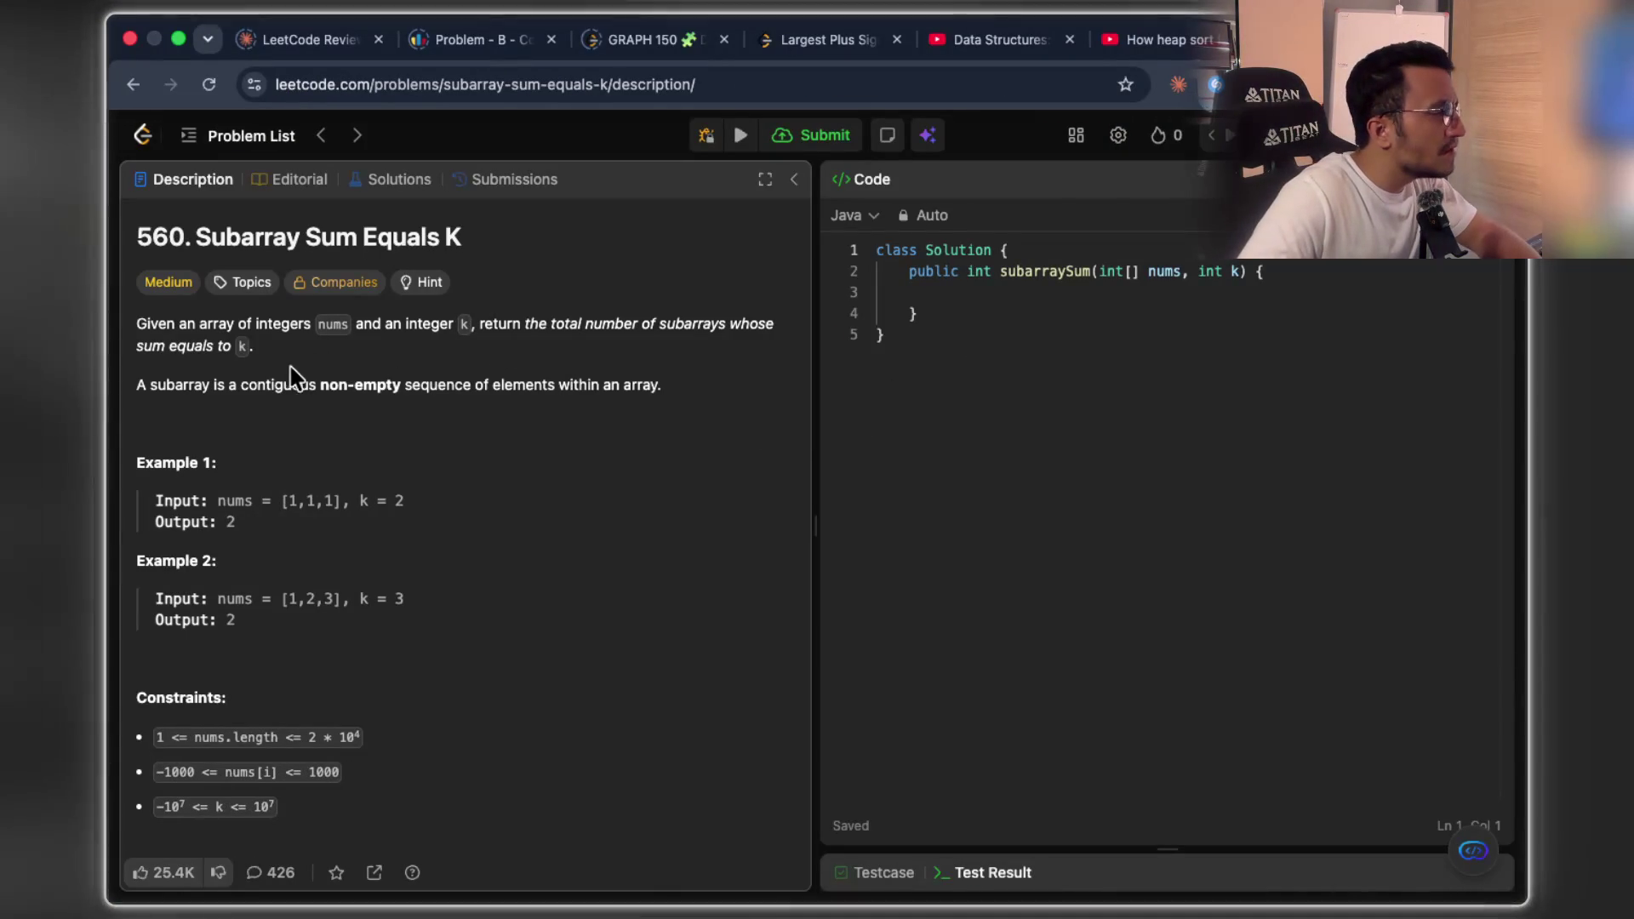
- Read the problem's opening lines, highlighting 'an array' and the subarray definition
{"action": "left_click_drag", "start_coordinate": [267, 387], "coordinate": [638, 409]}
{"action": "left_click", "coordinate": [231, 383]}
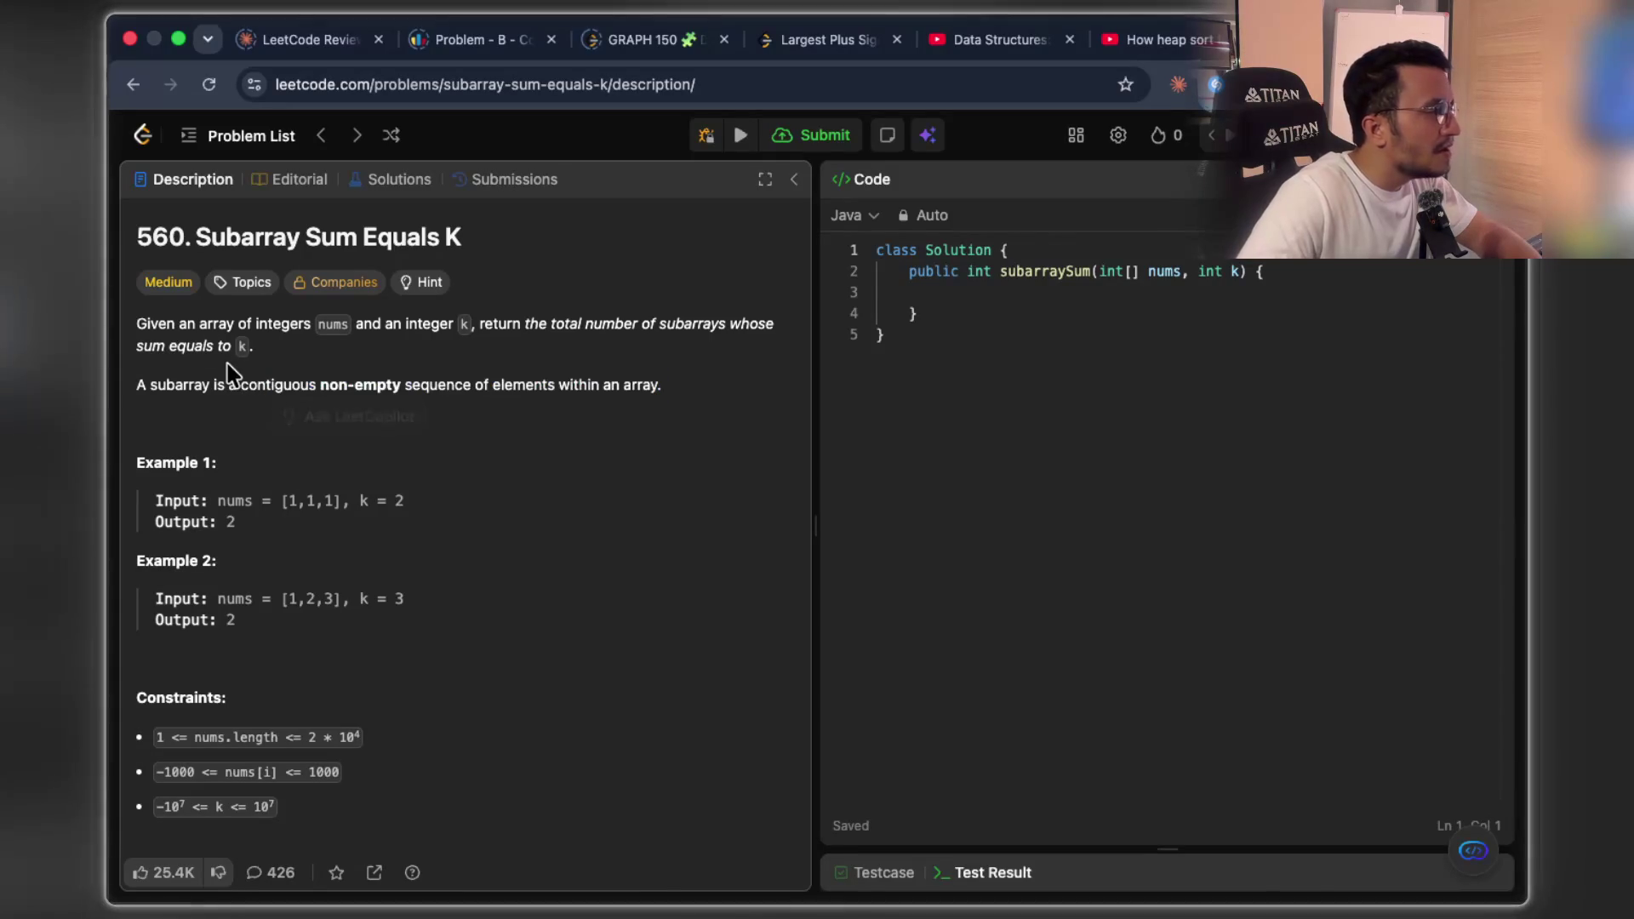
{"action": "left_click_drag", "start_coordinate": [186, 323], "coordinate": [241, 323]}
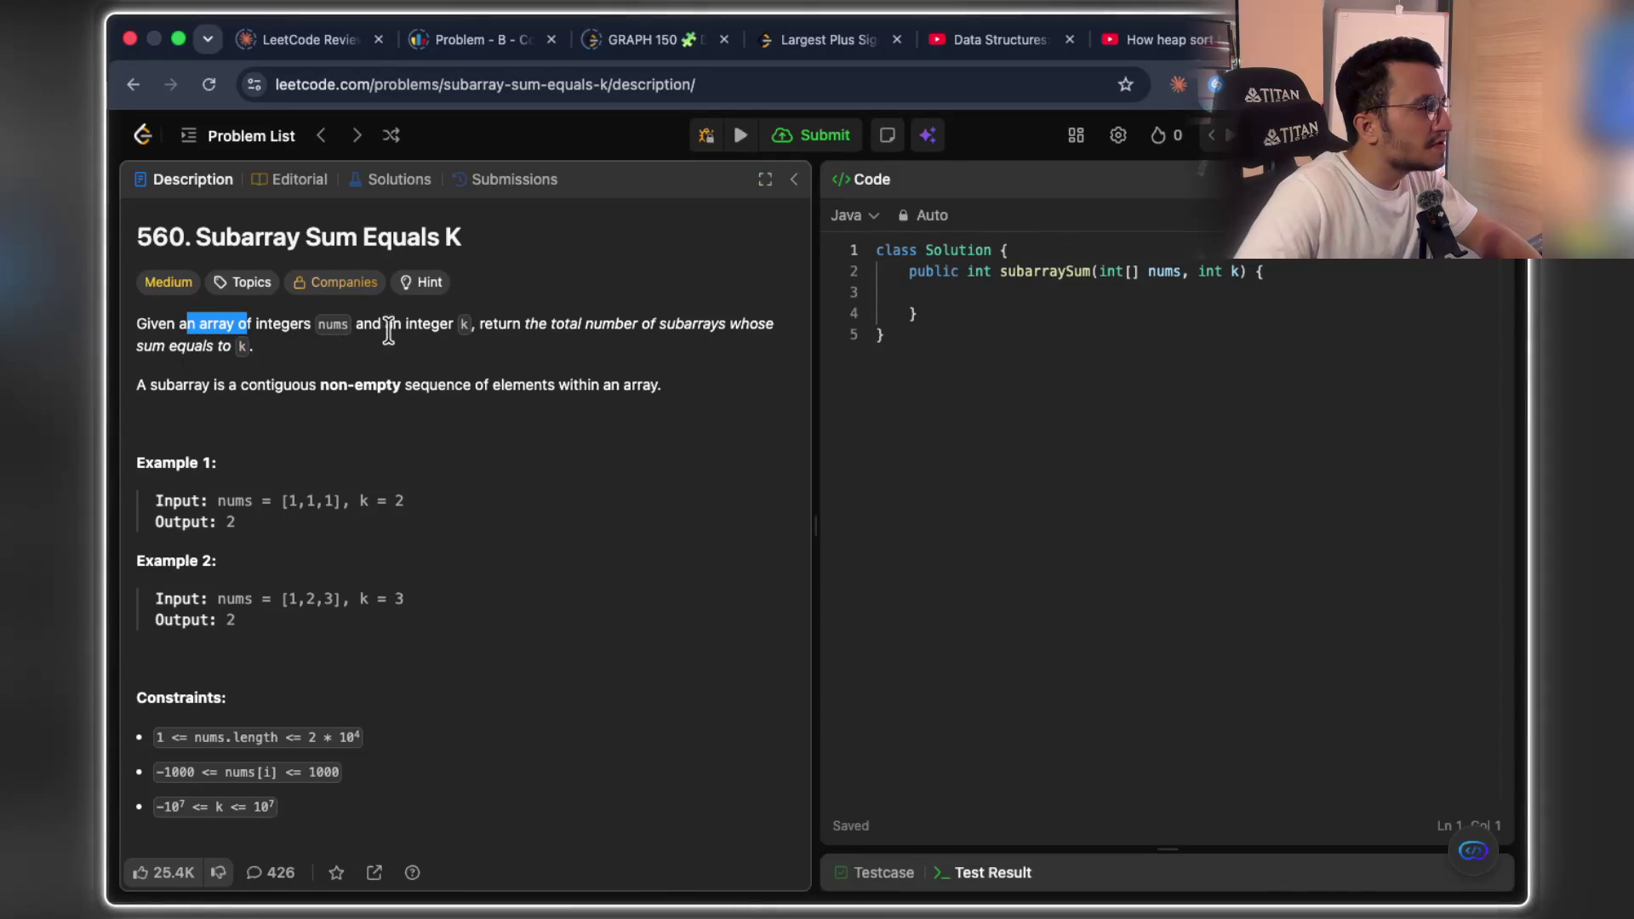
{"action": "left_click_drag", "start_coordinate": [372, 323], "coordinate": [757, 336]}
{"action": "left_click", "coordinate": [488, 330]}
{"action": "left_click", "coordinate": [760, 374]}
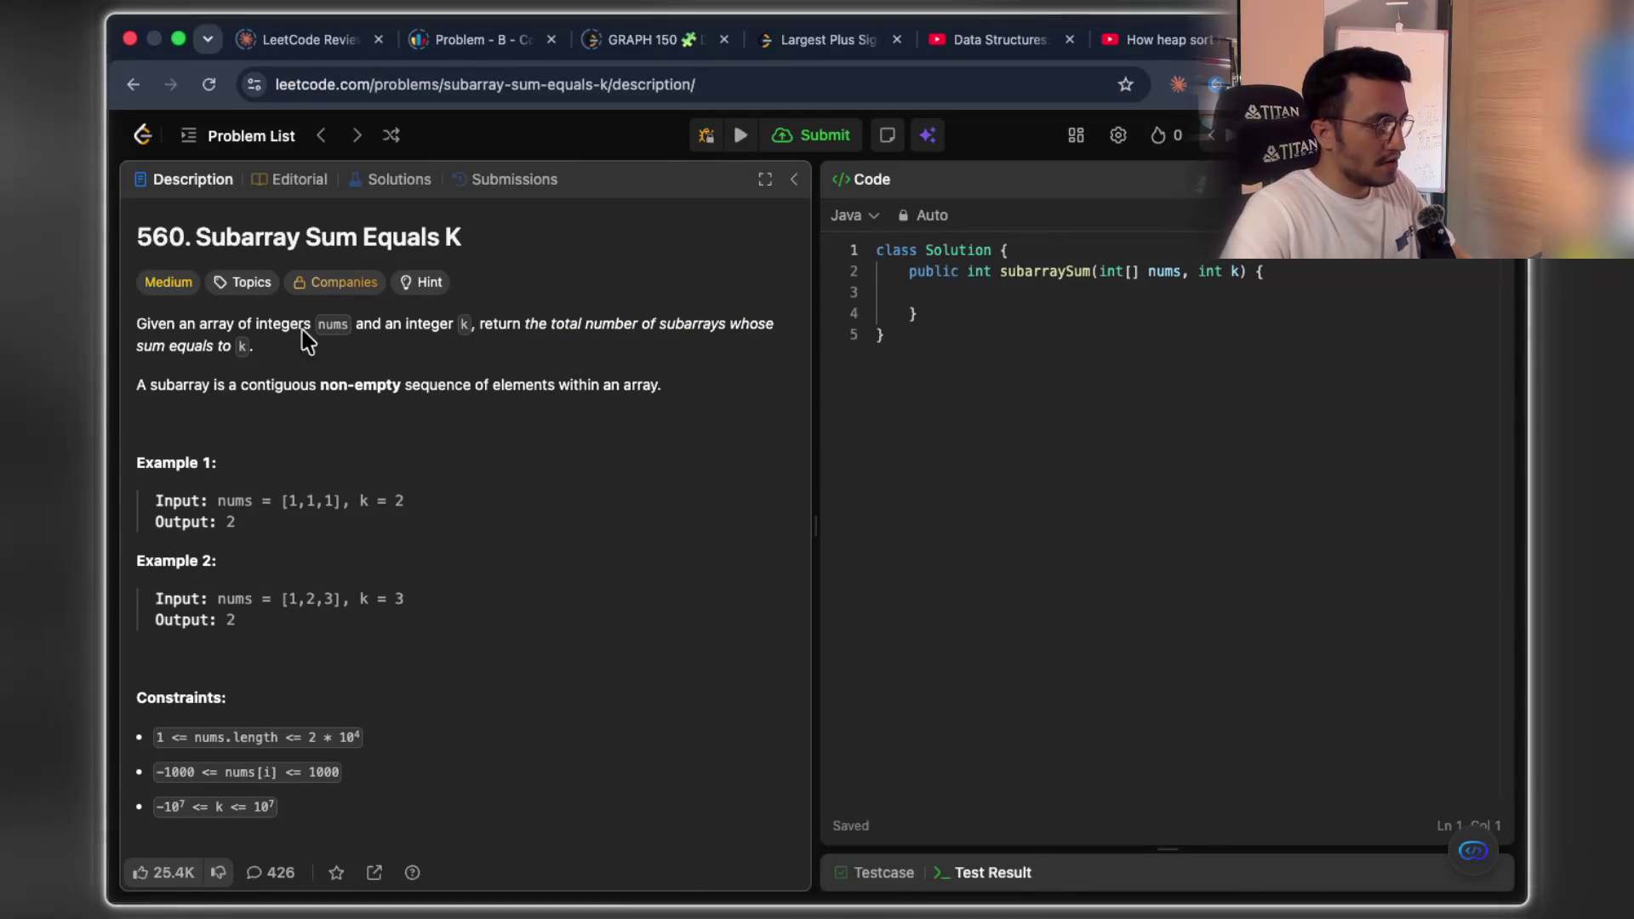
- Highlight 'equals' and 'subarrays' while reading, then scroll down to the Hints
{"action": "double_click", "coordinate": [202, 348]}
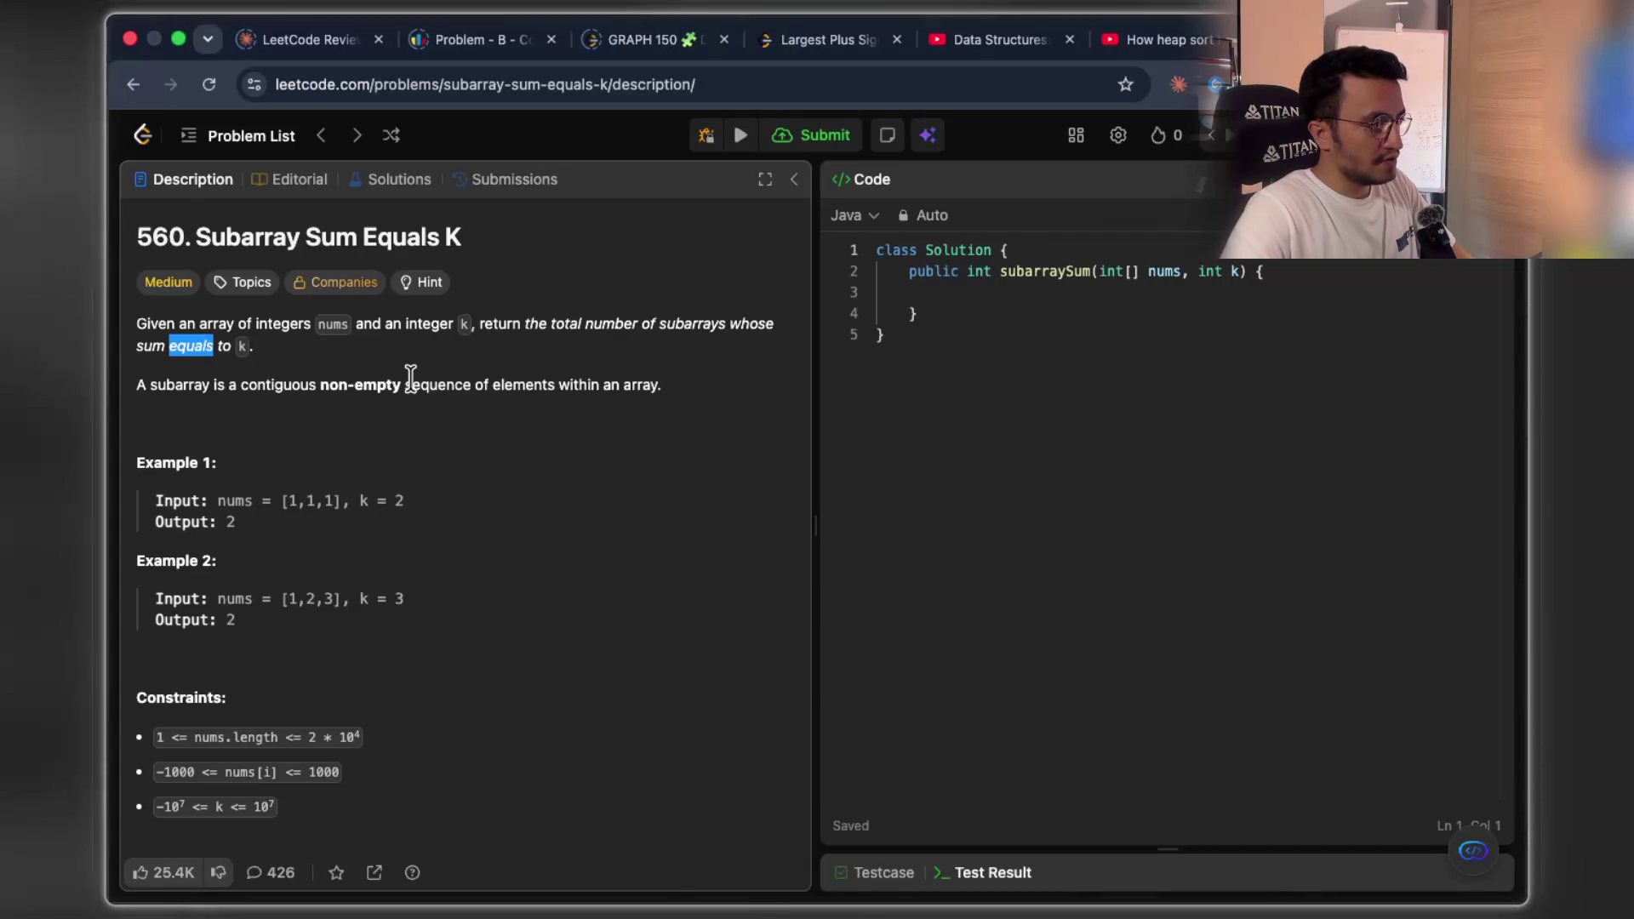
{"action": "left_click_drag", "start_coordinate": [392, 323], "coordinate": [642, 328]}
{"action": "left_click", "coordinate": [727, 432]}
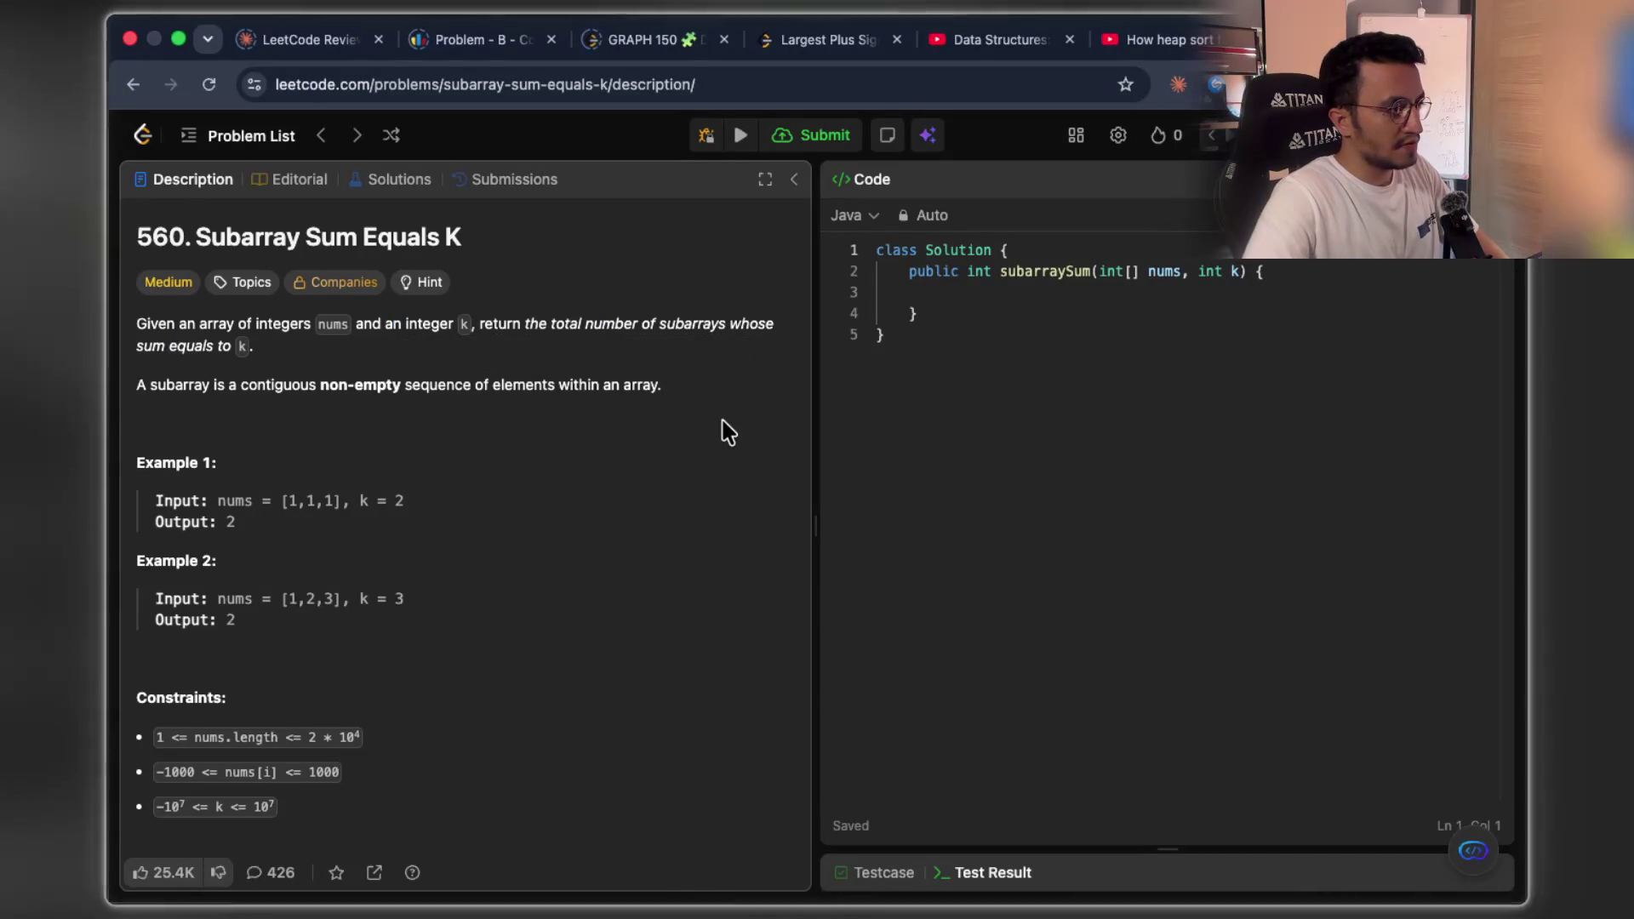
{"action": "double_click", "coordinate": [671, 325]}
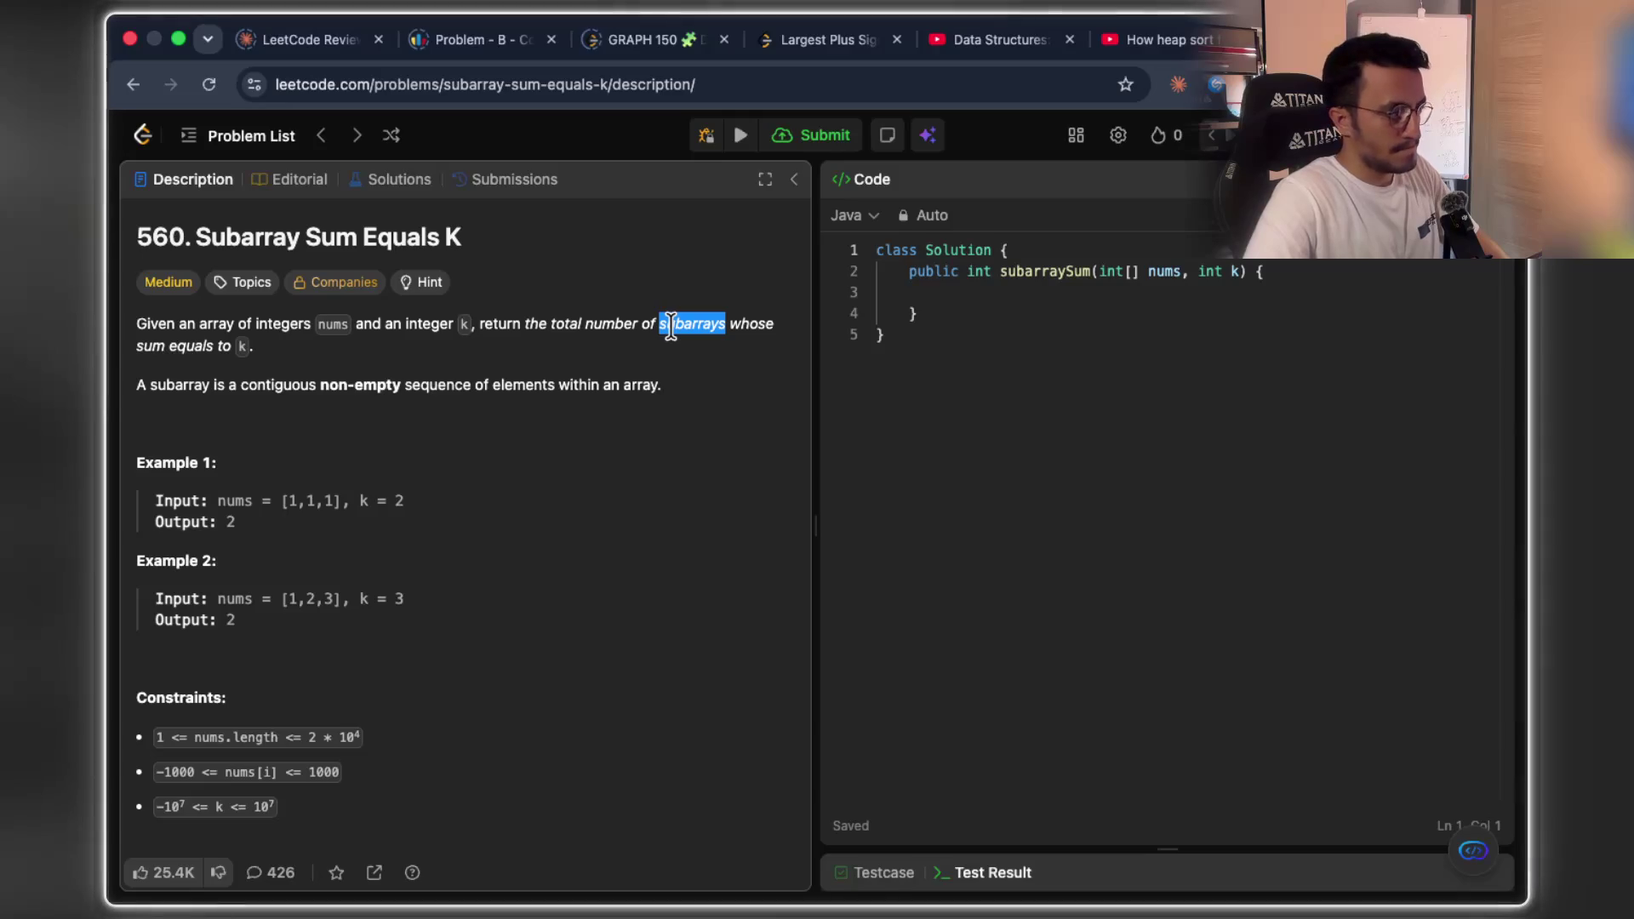
{"action": "mouse_move", "coordinate": [176, 385]}
{"action": "left_mouse_down"}
{"action": "mouse_move", "coordinate": [673, 393]}
{"action": "mouse_move", "coordinate": [634, 403]}
{"action": "left_mouse_up"}
{"action": "left_click", "coordinate": [634, 403]}
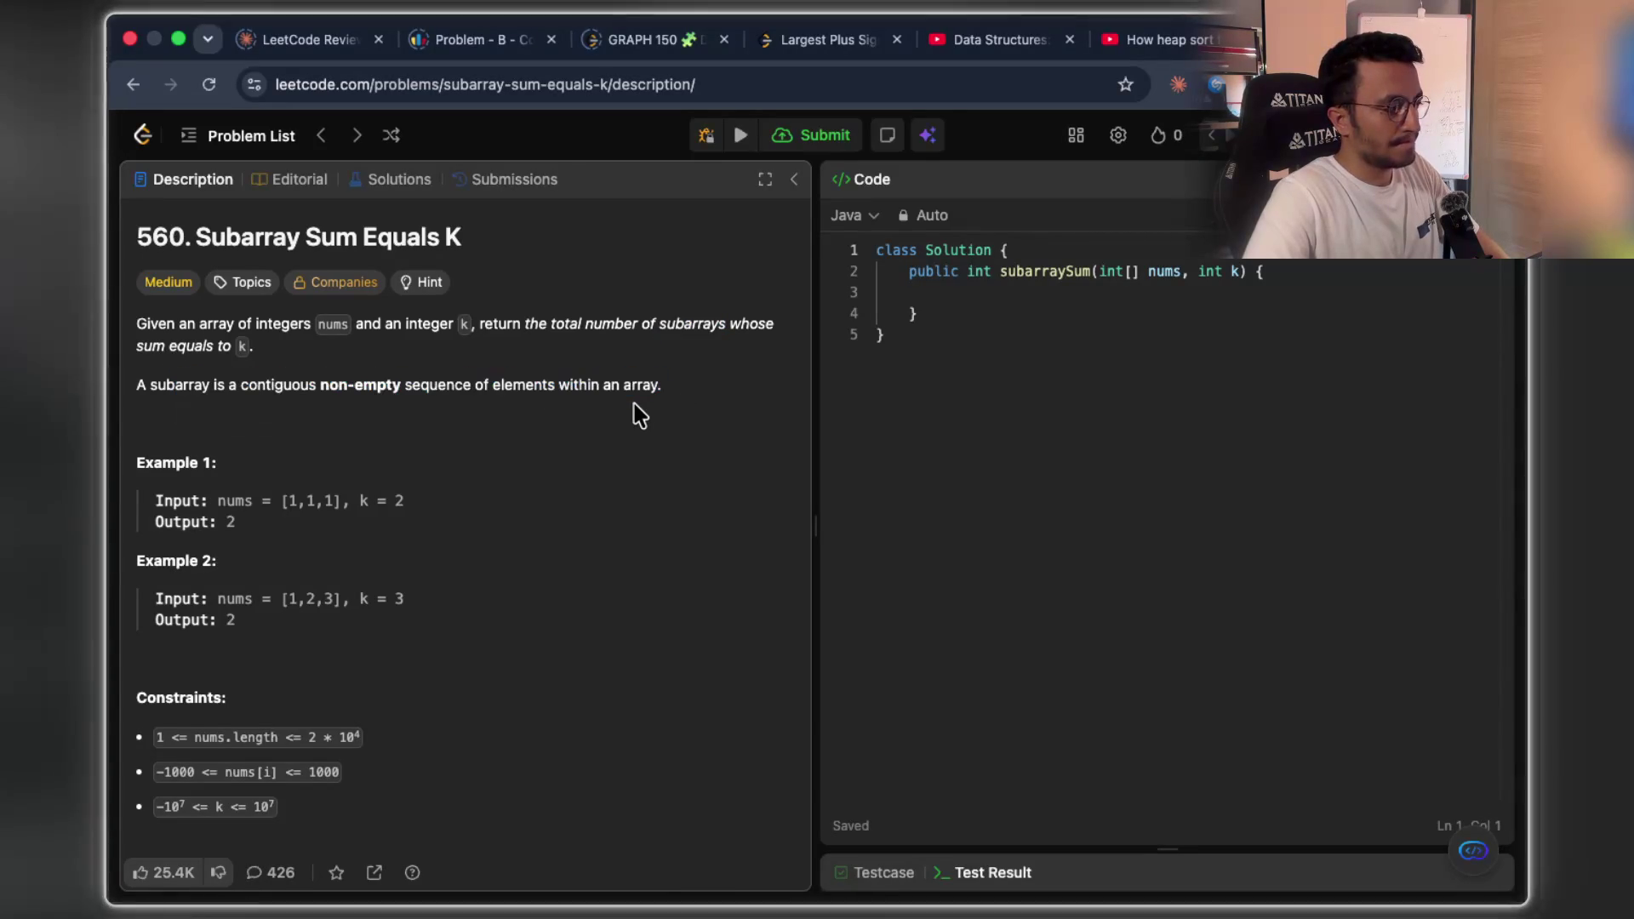
{"action": "scroll", "coordinate": [632, 402], "scroll_direction": "down", "scroll_amount": 5}
{"action": "scroll", "coordinate": [636, 410], "scroll_direction": "down", "scroll_amount": 5}
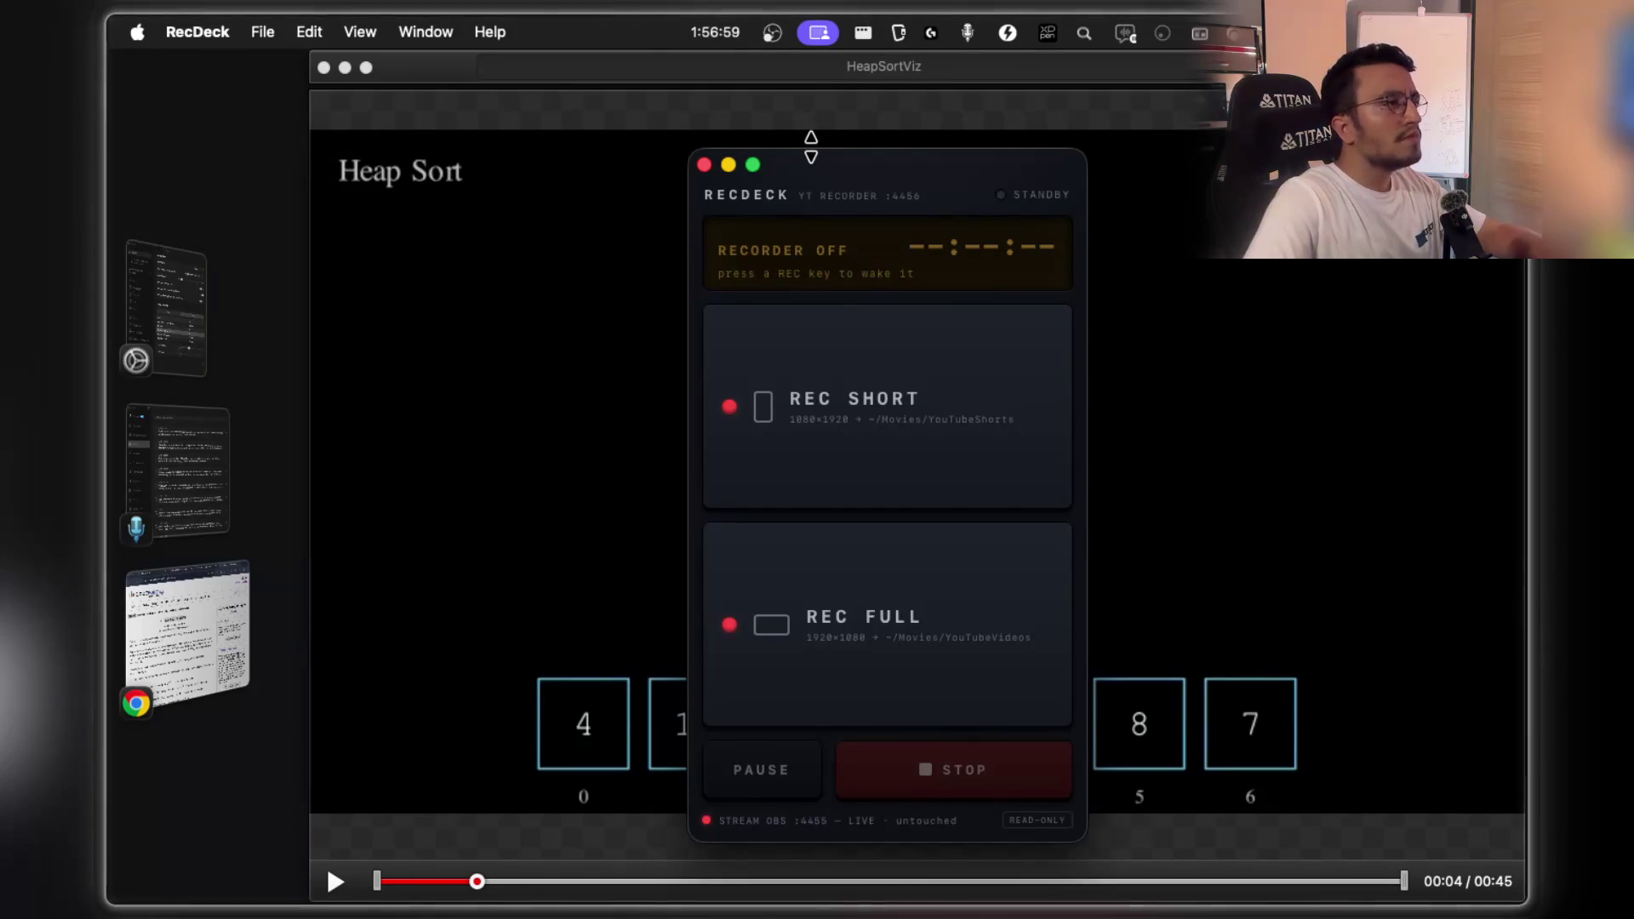
- Close the RecDeck recorder panel sitting over the HeapSortViz video
{"action": "left_click_drag", "start_coordinate": [799, 160], "coordinate": [876, 180]}
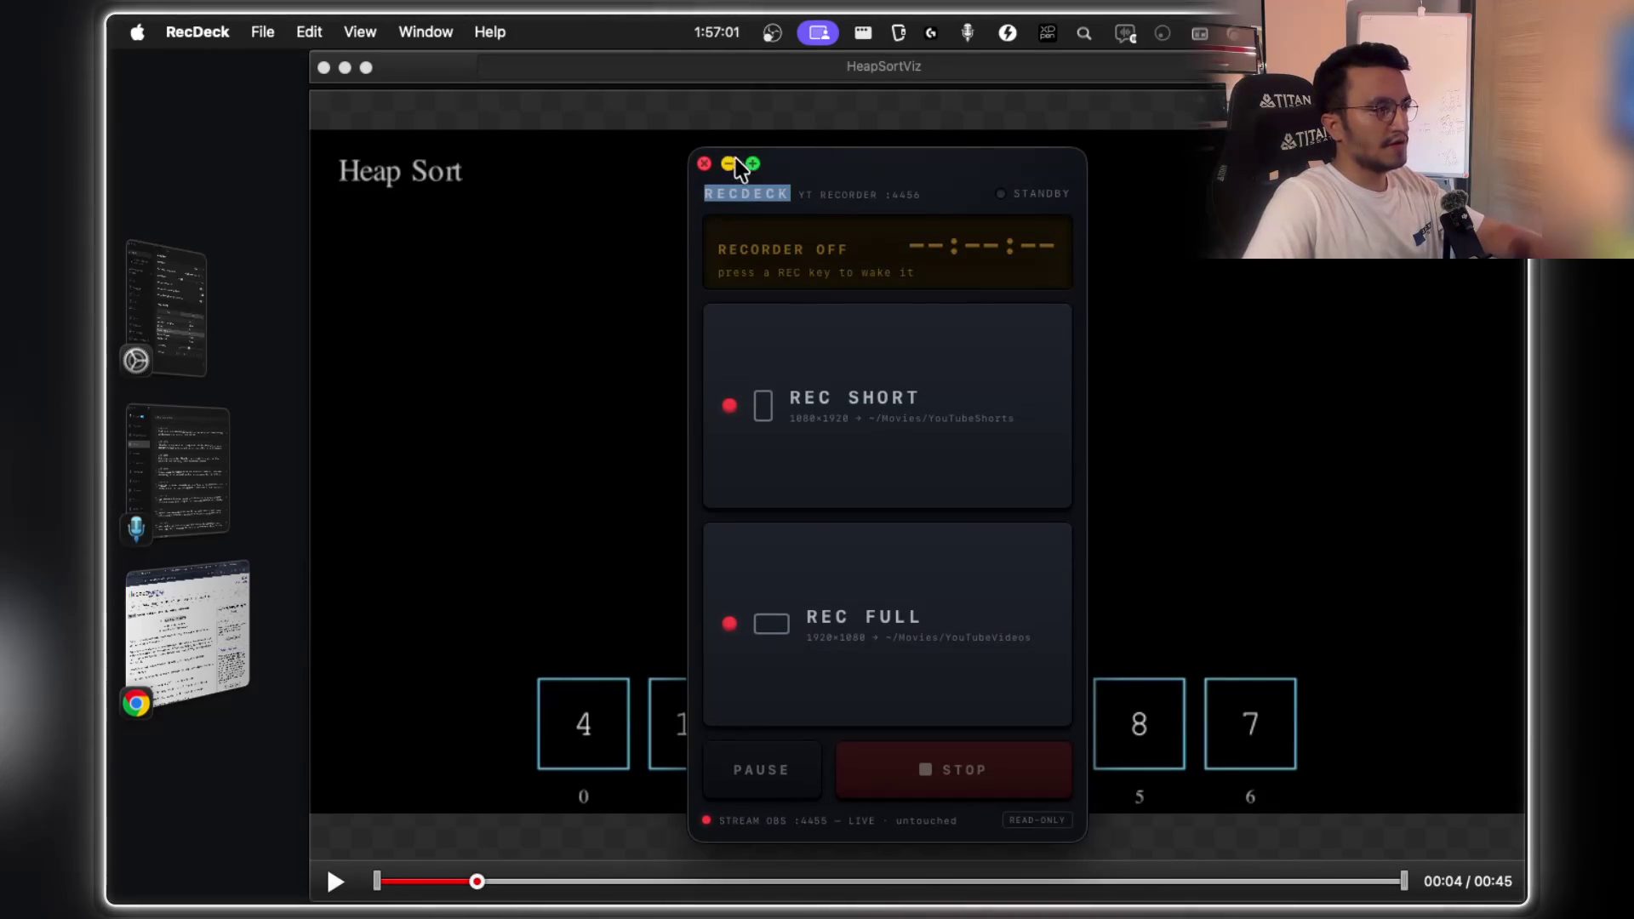
{"action": "left_click", "coordinate": [705, 162]}
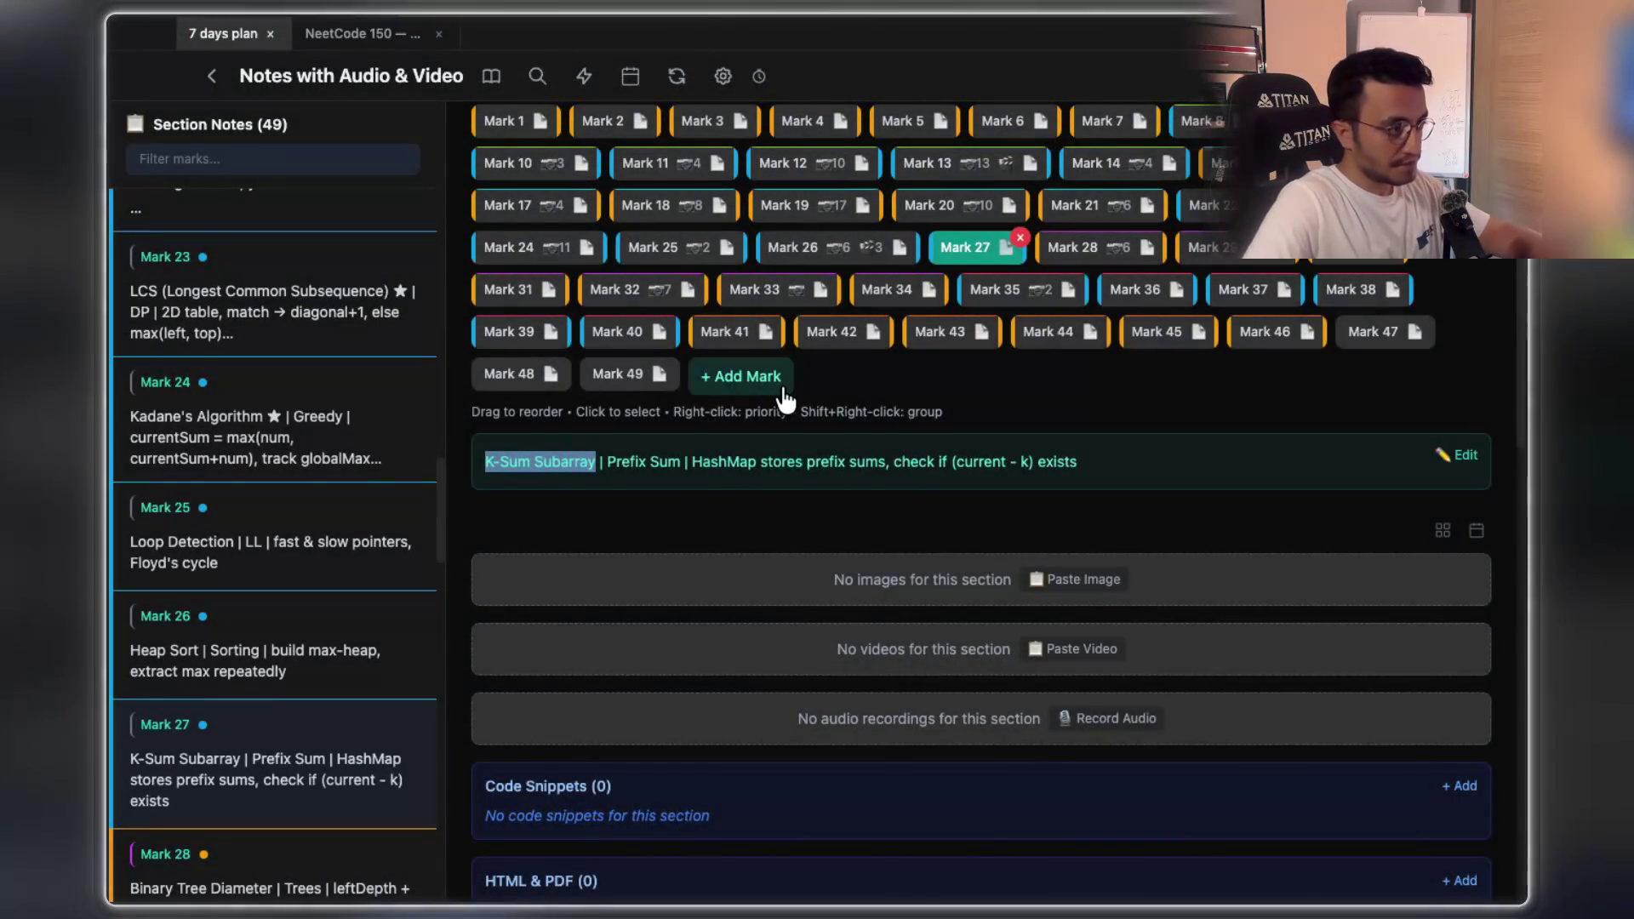
{"action": "scroll", "coordinate": [751, 383], "scroll_direction": "up", "scroll_amount": 3}
{"action": "mouse_move", "coordinate": [766, 631]}
{"action": "left_mouse_down"}
{"action": "mouse_move", "coordinate": [1087, 642]}
{"action": "mouse_move", "coordinate": [694, 649]}
{"action": "left_mouse_up"}
{"action": "left_click", "coordinate": [1087, 647]}
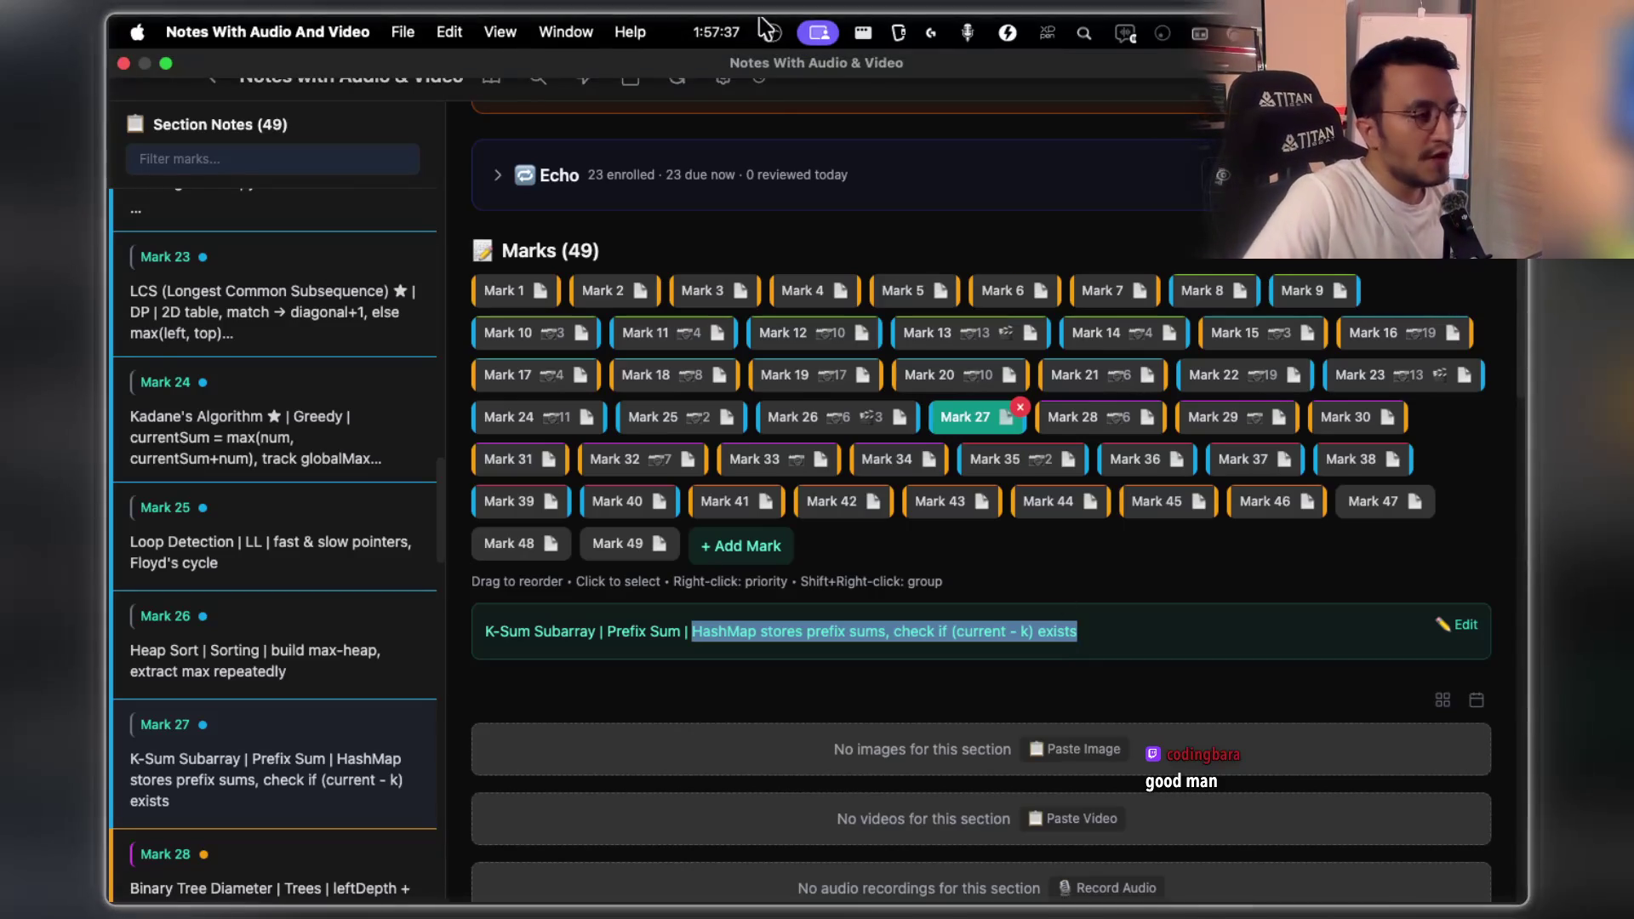
{"action": "left_click", "coordinate": [881, 632]}
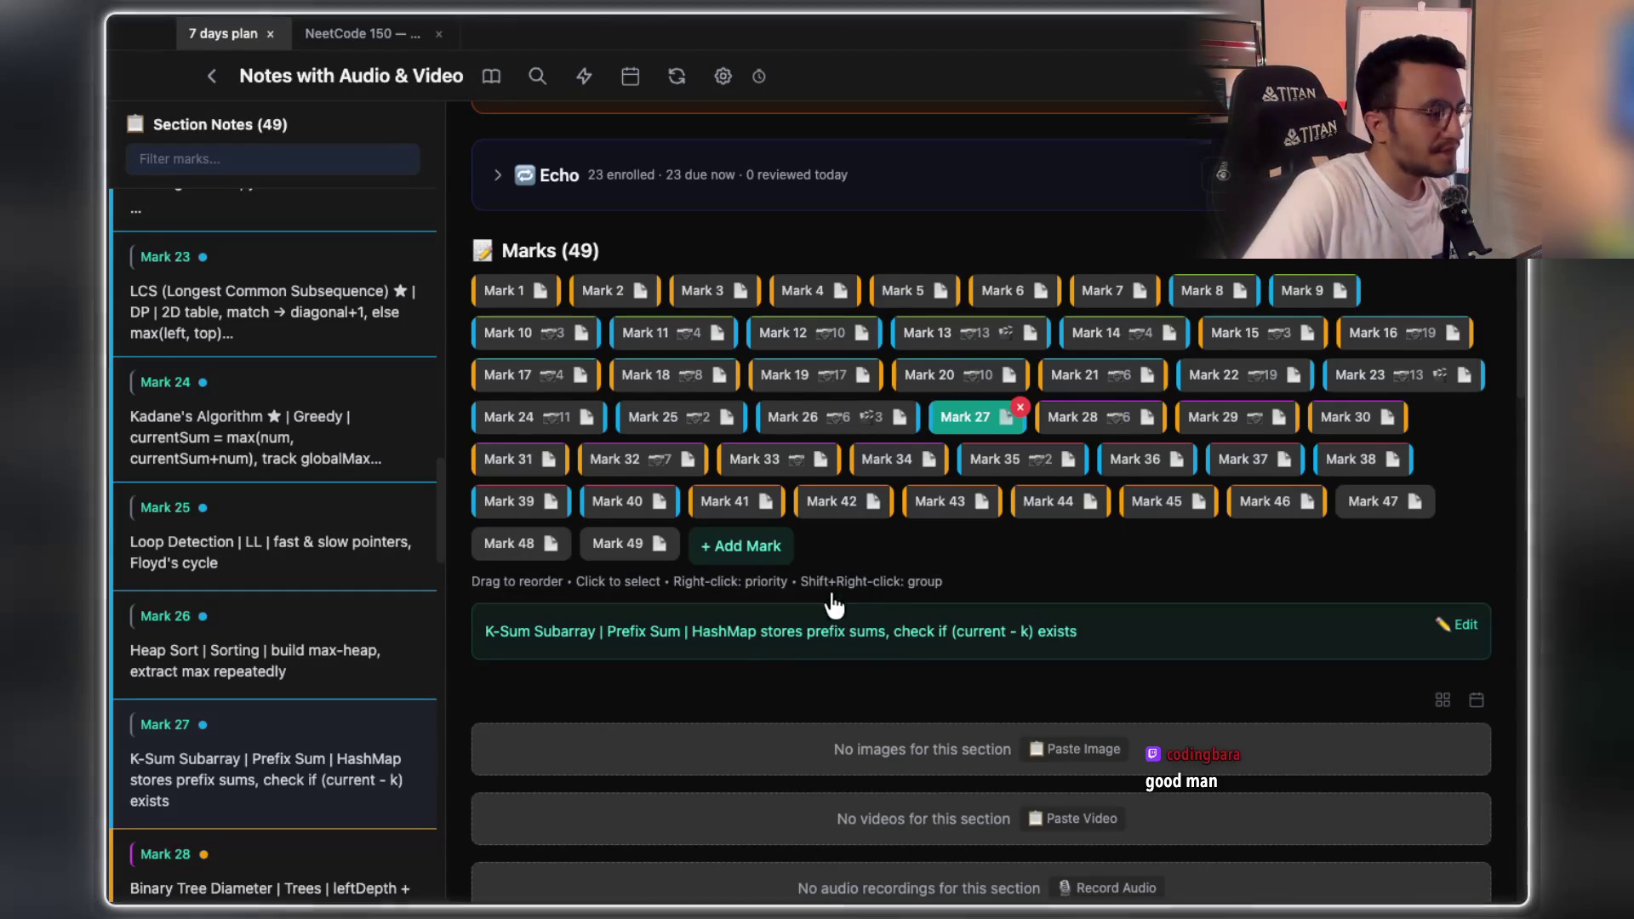
{"action": "left_click_drag", "start_coordinate": [607, 640], "coordinate": [885, 644]}
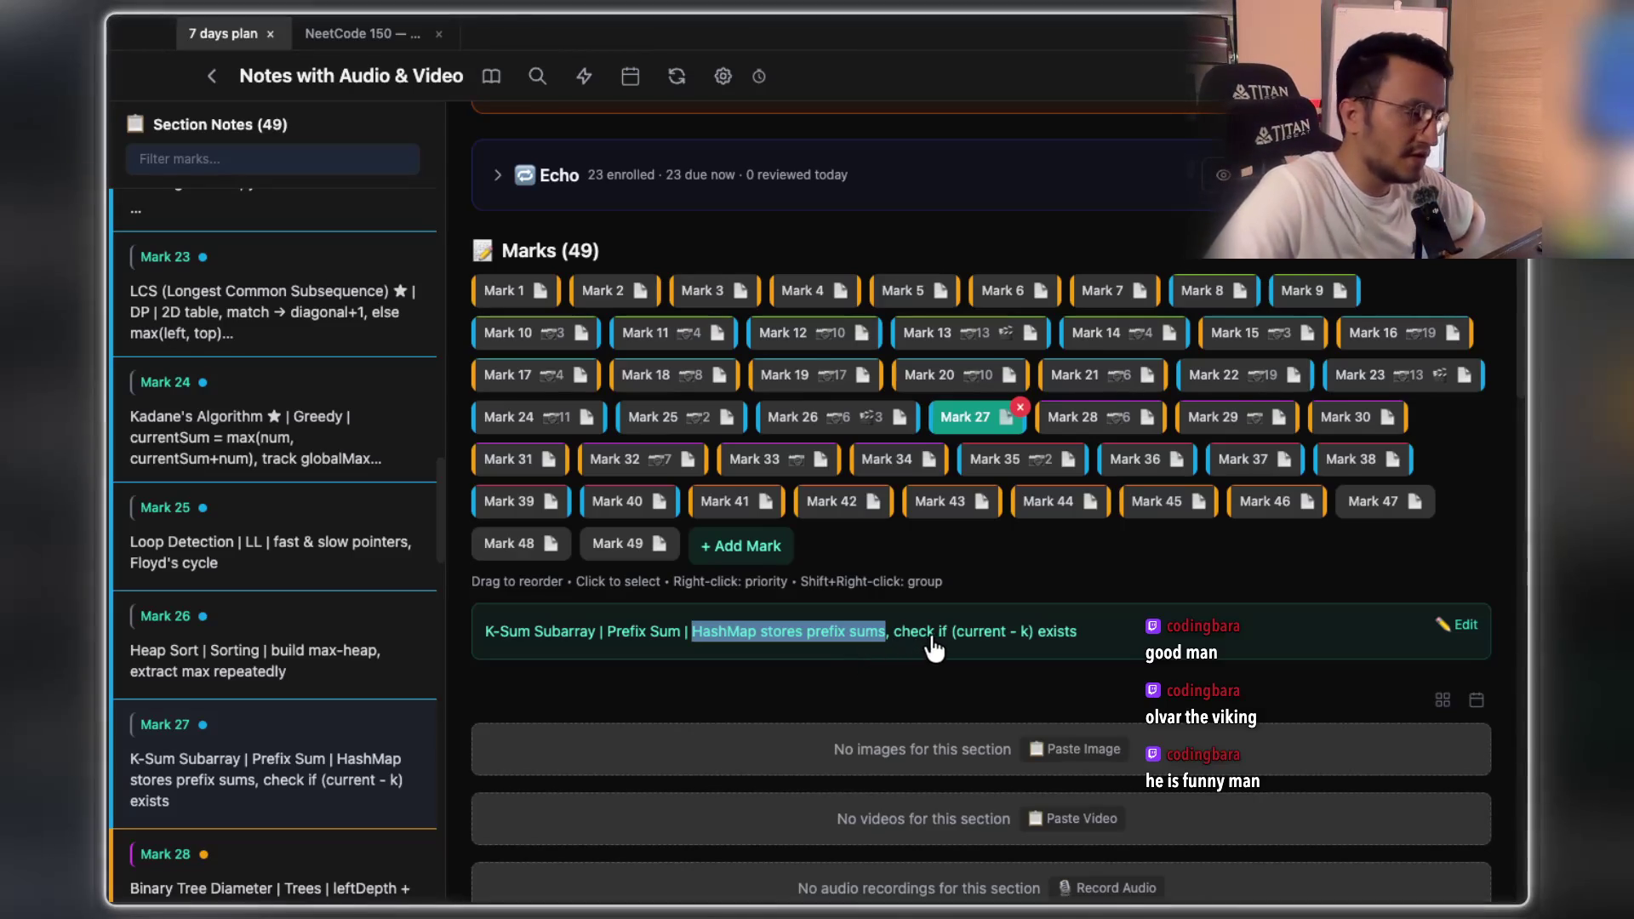
{"action": "left_click_drag", "start_coordinate": [1083, 651], "coordinate": [906, 649]}
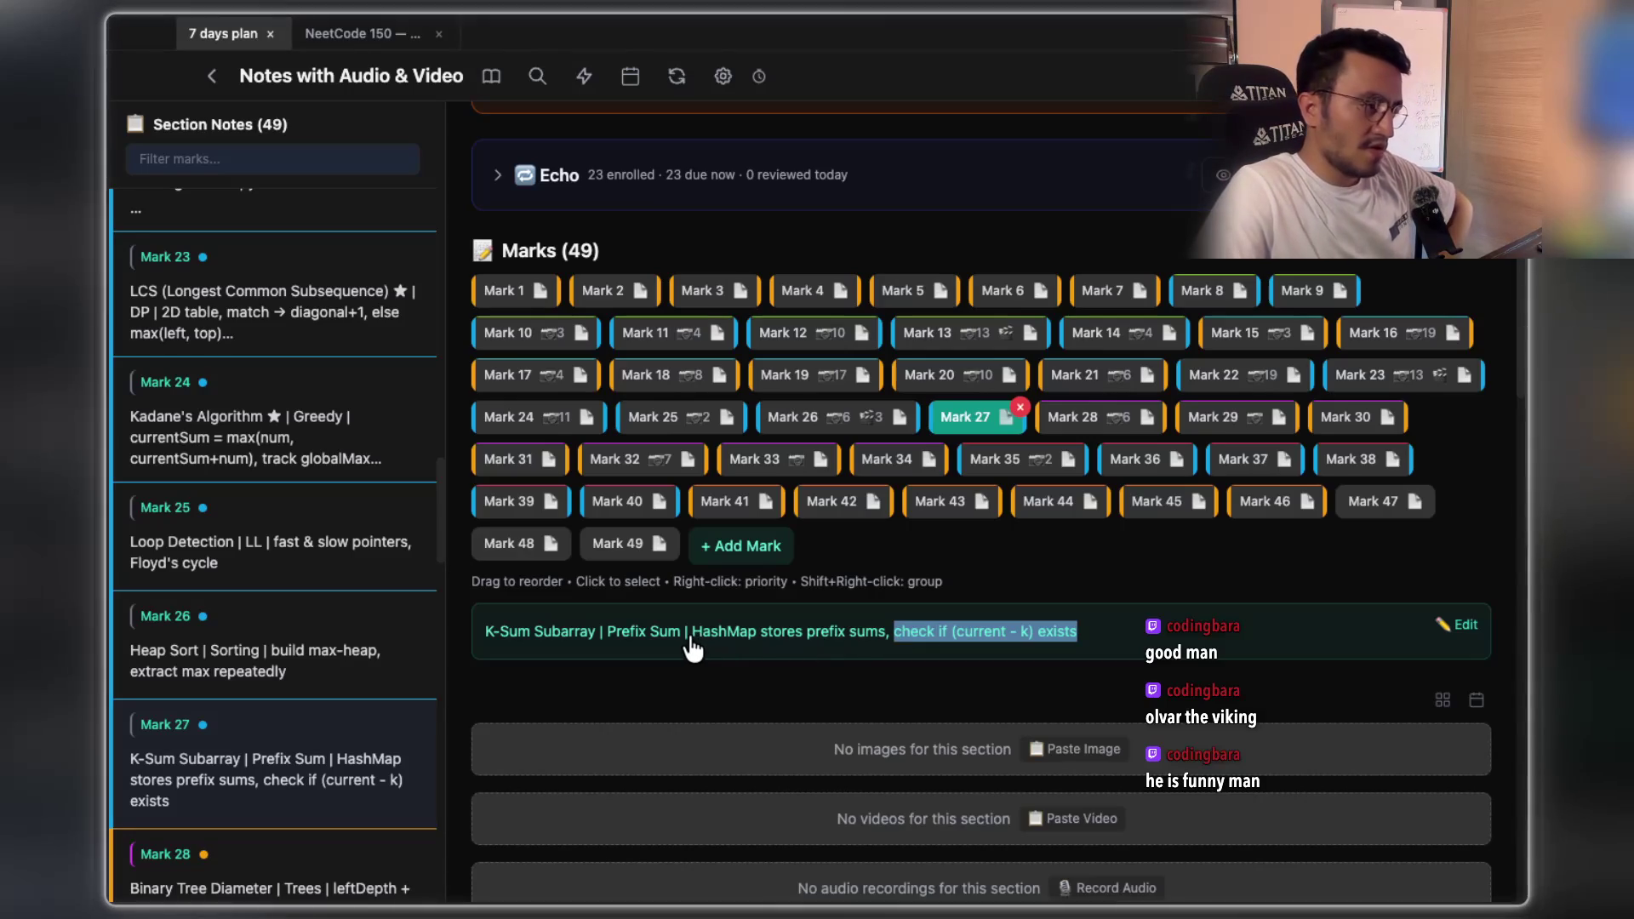
{"action": "left_click_drag", "start_coordinate": [697, 646], "coordinate": [879, 649]}
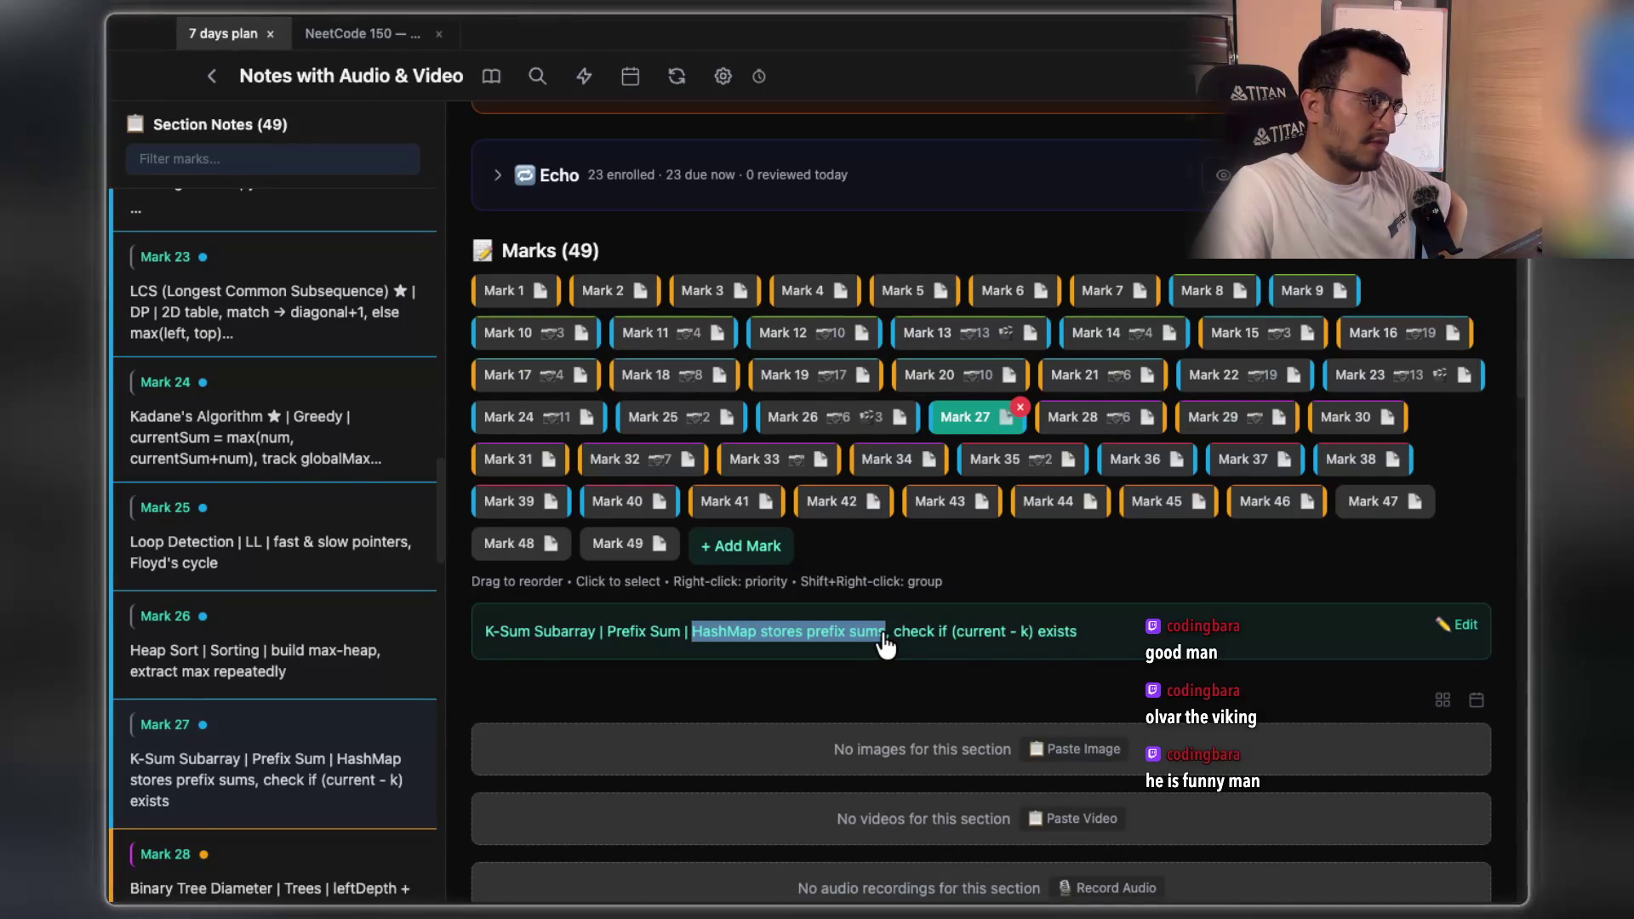
{"action": "left_click_drag", "start_coordinate": [885, 647], "coordinate": [801, 663]}
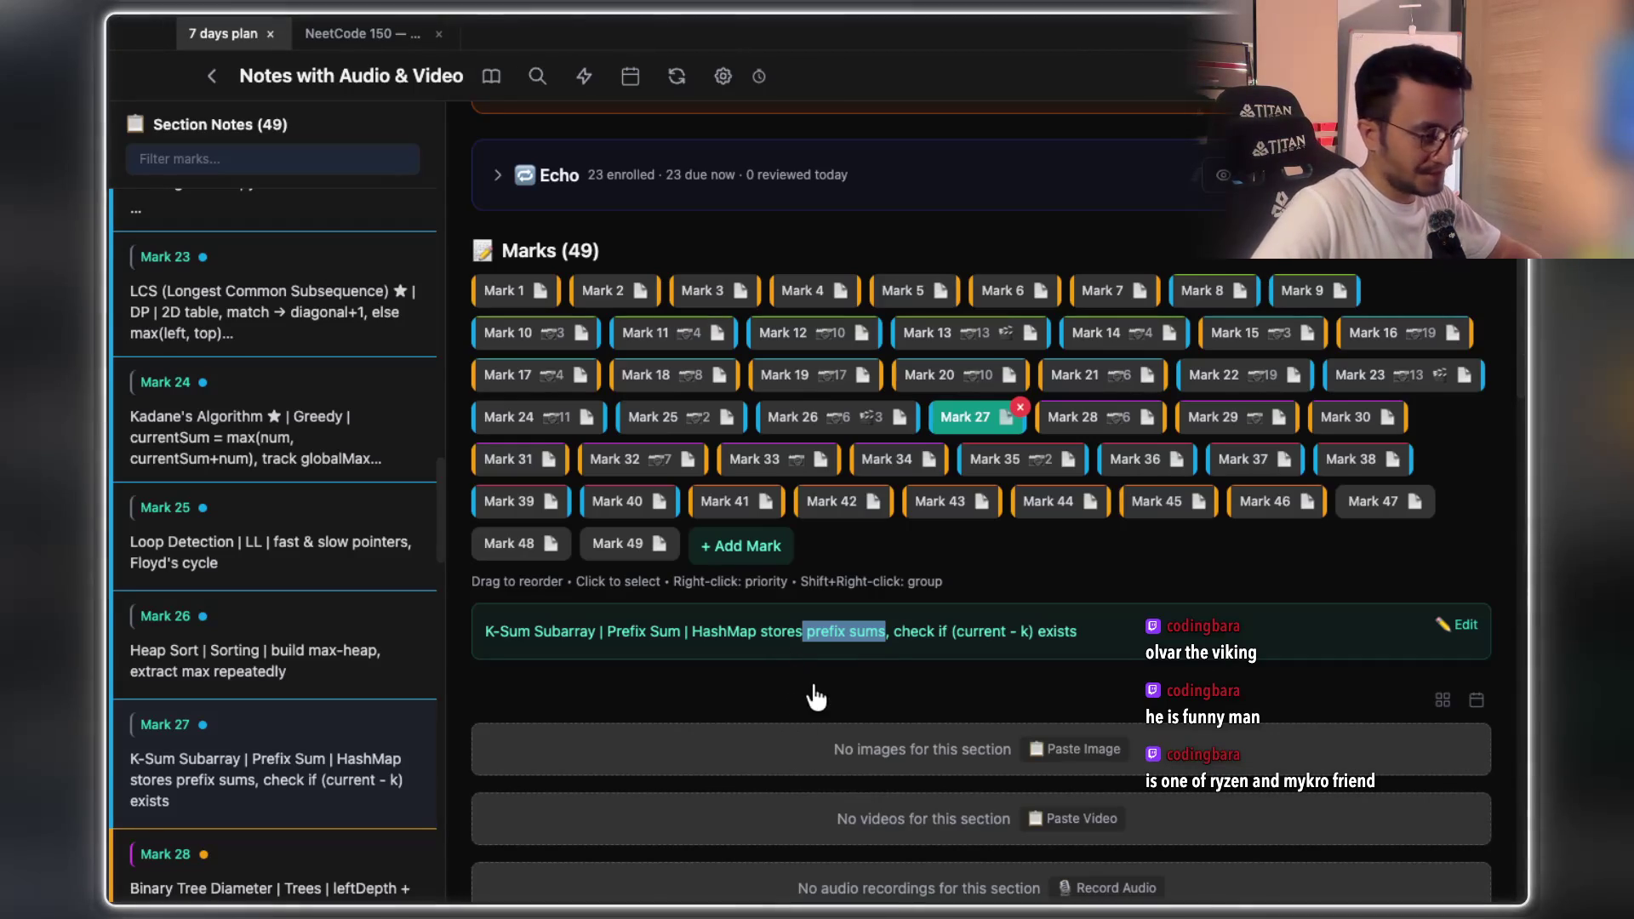
{"action": "left_click", "coordinate": [897, 641]}
{"action": "left_click_drag", "start_coordinate": [895, 642], "coordinate": [943, 645]}
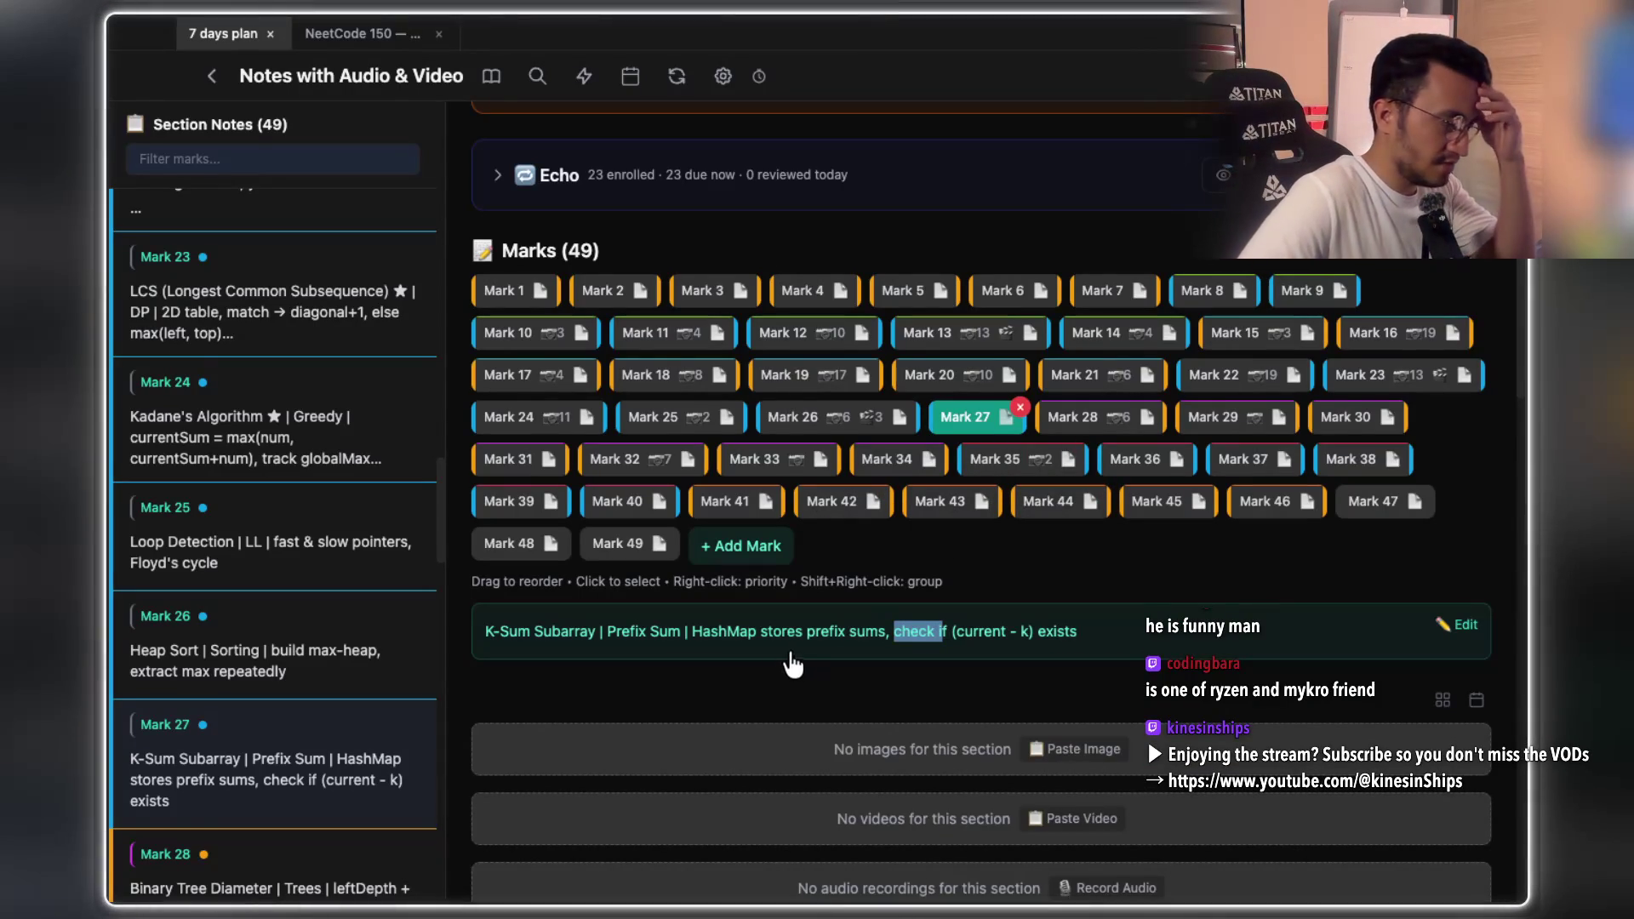
{"action": "left_click_drag", "start_coordinate": [692, 636], "coordinate": [878, 649]}
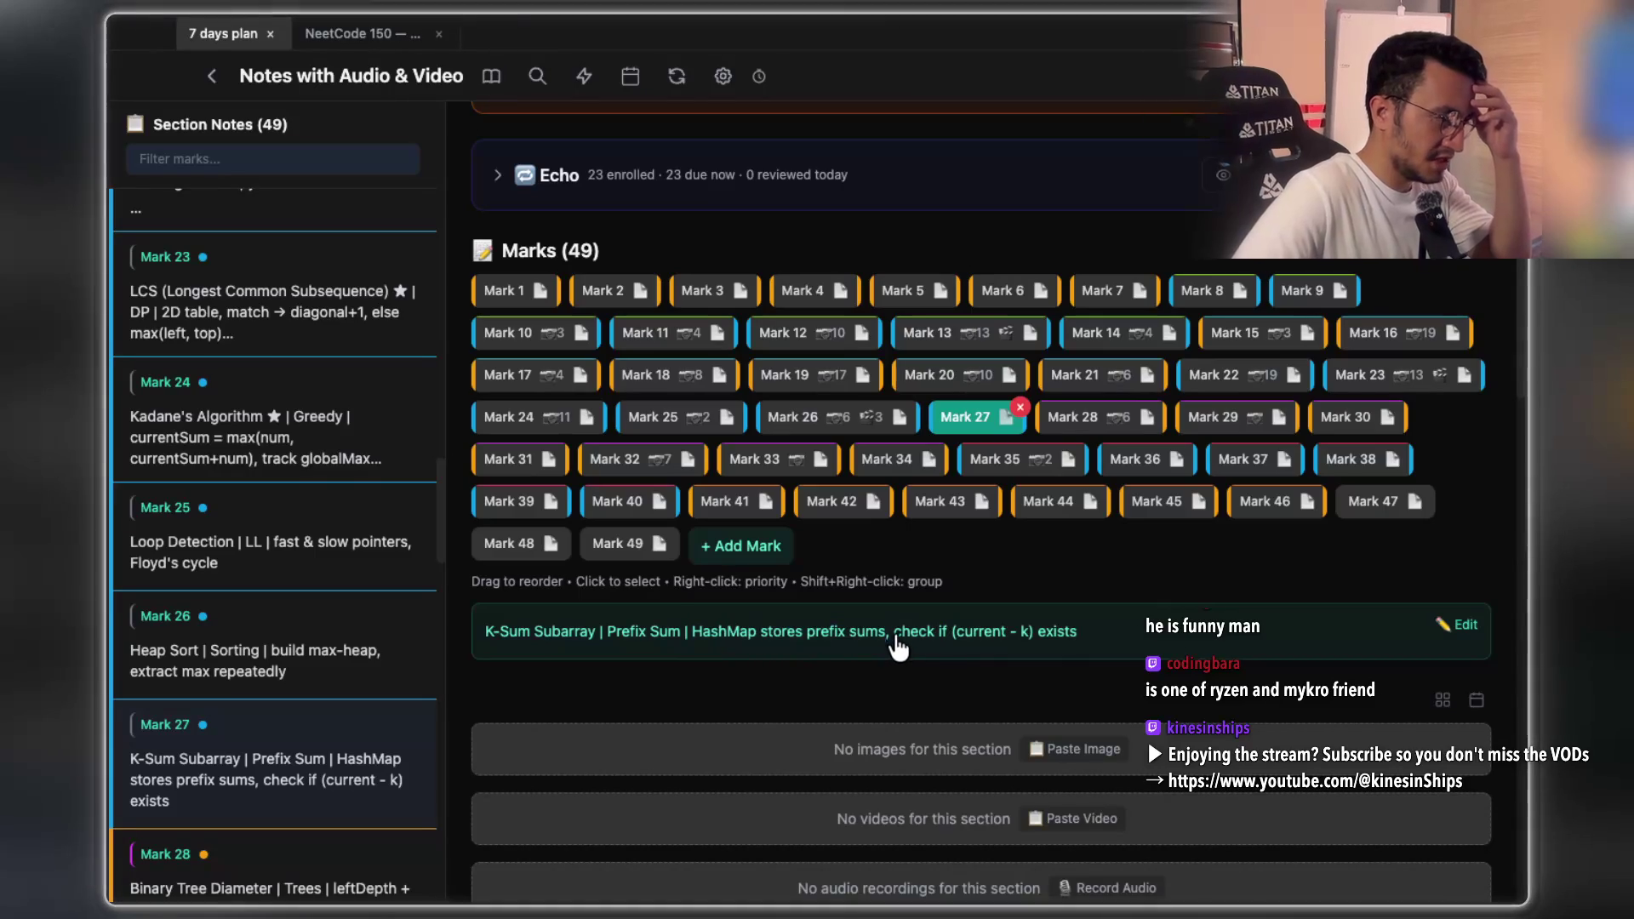
{"action": "left_click_drag", "start_coordinate": [894, 646], "coordinate": [948, 651]}
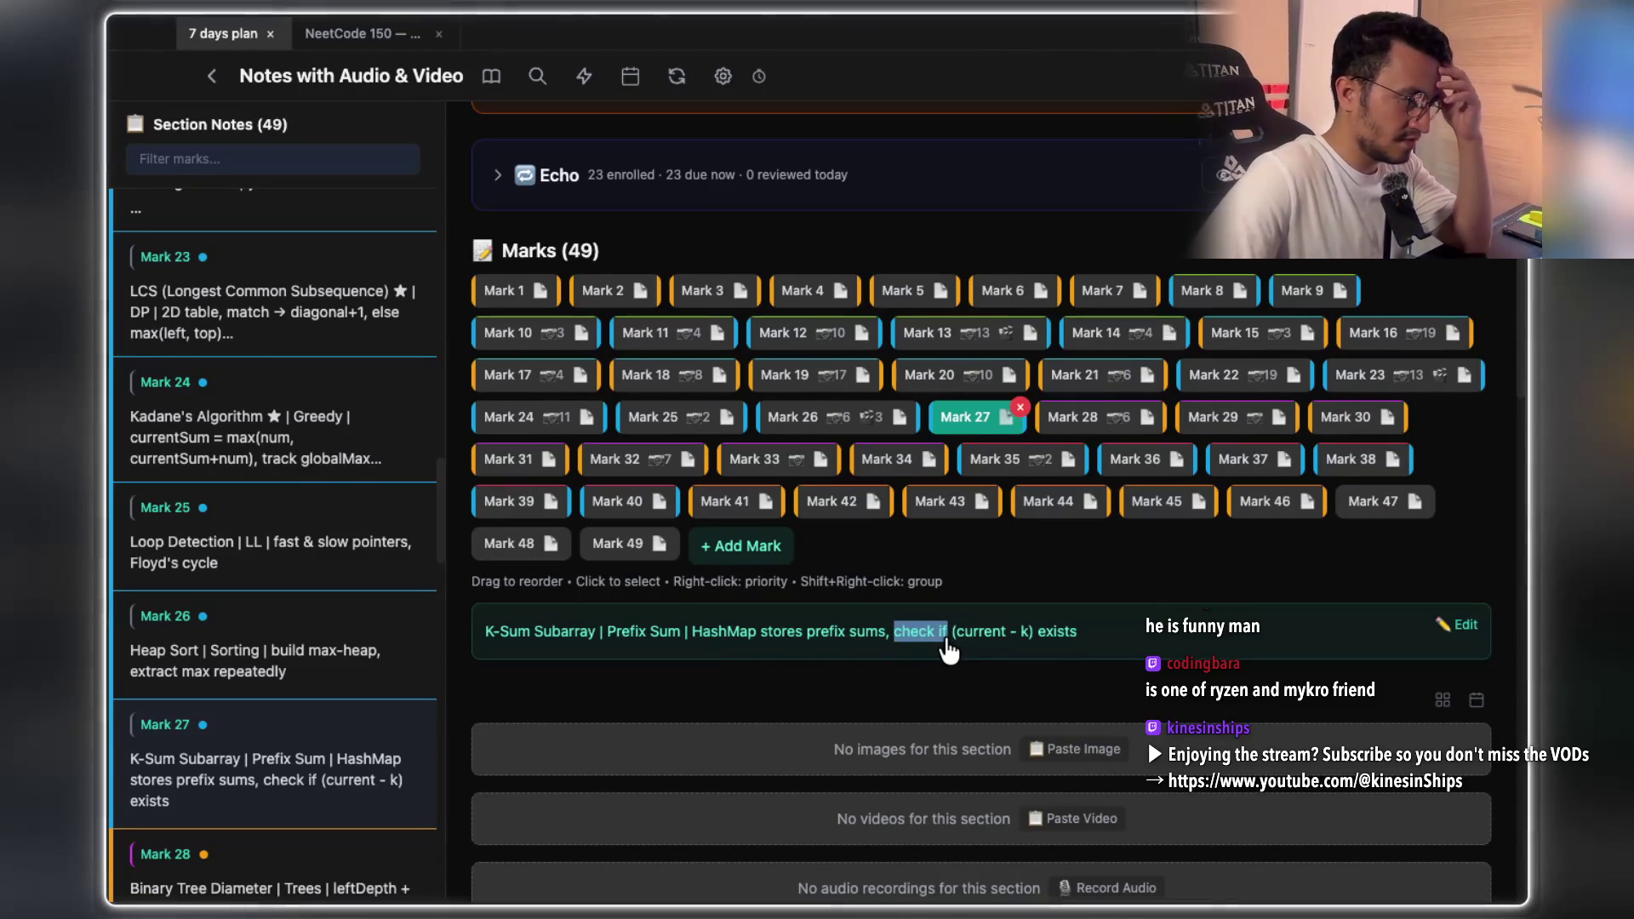
{"action": "left_click_drag", "start_coordinate": [953, 651], "coordinate": [1035, 648]}
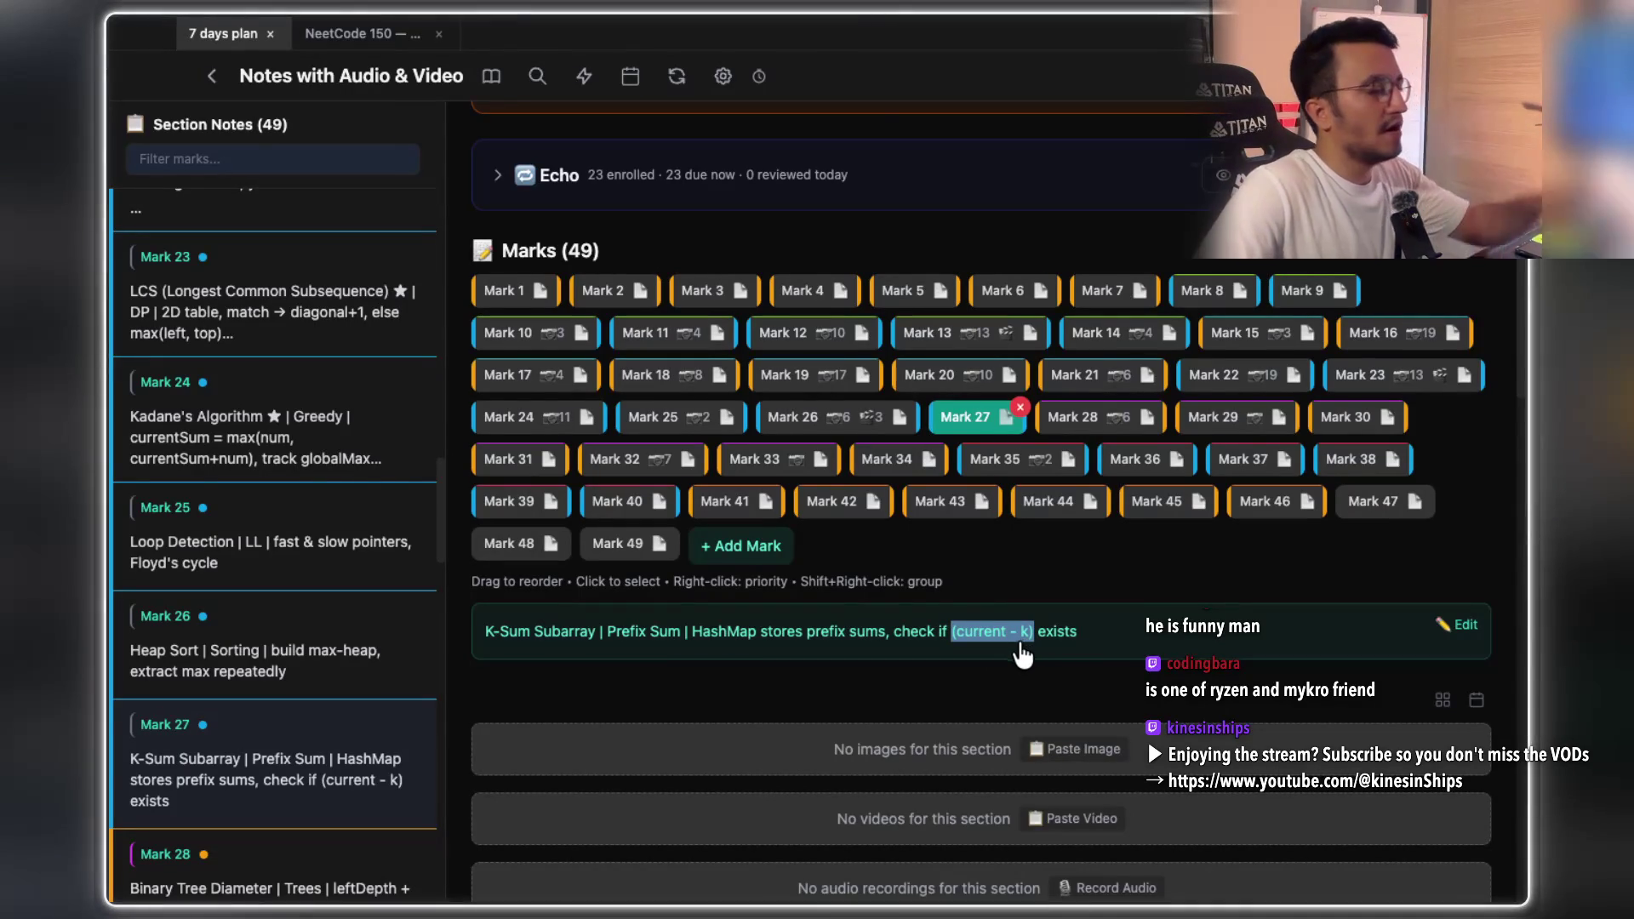
{"action": "key", "text": "ctrl+Right"}
{"action": "key", "text": "ctrl+Right"}
{"action": "key", "text": "ctrl+Right"}
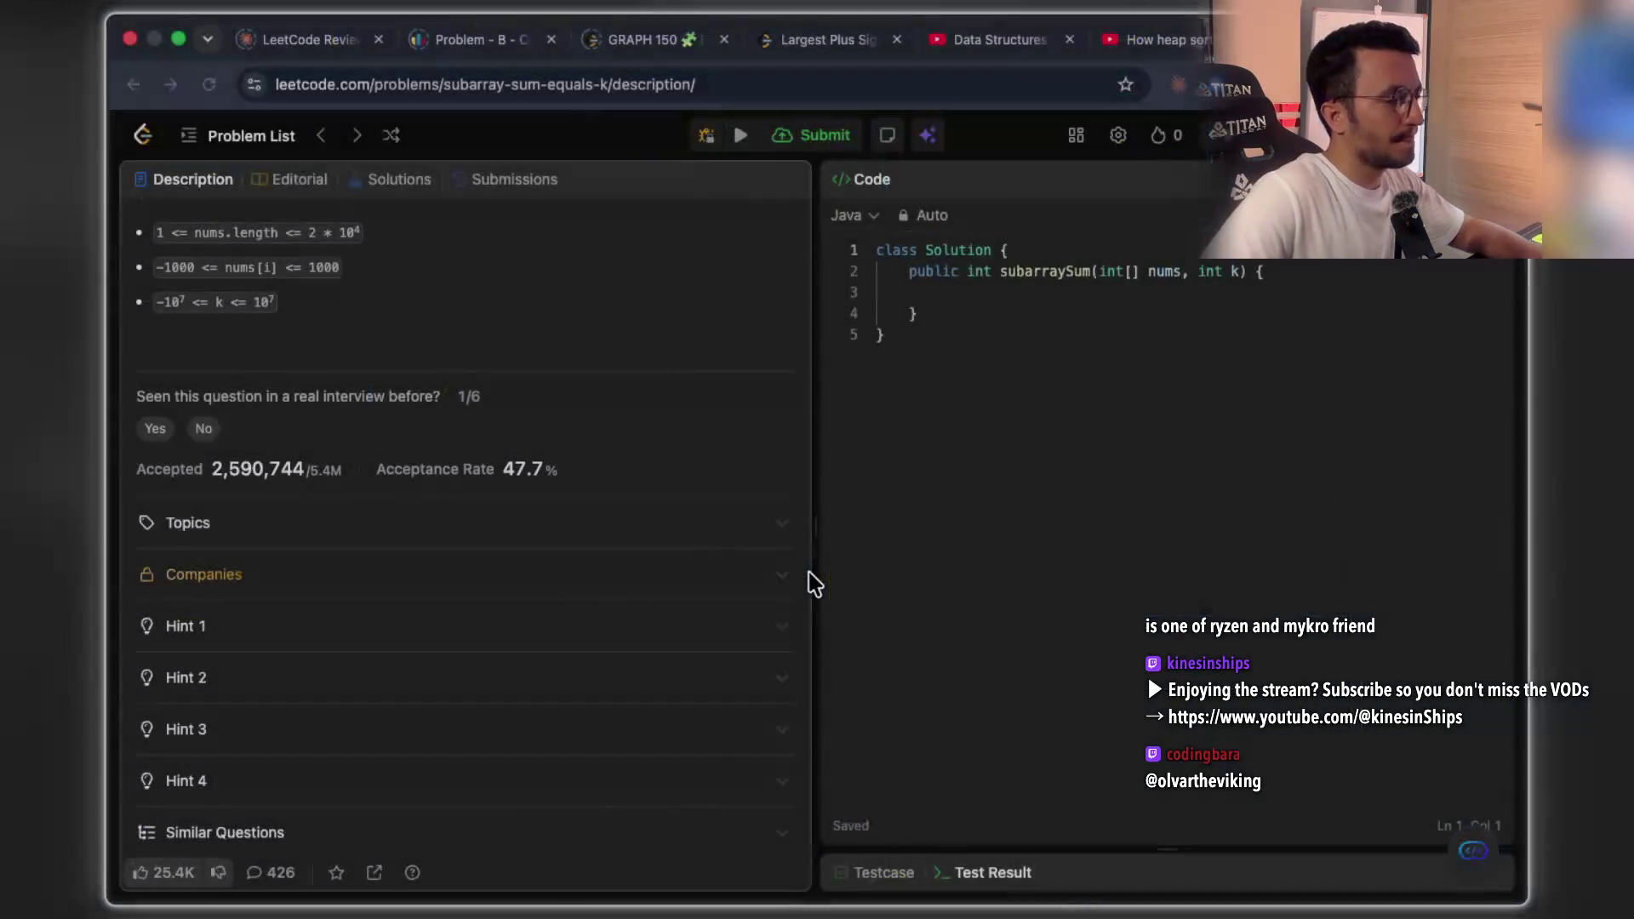
- Scroll the Subarray Sum Equals K description to the top, then load twitch.tv in a new tab
{"action": "scroll", "coordinate": [562, 494], "scroll_direction": "up", "scroll_amount": 5}
{"action": "scroll", "coordinate": [555, 516], "scroll_direction": "up", "scroll_amount": 2}
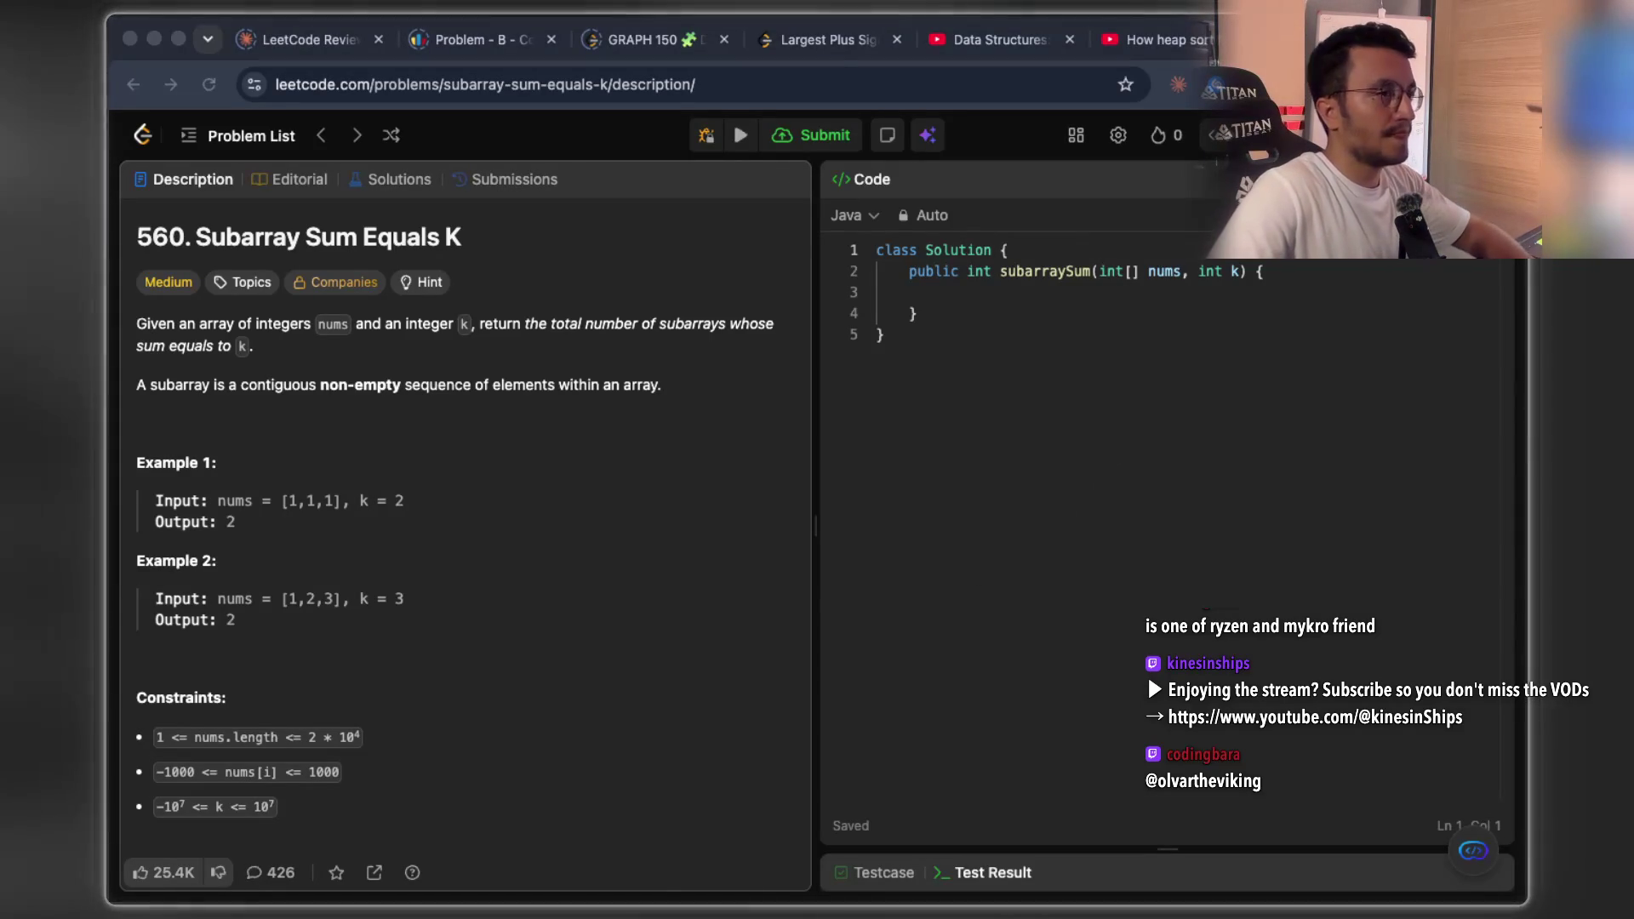
{"action": "key", "text": "ctrl+t"}
{"action": "type", "text": "twitch.tv"}
{"action": "key", "text": "Return"}
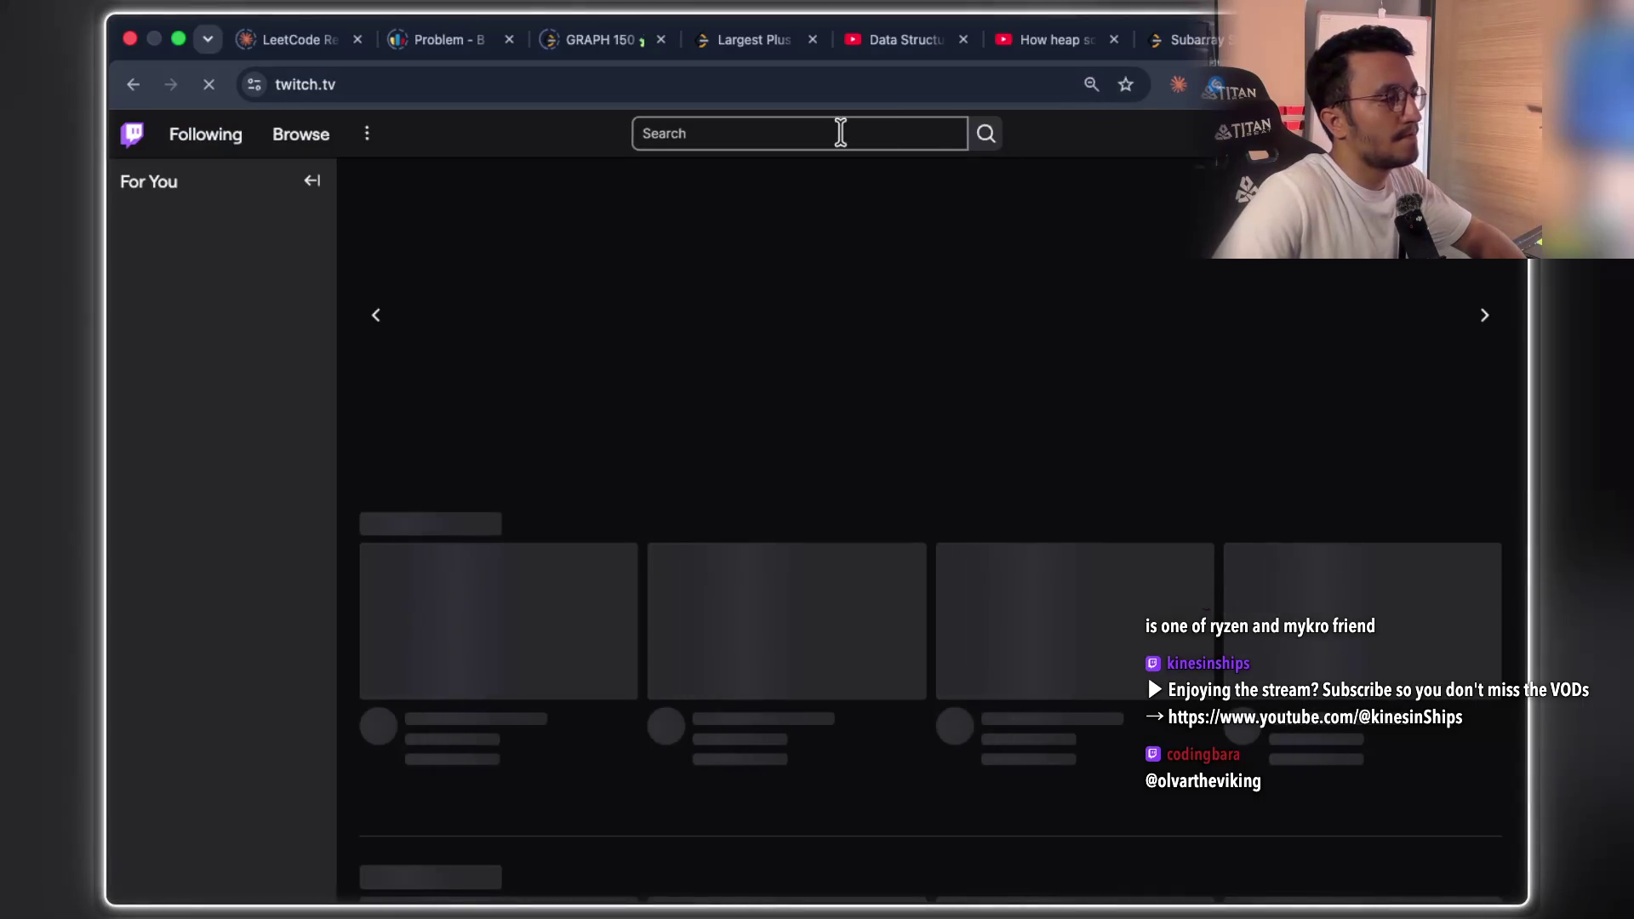
- Search Twitch for 'olvartheviking' and open the OlvarTheViking channel's live stream
{"action": "left_click", "coordinate": [835, 132]}
{"action": "type", "text": "olvartheviking"}
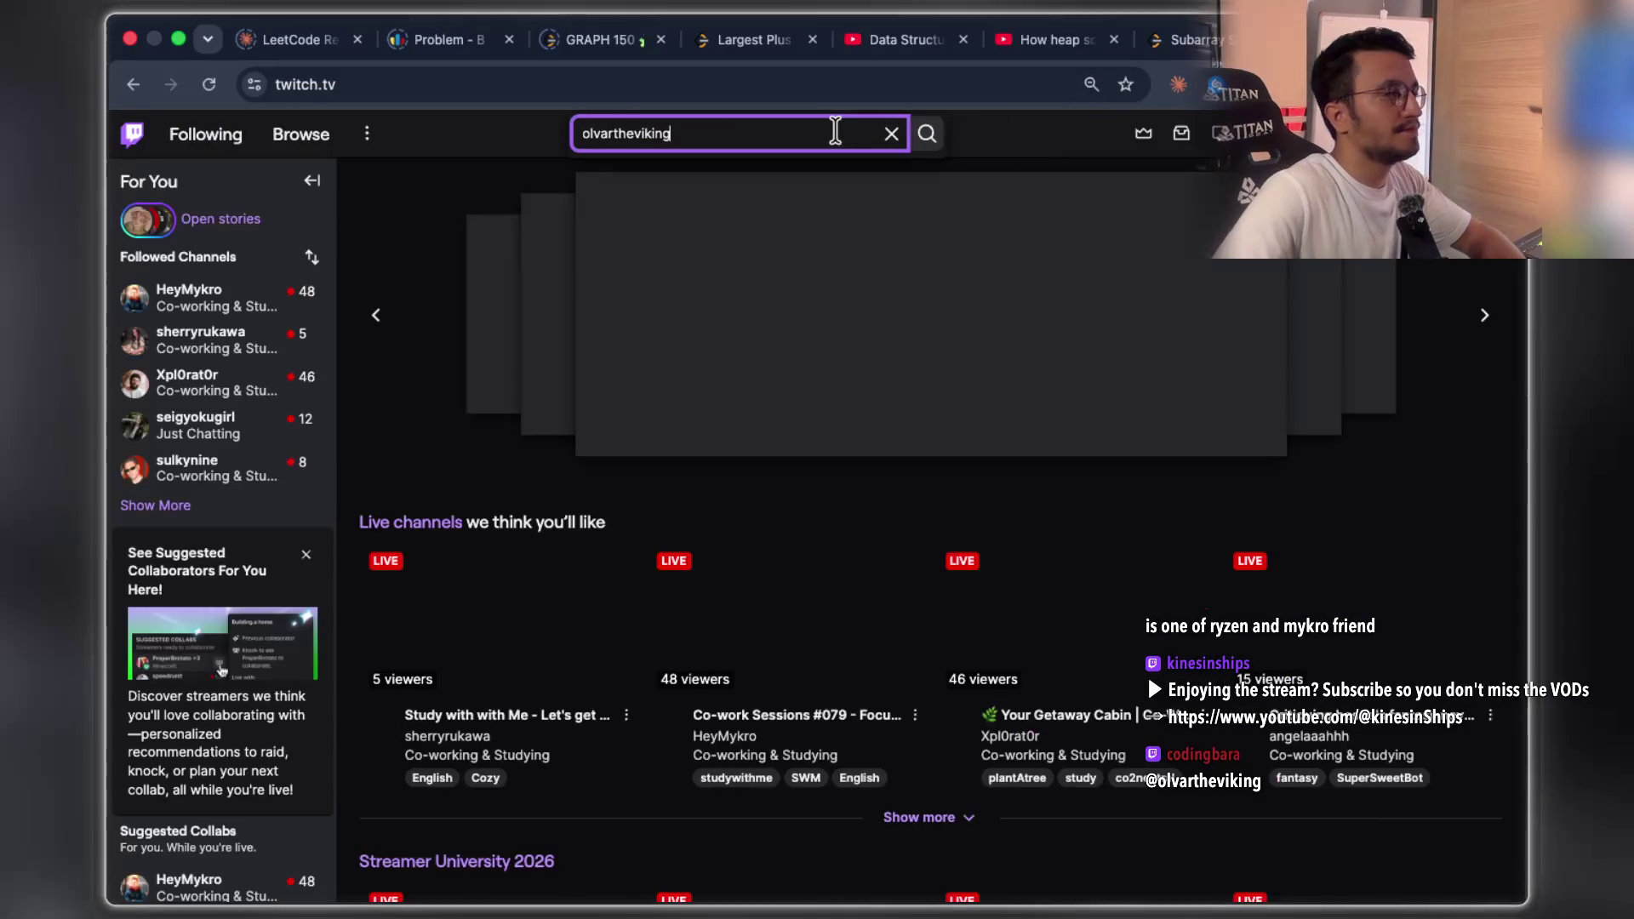
{"action": "key", "text": "Return"}
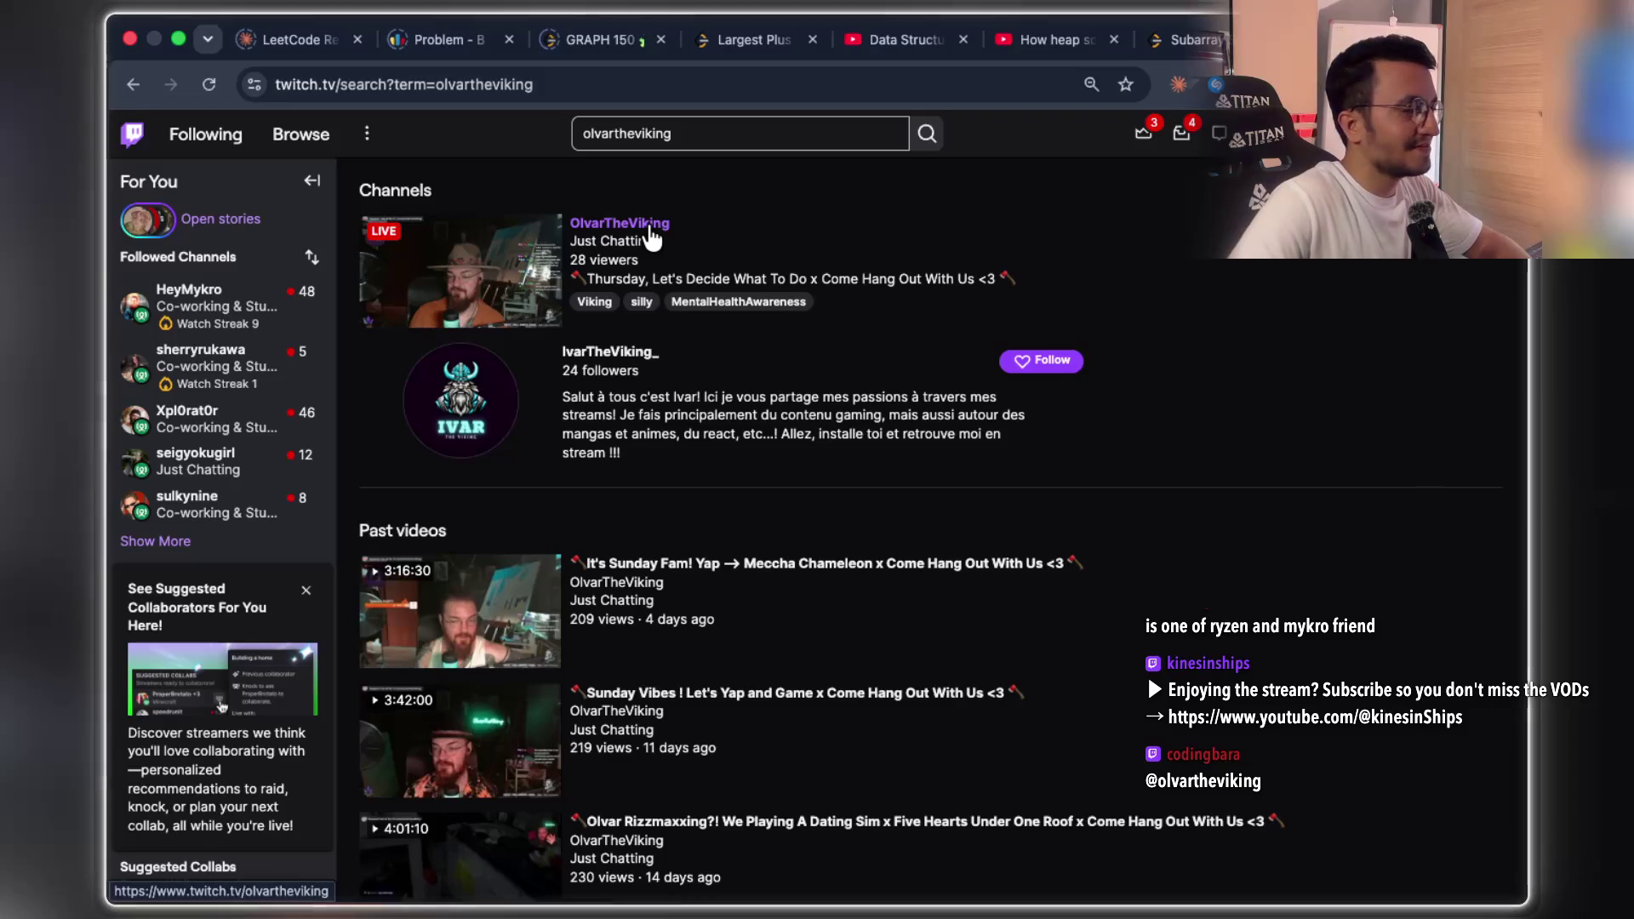
{"action": "left_click", "coordinate": [651, 238]}
{"action": "right_click", "coordinate": [1044, 40]}
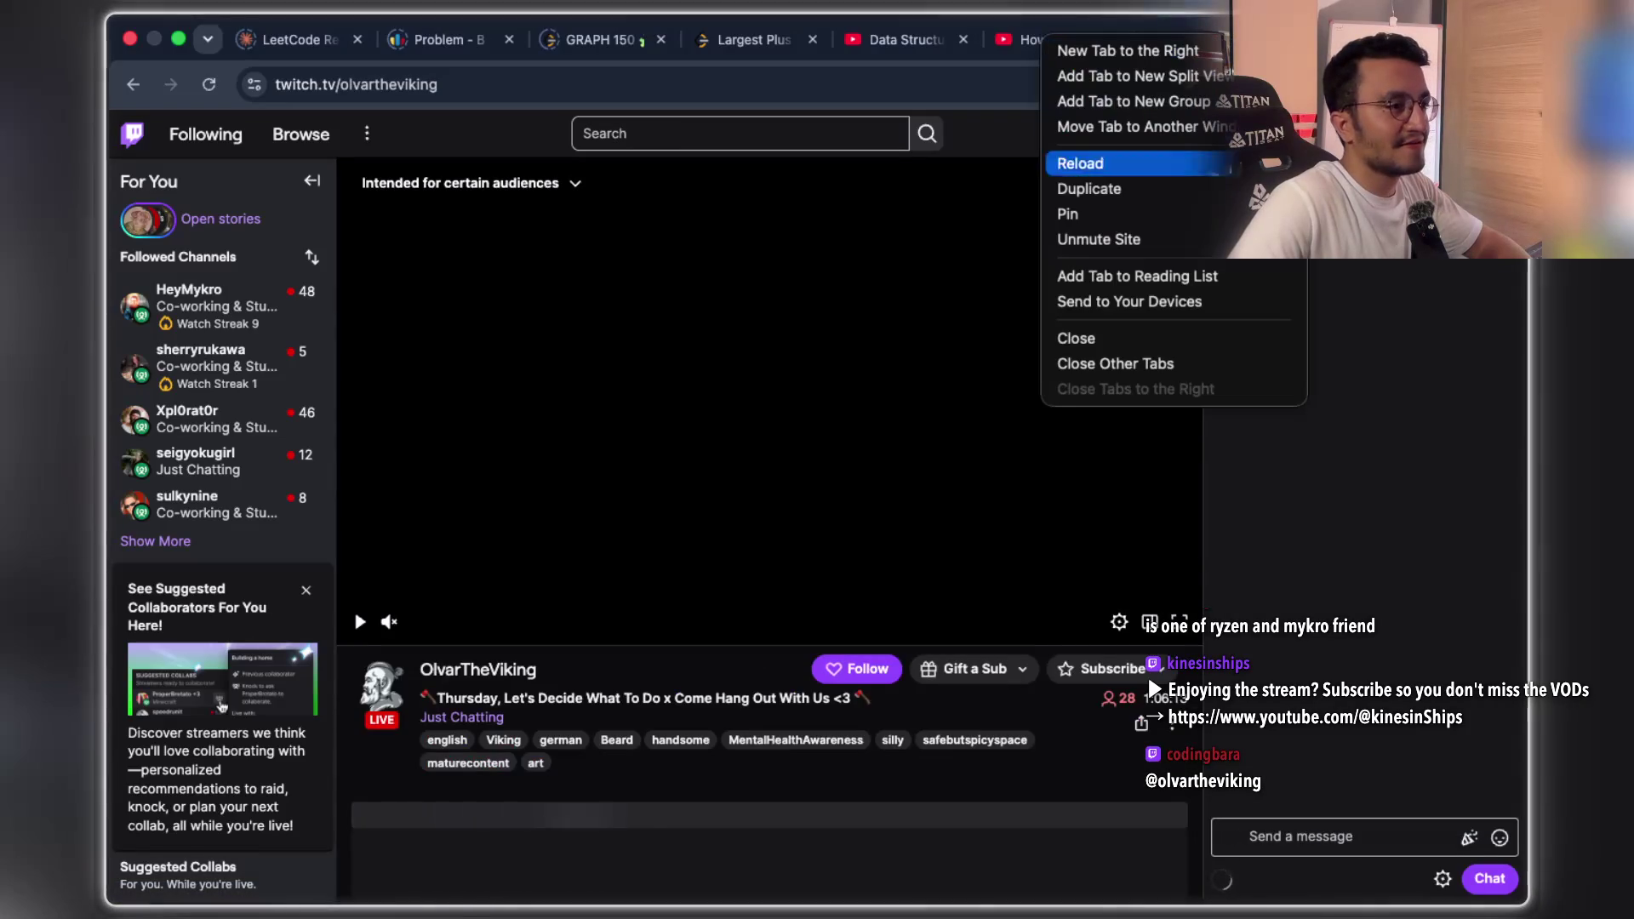
{"action": "left_click", "coordinate": [719, 451]}
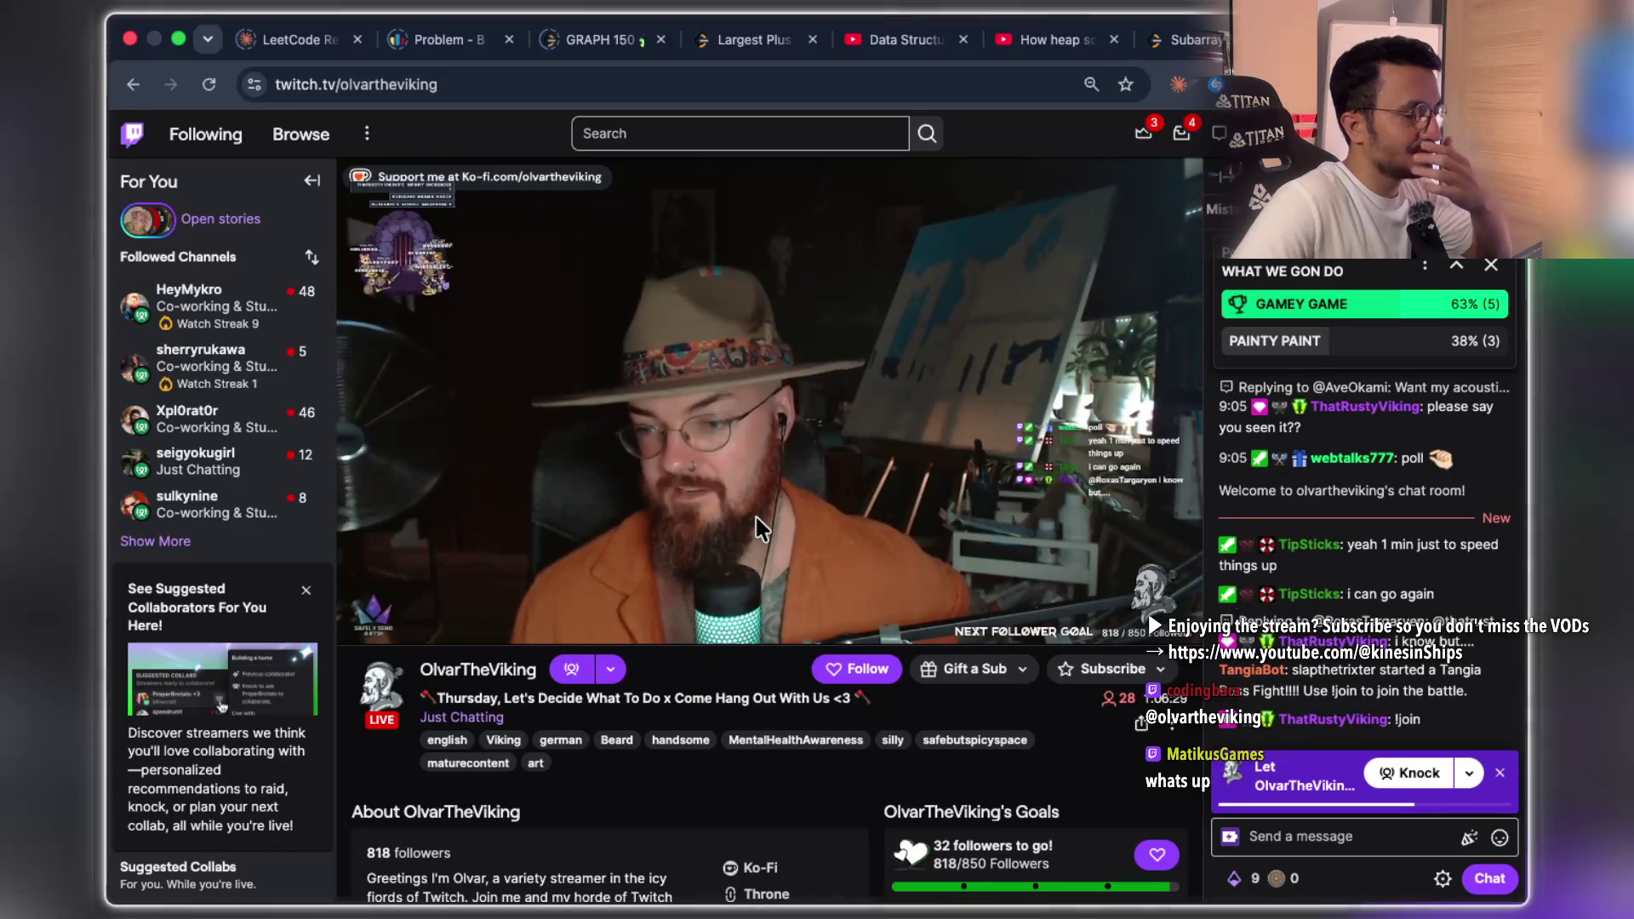
- Scroll down to the channel's About panel and rules, then back up to the stream
{"action": "mouse_move", "coordinate": [755, 526]}
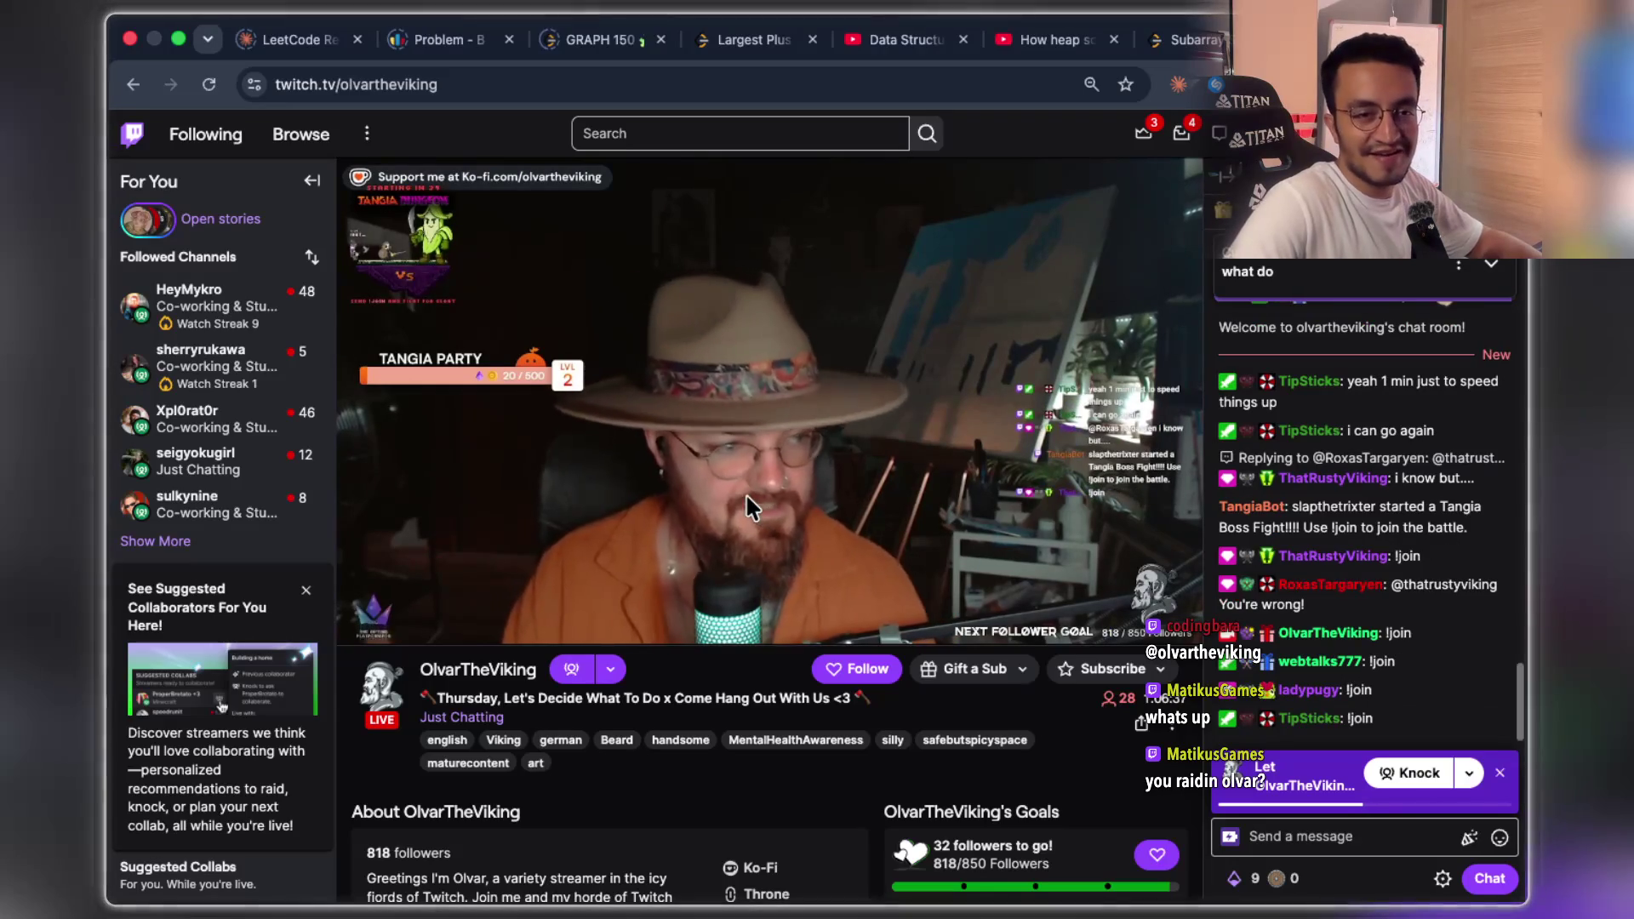
{"action": "mouse_move", "coordinate": [757, 494]}
{"action": "scroll", "coordinate": [760, 503], "scroll_direction": "down", "scroll_amount": 8}
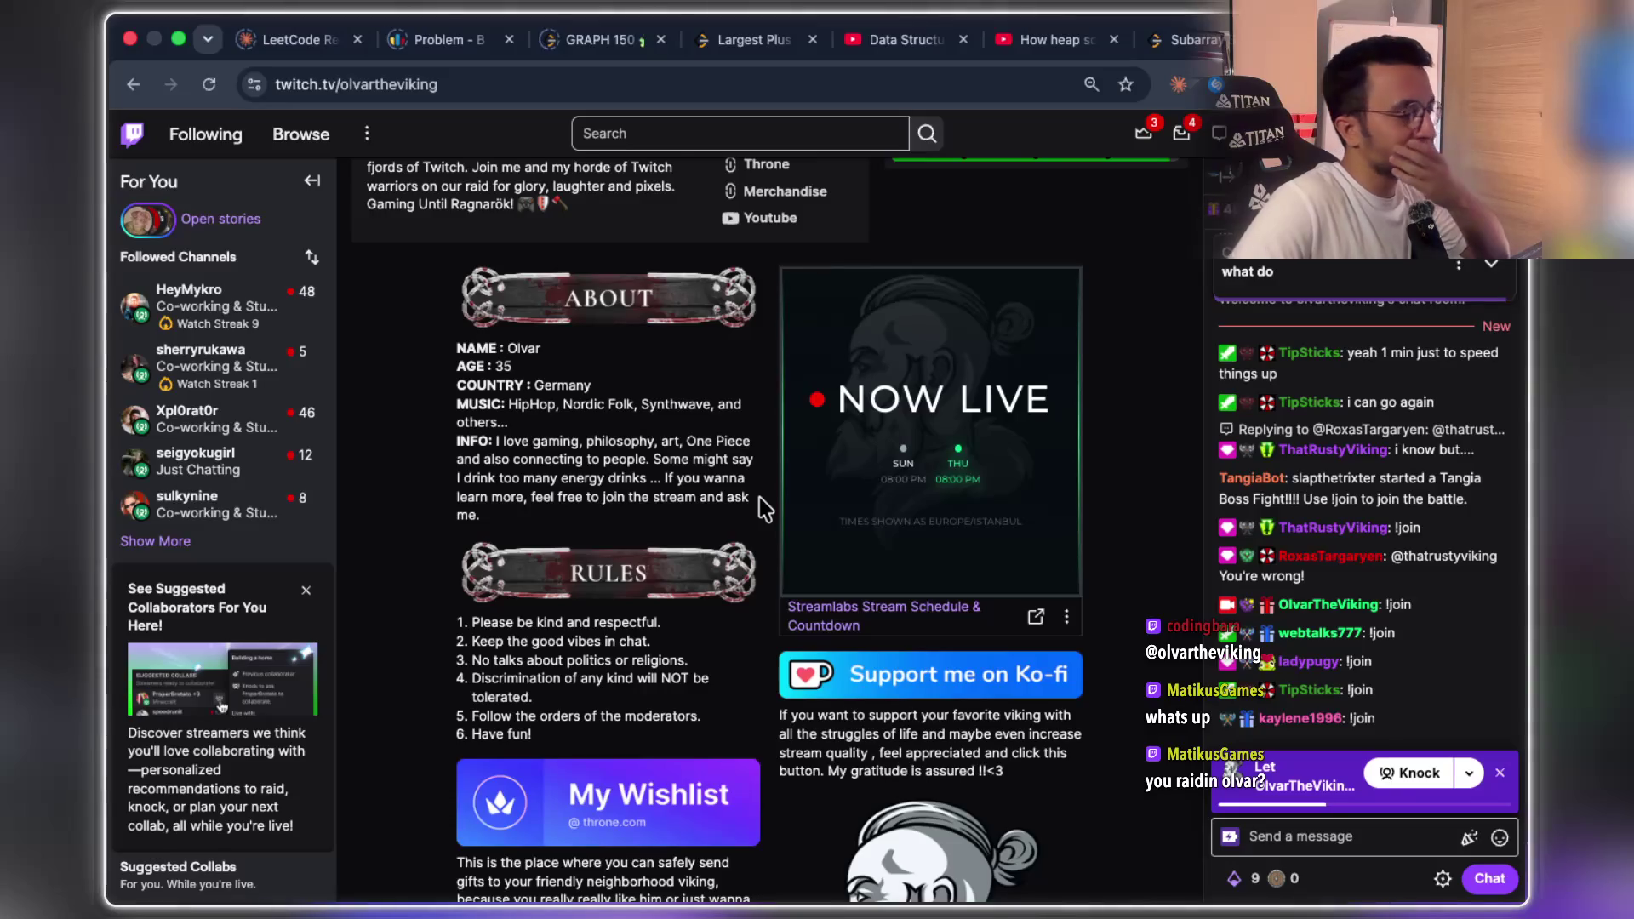
{"action": "scroll", "coordinate": [763, 509], "scroll_direction": "up", "scroll_amount": 8}
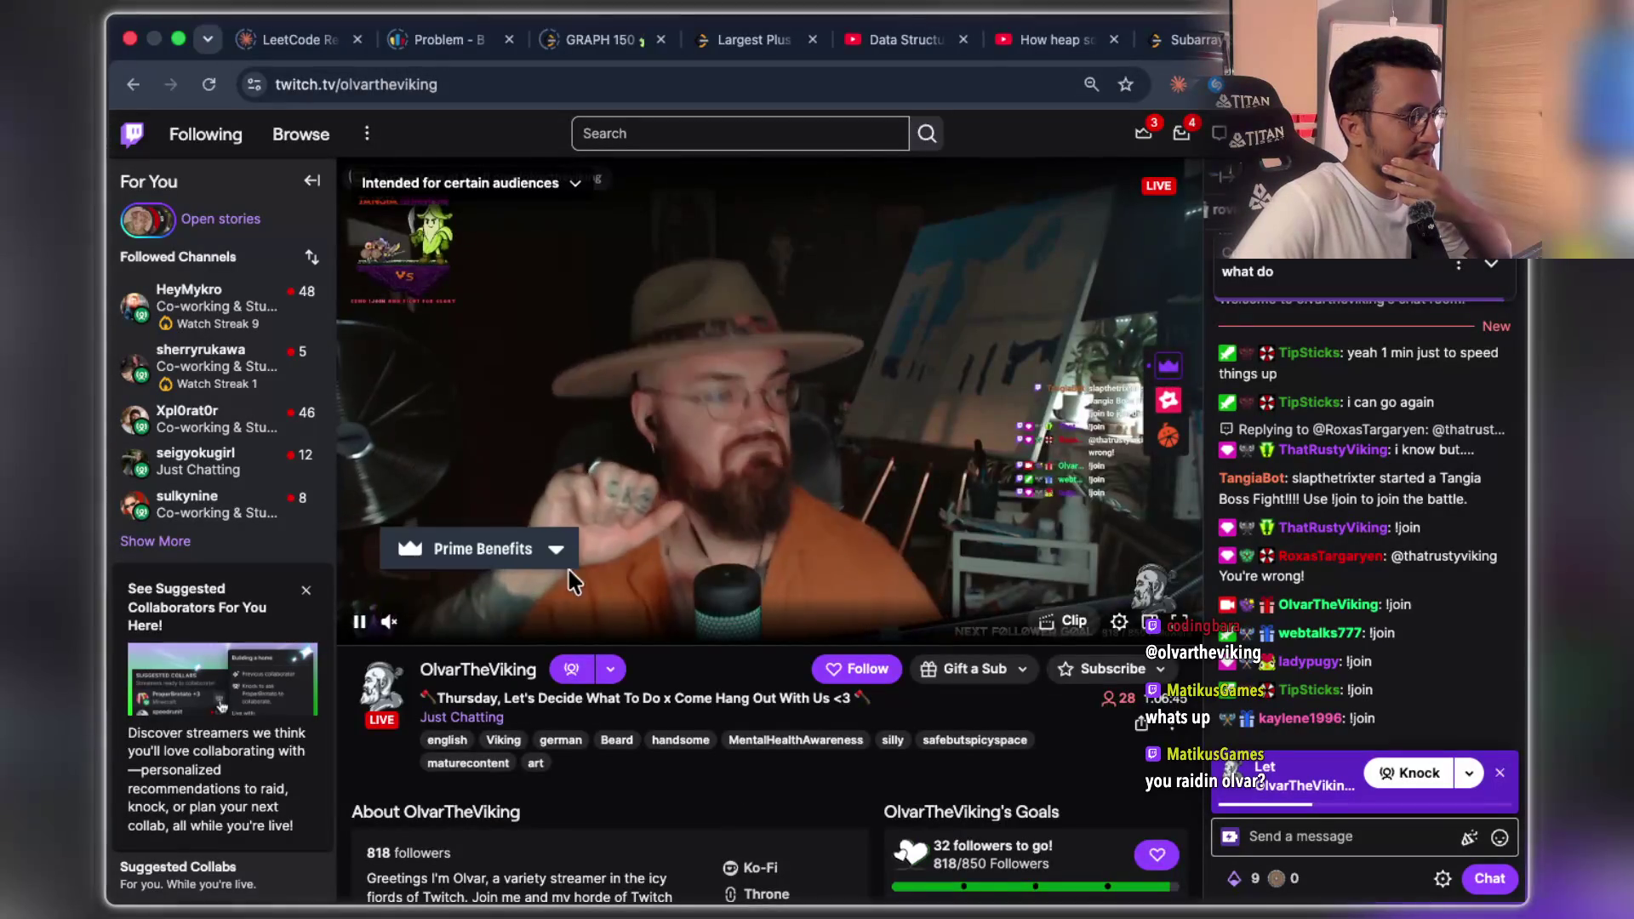
- Adjust the stream volume, unmute the site, then mute the player and close the Twitch tab
{"action": "left_click_drag", "start_coordinate": [435, 626], "coordinate": [488, 624]}
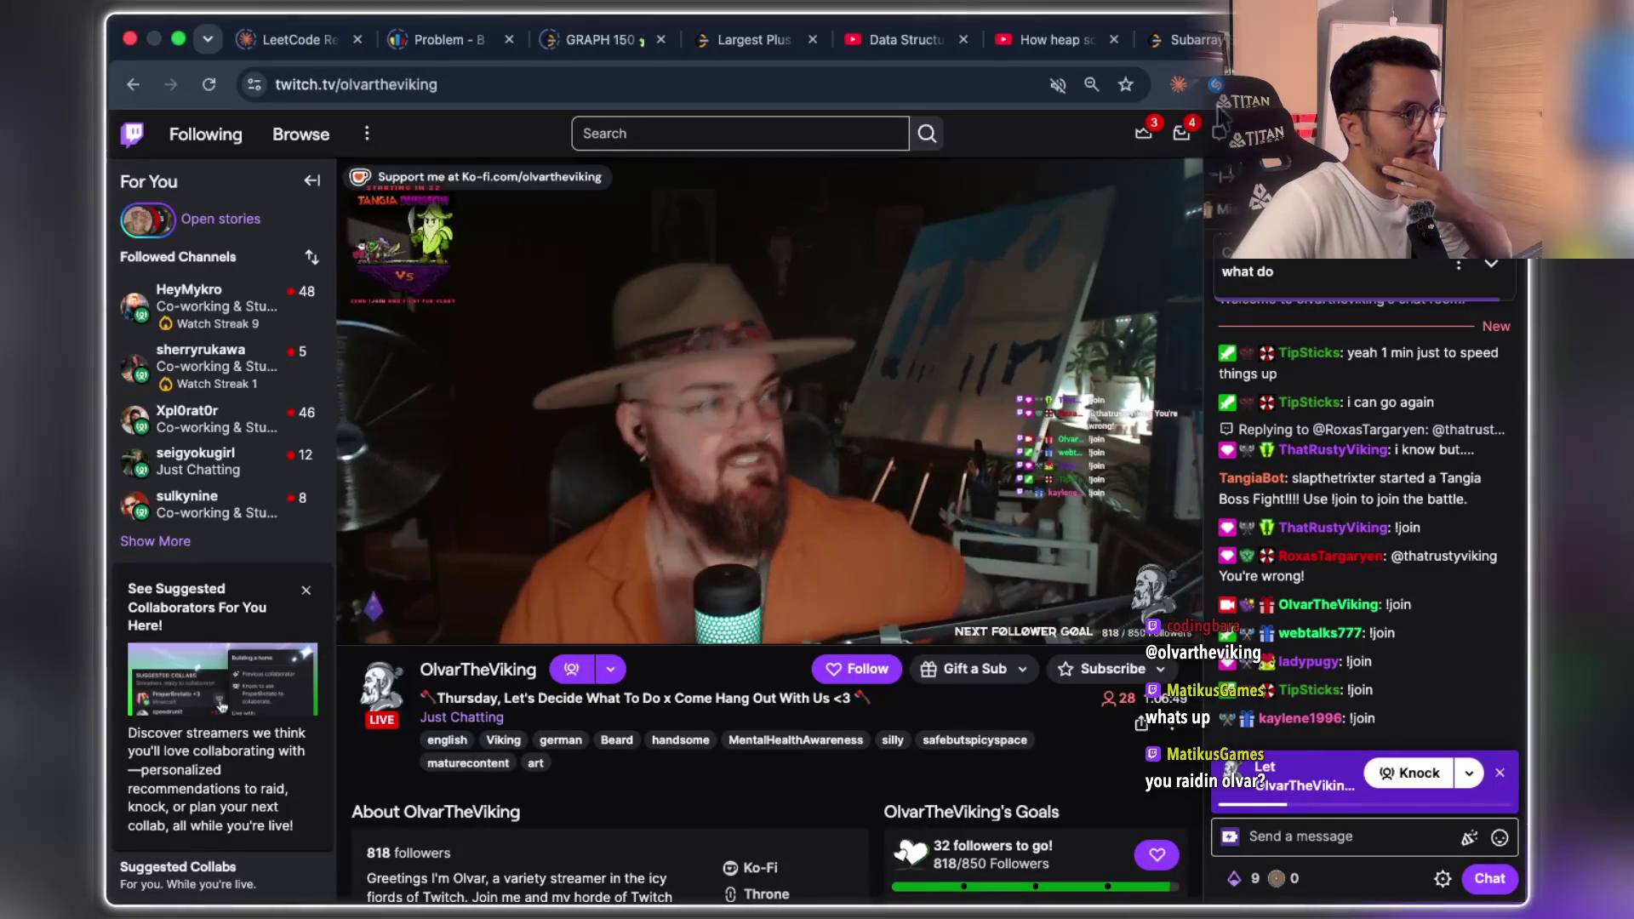
{"action": "right_click", "coordinate": [1090, 41]}
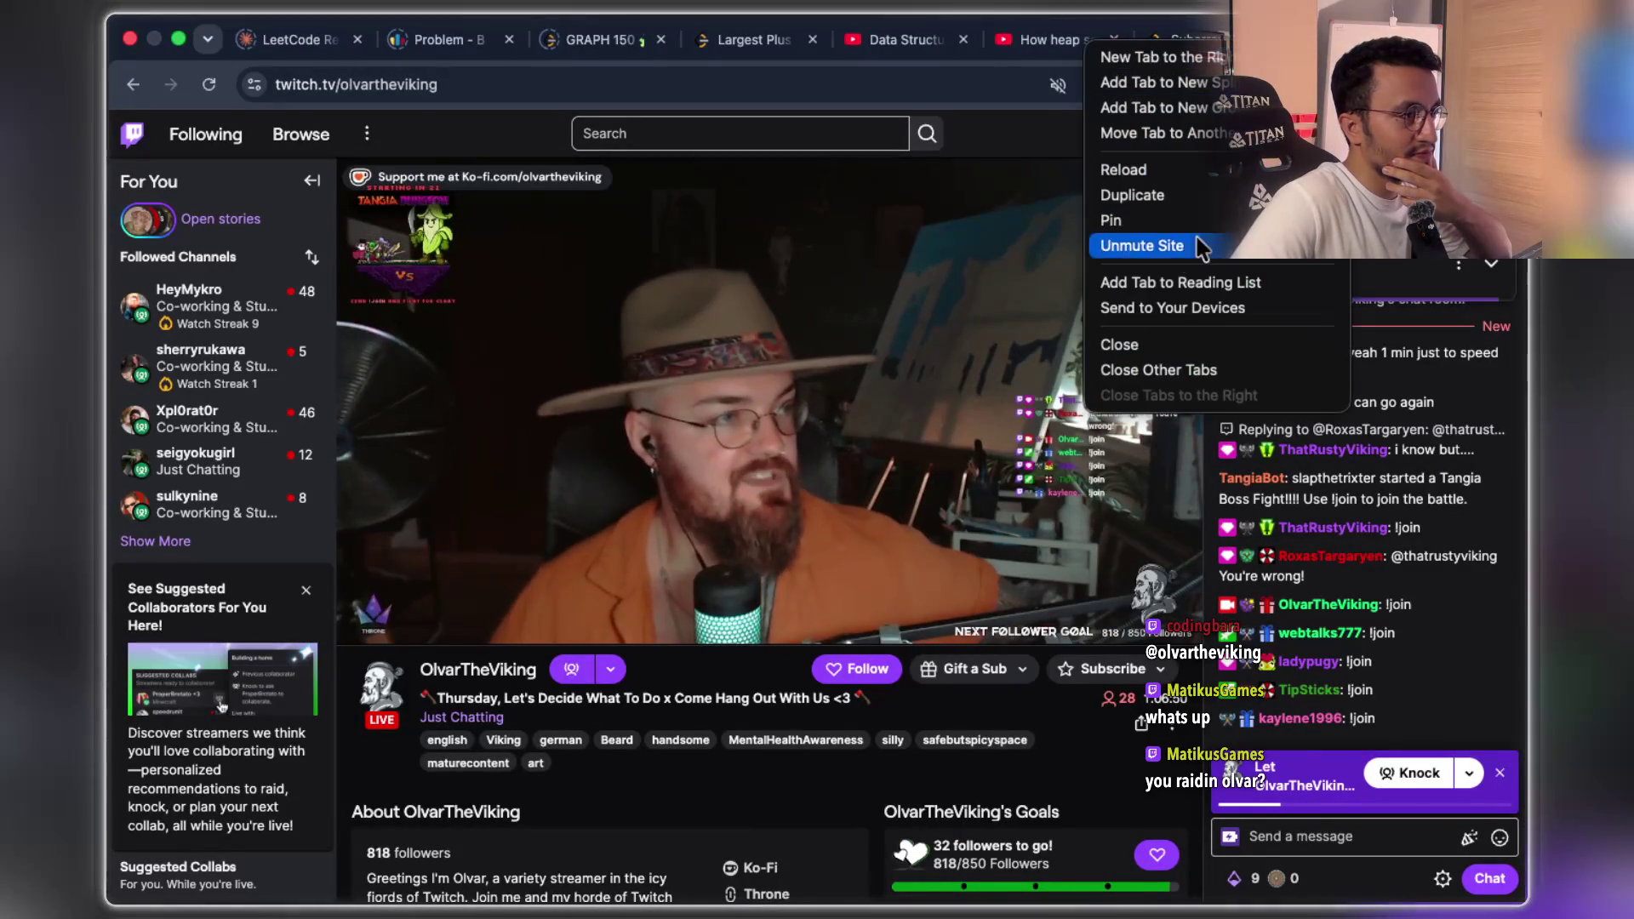
{"action": "left_click", "coordinate": [1153, 246]}
{"action": "mouse_move", "coordinate": [487, 624]}
{"action": "left_mouse_down"}
{"action": "mouse_move", "coordinate": [410, 626]}
{"action": "mouse_move", "coordinate": [460, 627]}
{"action": "mouse_move", "coordinate": [438, 634]}
{"action": "left_mouse_up"}
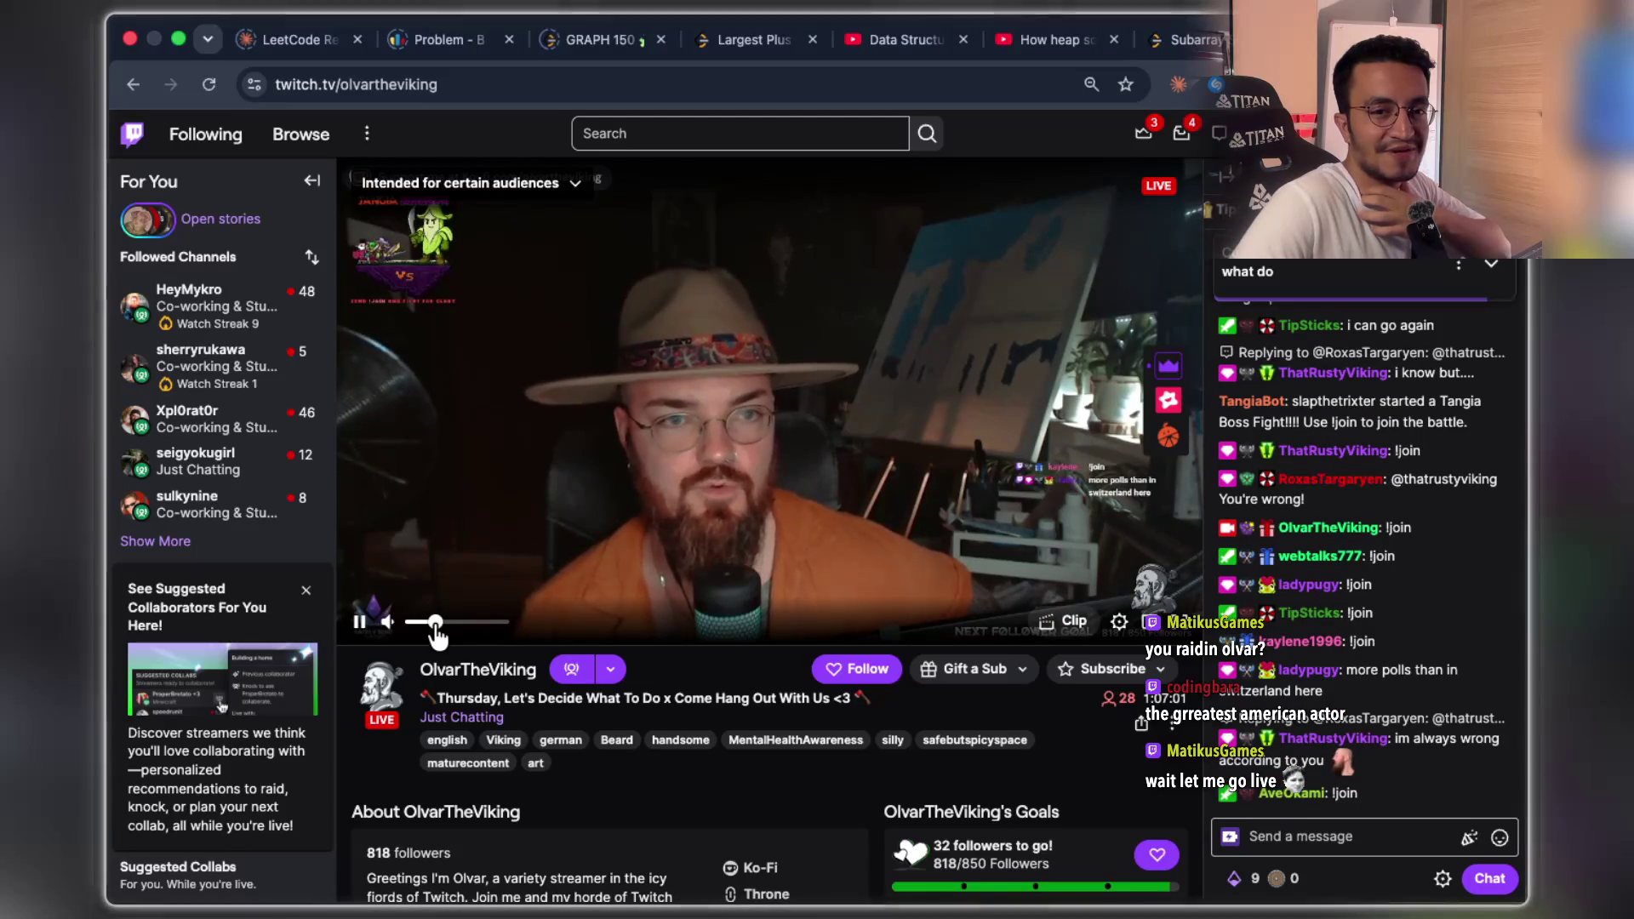
{"action": "left_click_drag", "start_coordinate": [437, 632], "coordinate": [370, 630]}
{"action": "left_click", "coordinate": [359, 621]}
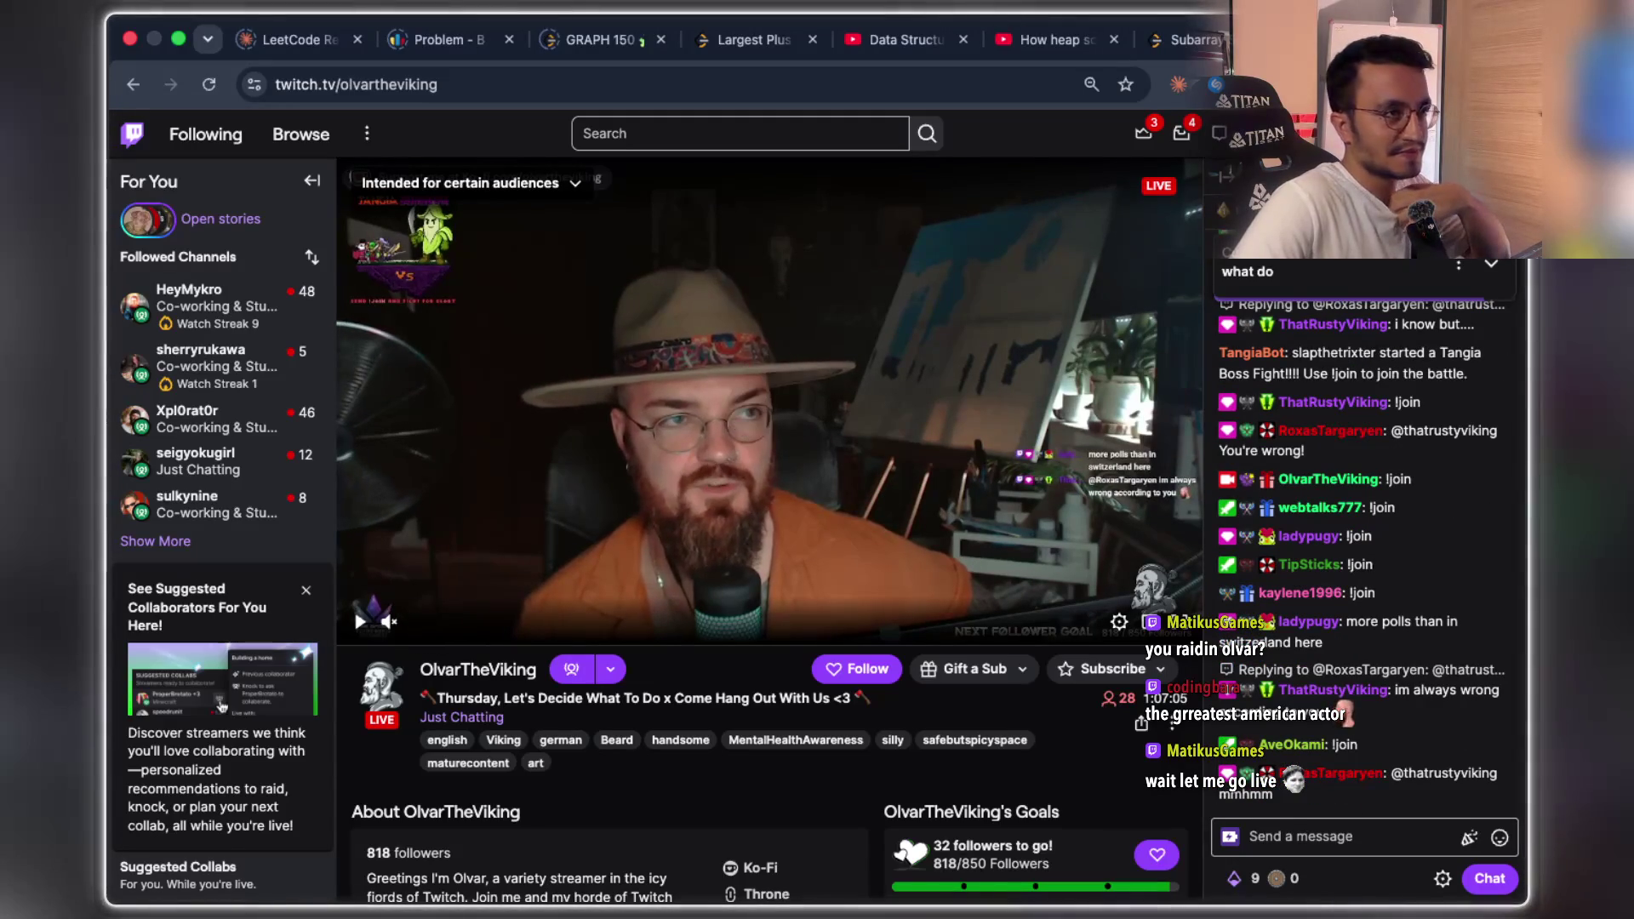
{"action": "key", "text": "ctrl+w"}
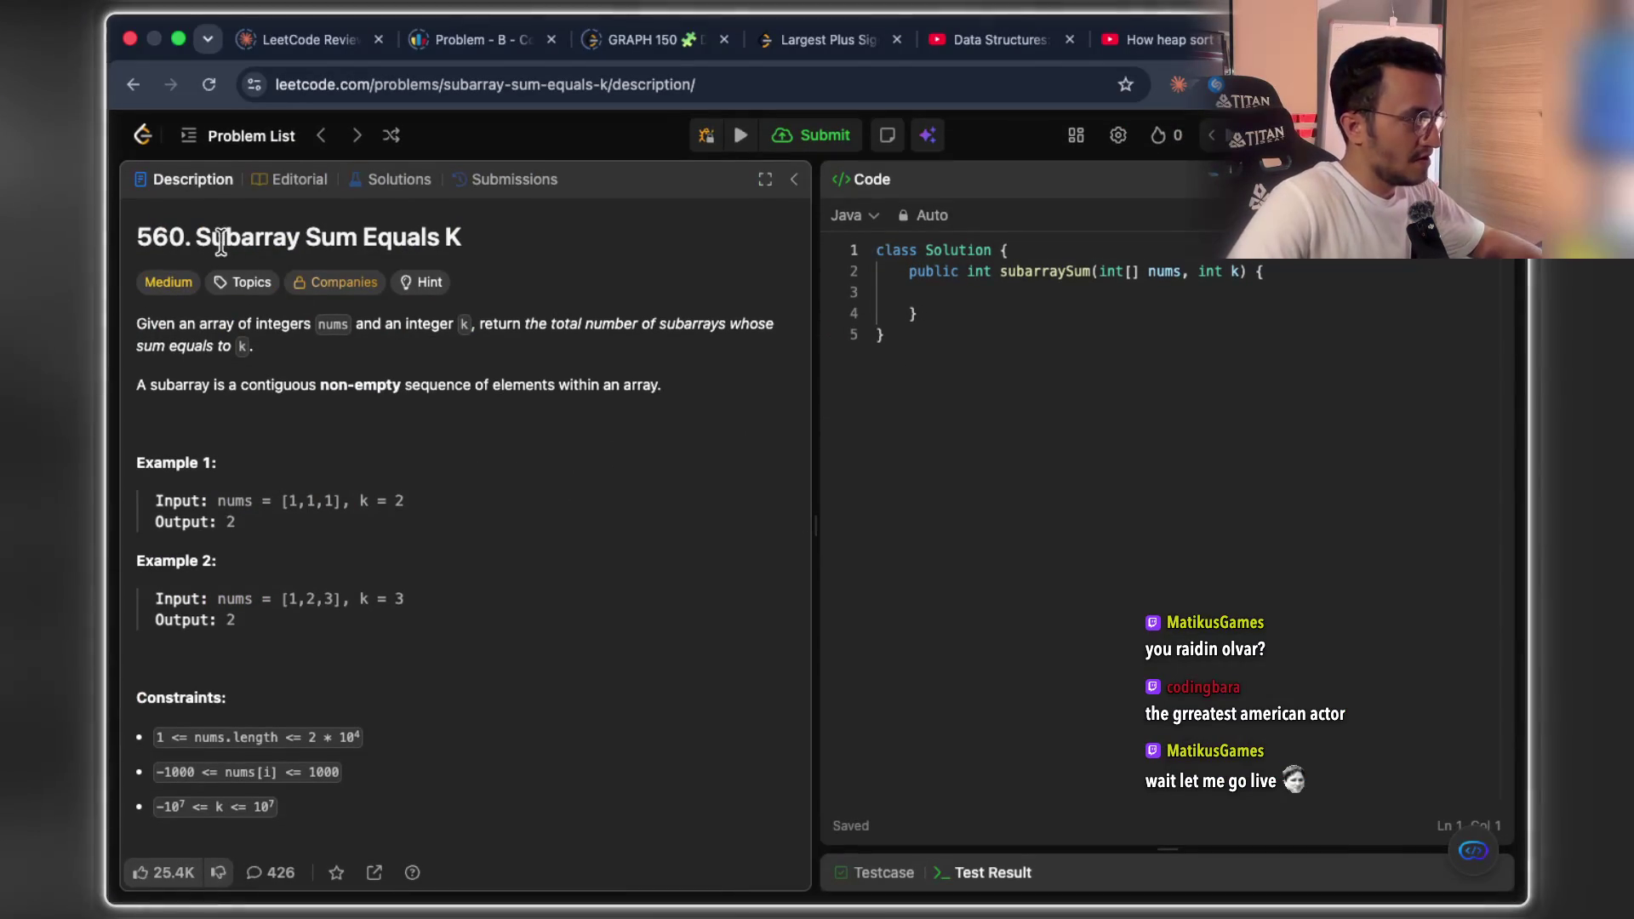
- Highlight the Subarray Sum Equals K title and statement wording, then reopen the closed Twitch tab
{"action": "mouse_move", "coordinate": [203, 242]}
{"action": "left_mouse_down"}
{"action": "mouse_move", "coordinate": [493, 244]}
{"action": "mouse_move", "coordinate": [195, 236]}
{"action": "left_mouse_up"}
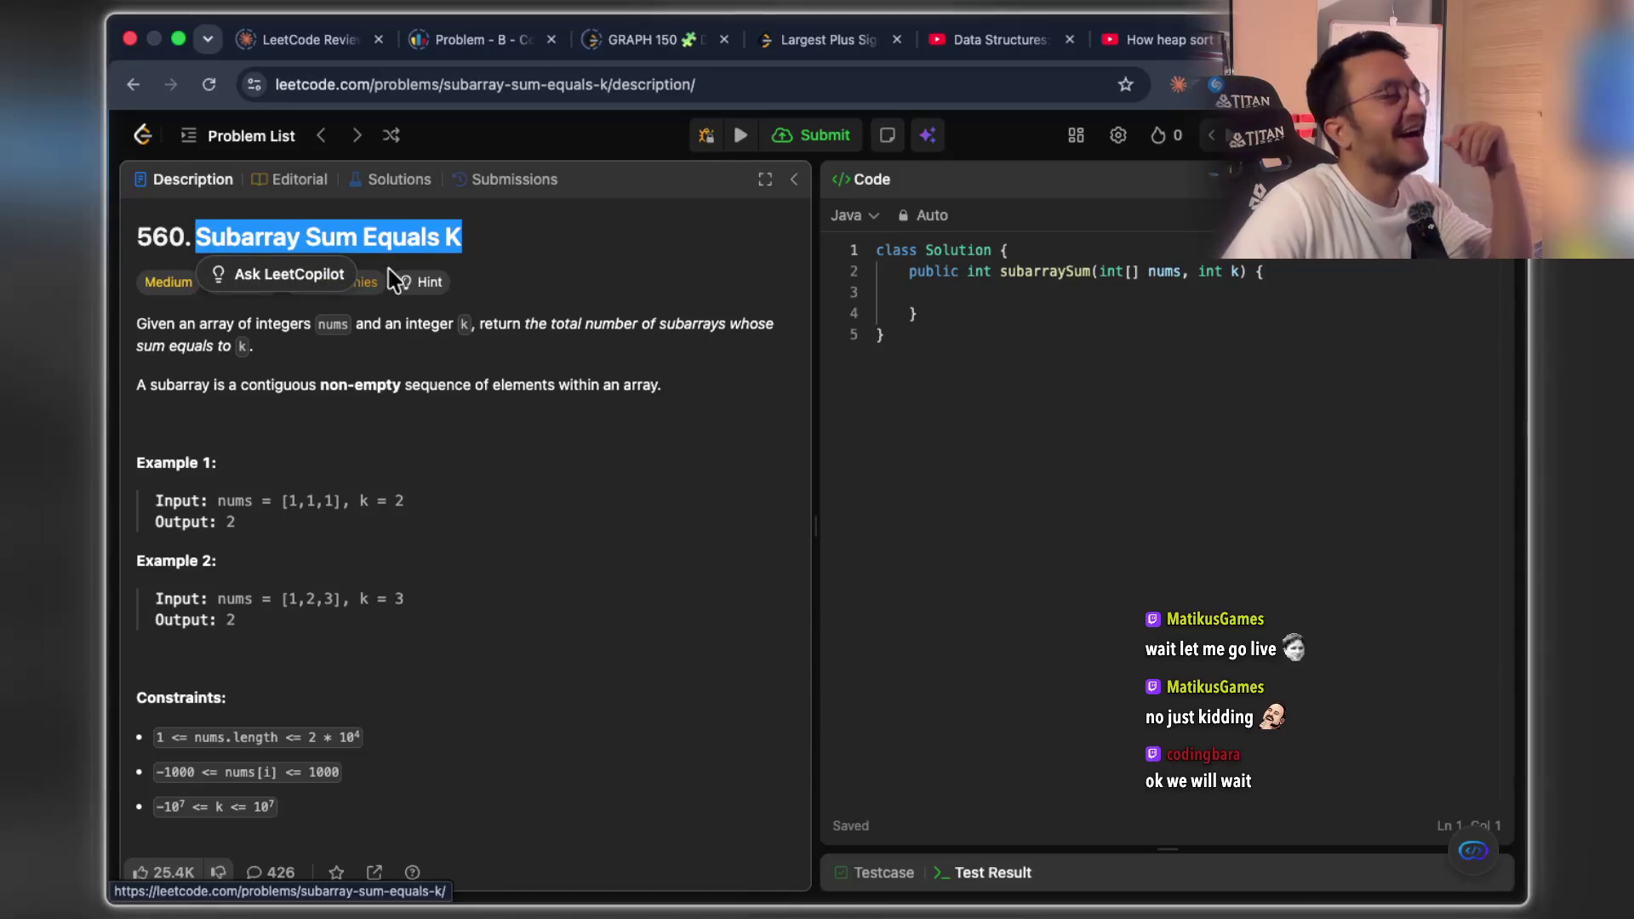
{"action": "left_click", "coordinate": [483, 384]}
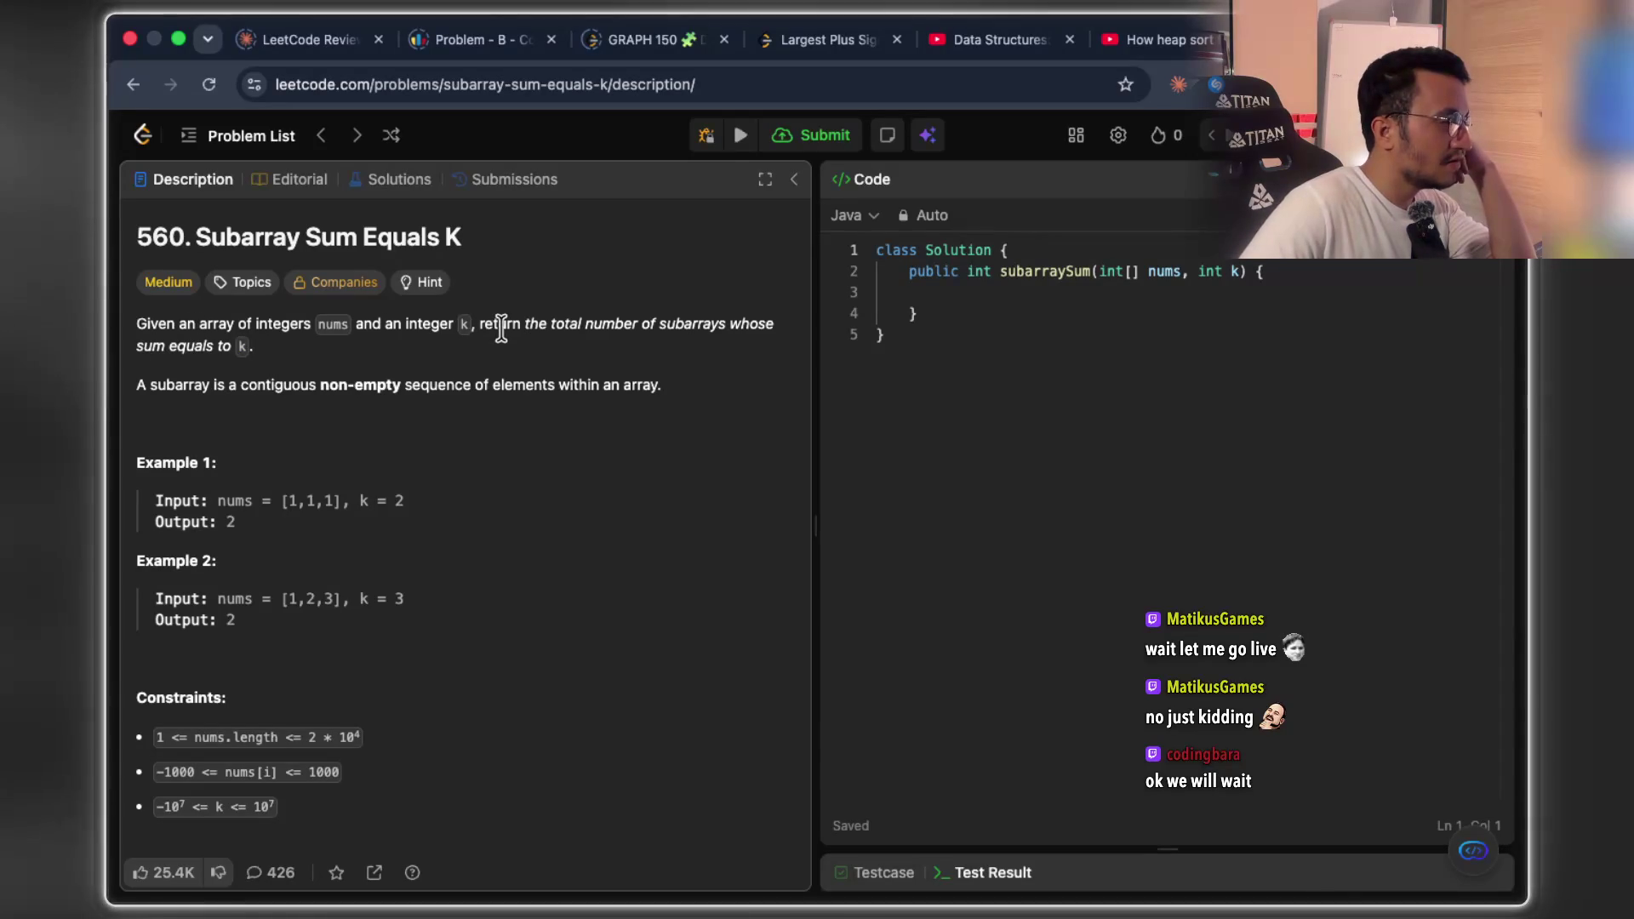
{"action": "mouse_move", "coordinate": [631, 325]}
{"action": "left_mouse_down"}
{"action": "mouse_move", "coordinate": [775, 325]}
{"action": "mouse_move", "coordinate": [675, 324]}
{"action": "left_mouse_up"}
{"action": "left_click_drag", "start_coordinate": [393, 384], "coordinate": [433, 380]}
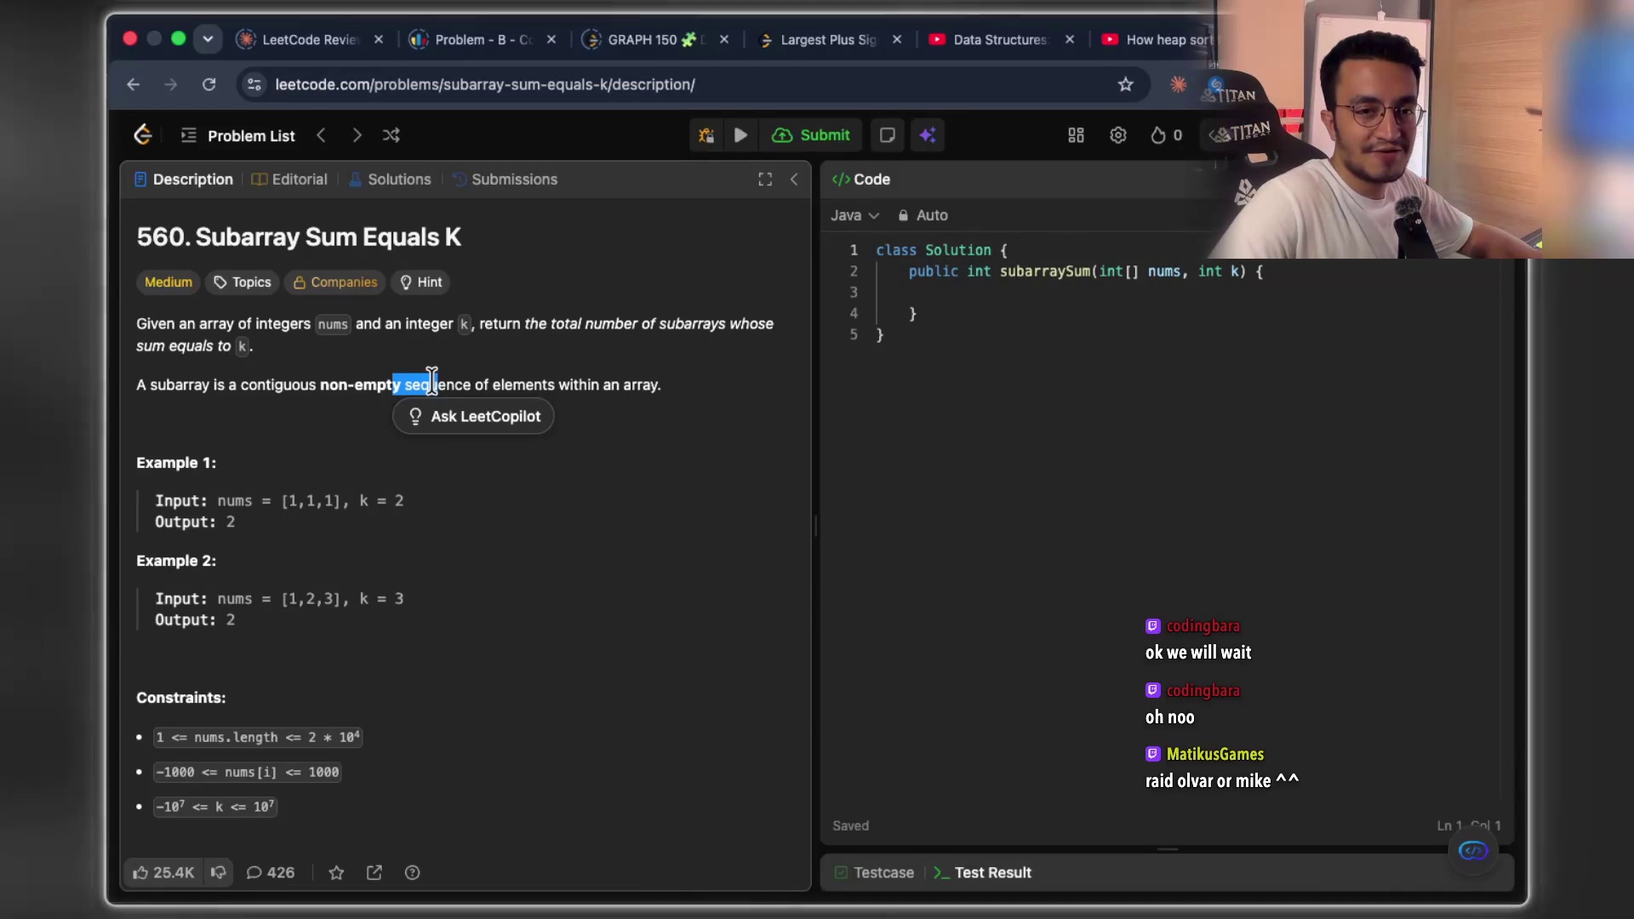
{"action": "left_click", "coordinate": [635, 438]}
{"action": "key", "text": "ctrl+Tab"}
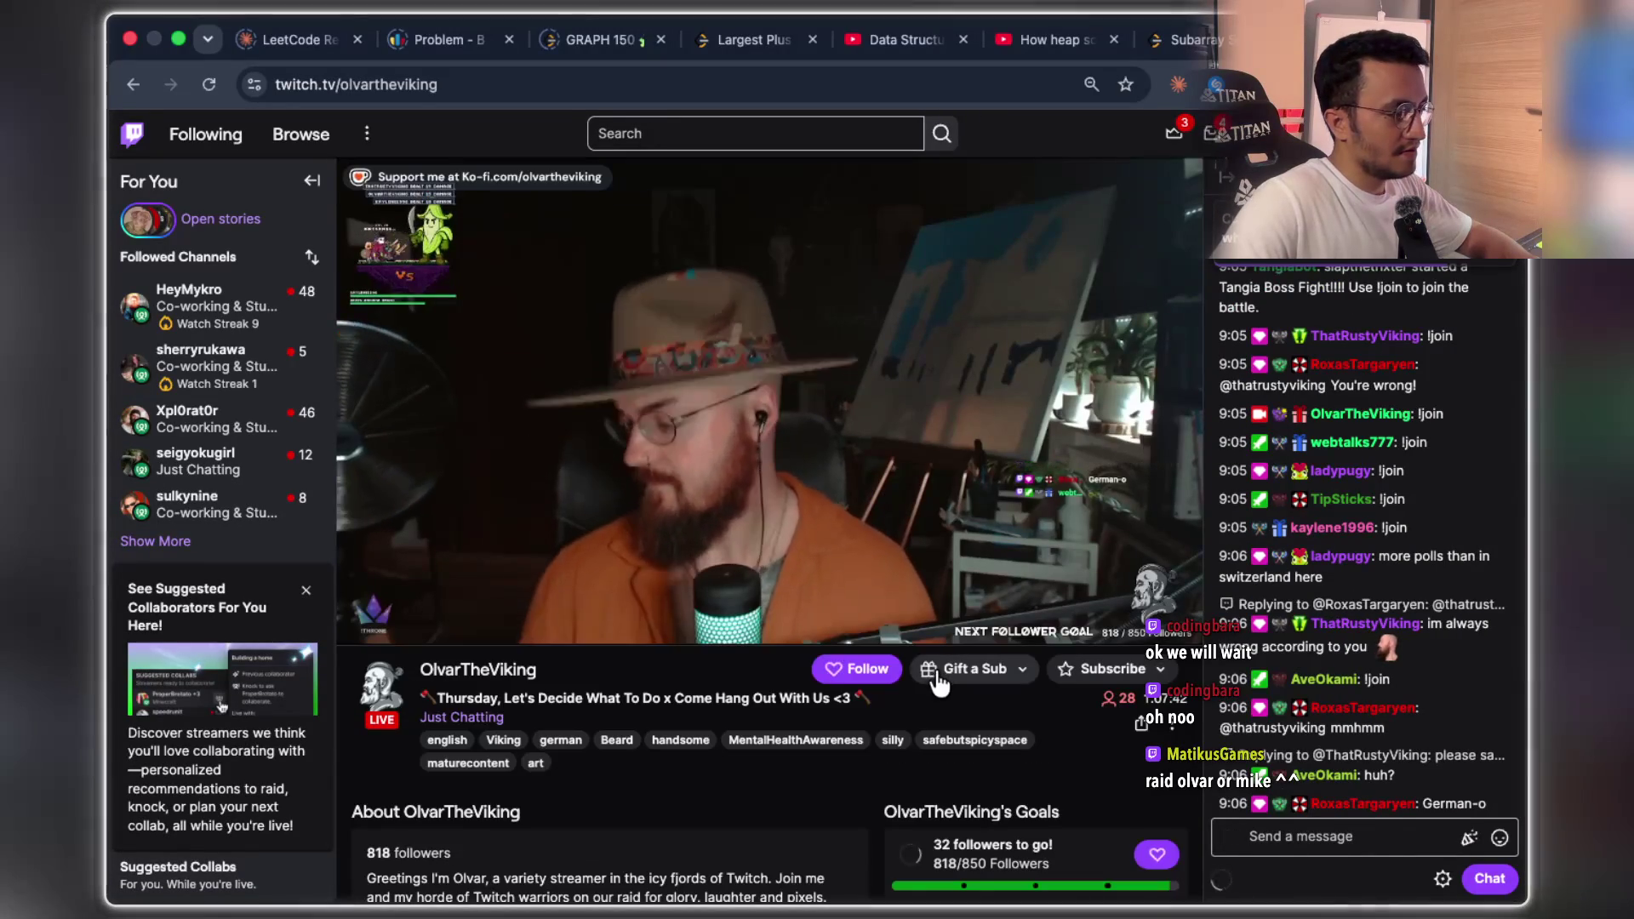
- Follow OlvarTheViking, pause its stream, and switch back to the K-Sum Subarray notes
{"action": "left_click", "coordinate": [851, 669]}
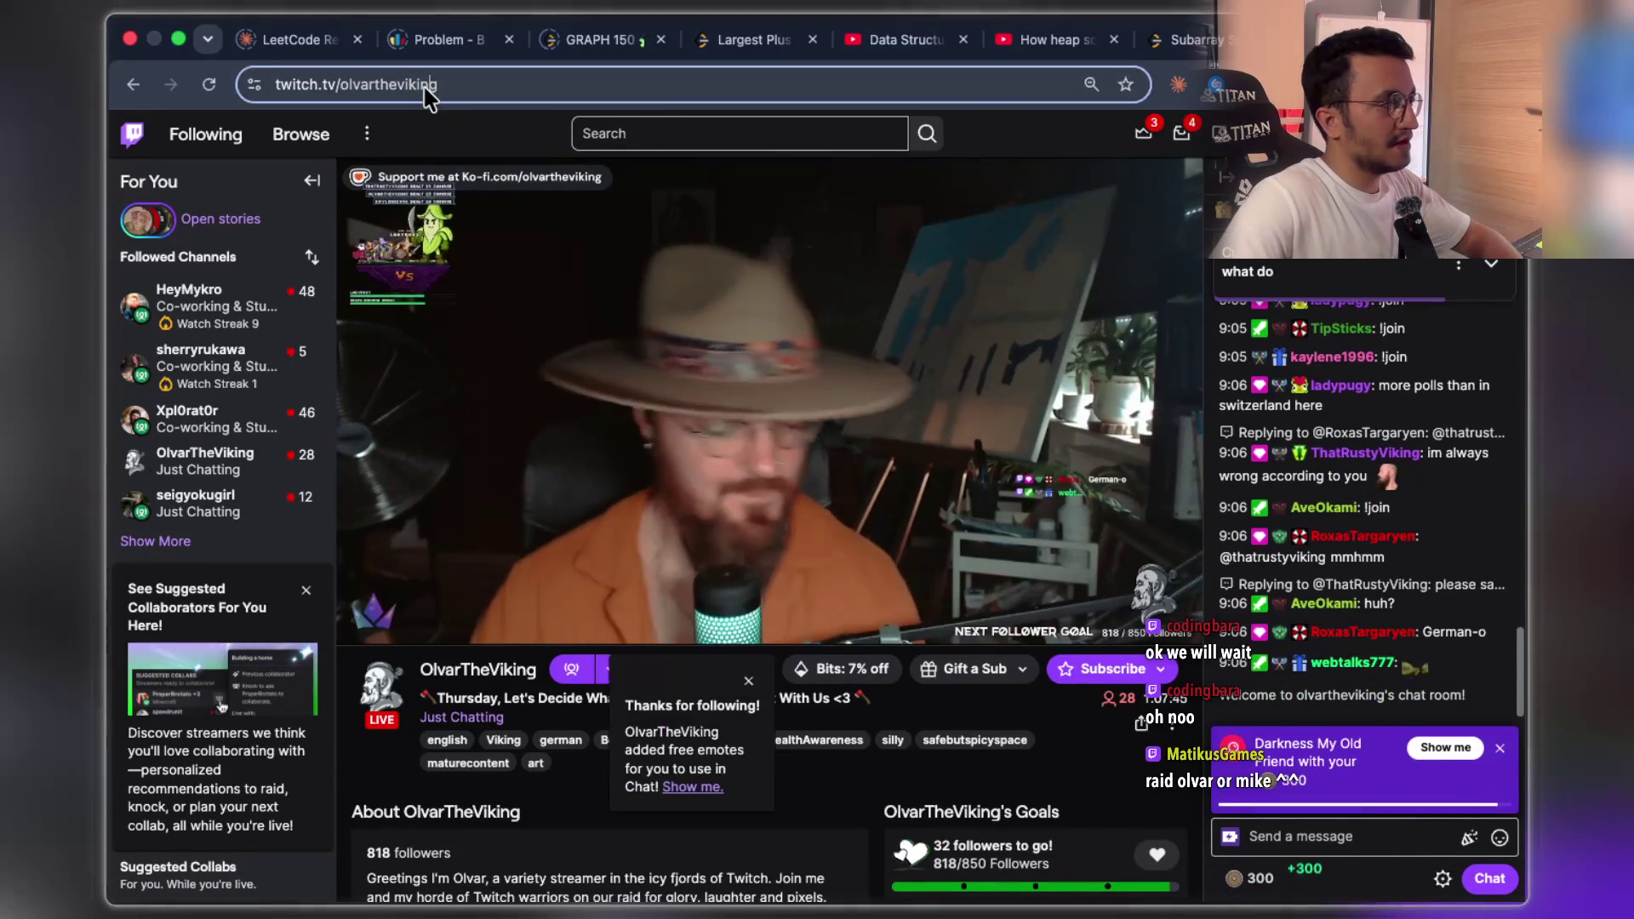
{"action": "left_click", "coordinate": [428, 90]}
{"action": "double_click", "coordinate": [496, 100]}
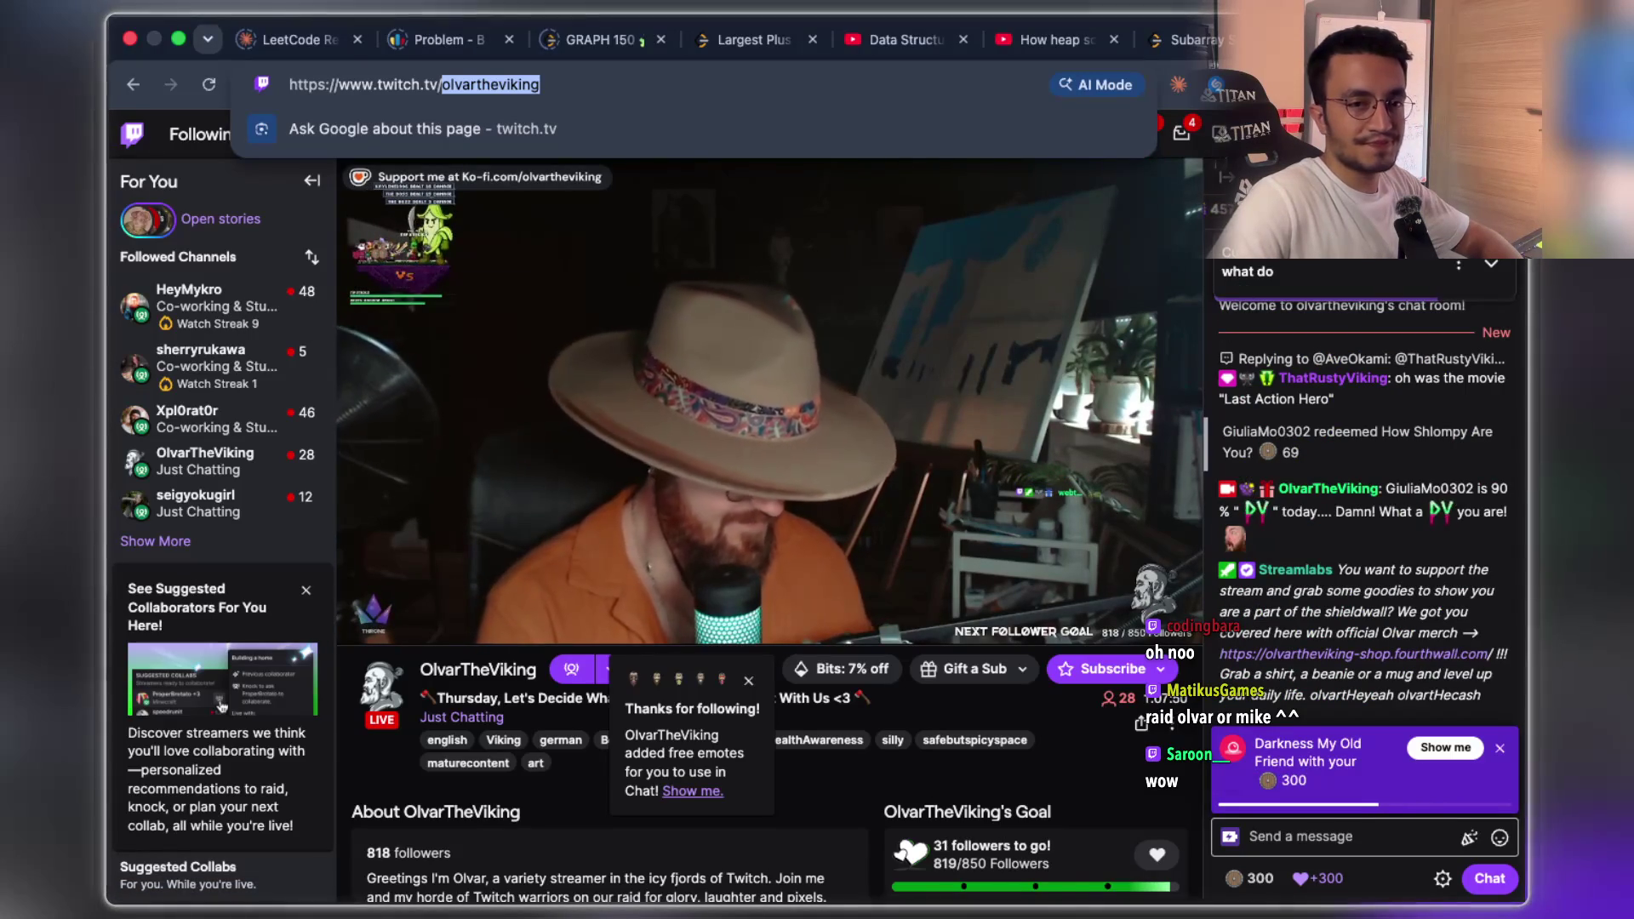
{"action": "key", "text": "super+Tab"}
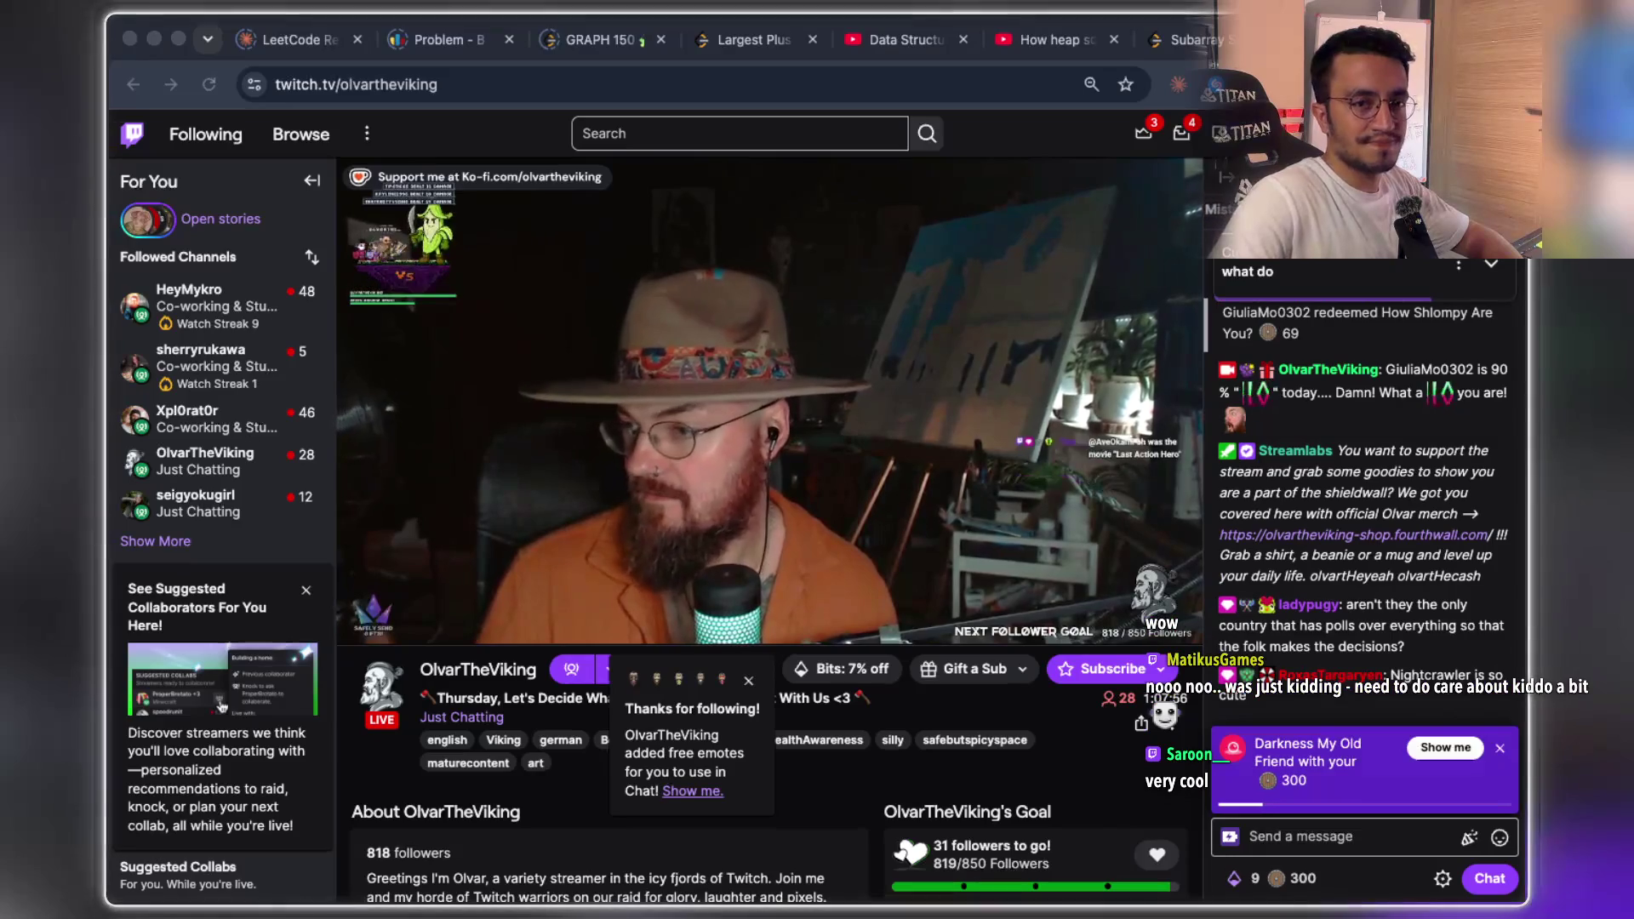
{"action": "key", "text": "super+Tab"}
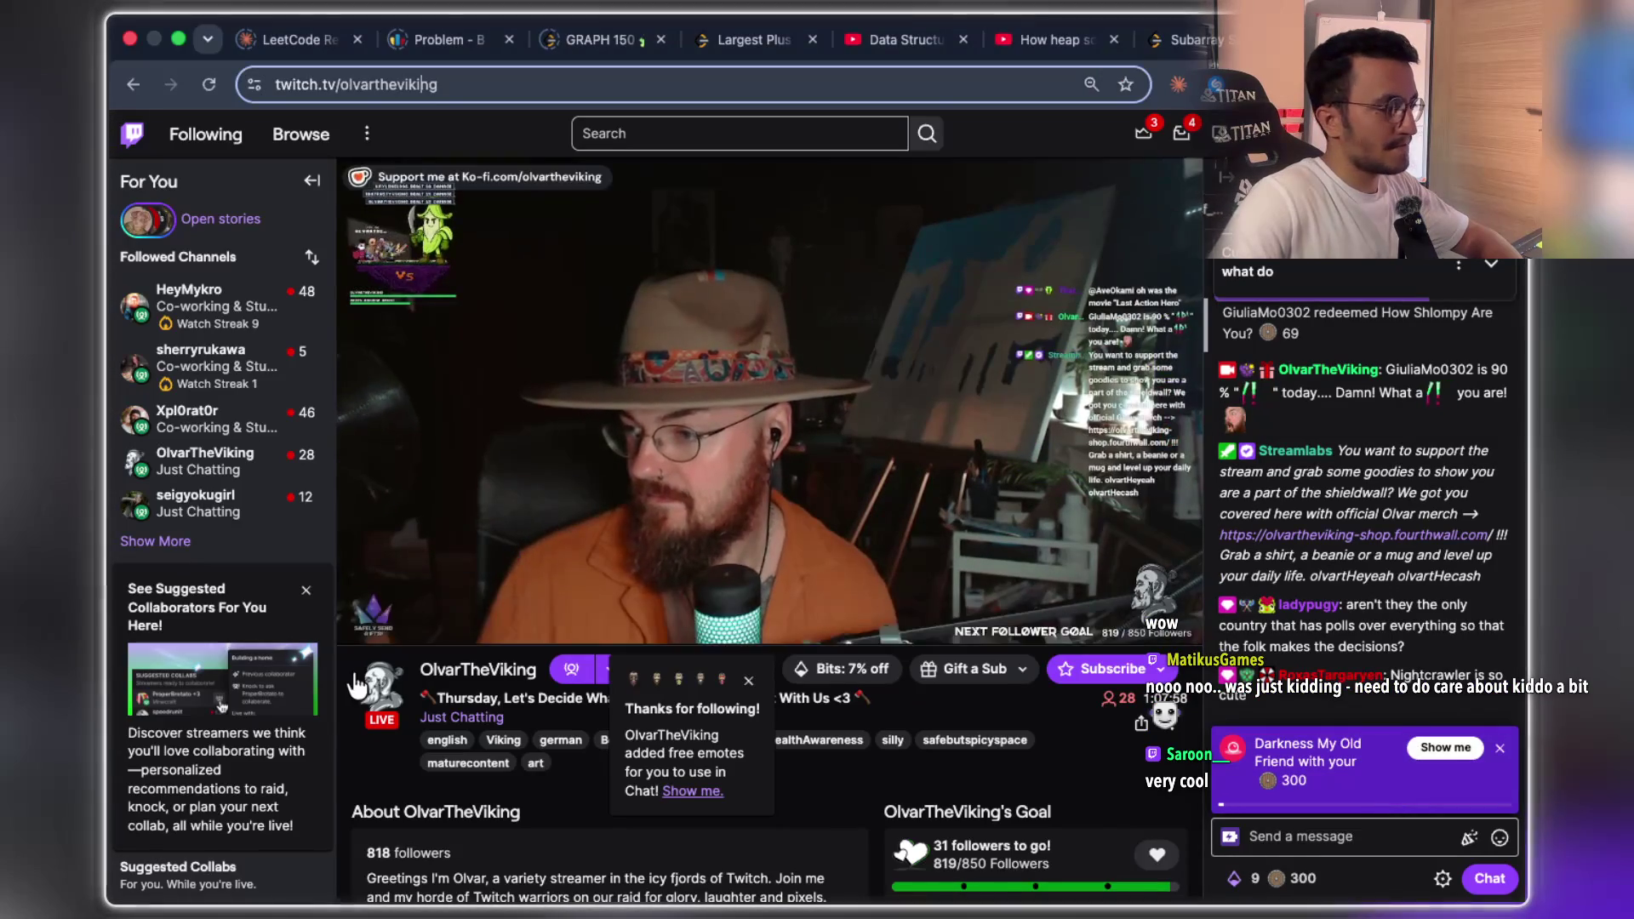
{"action": "left_click", "coordinate": [360, 622]}
{"action": "key", "text": "super+shift+a"}
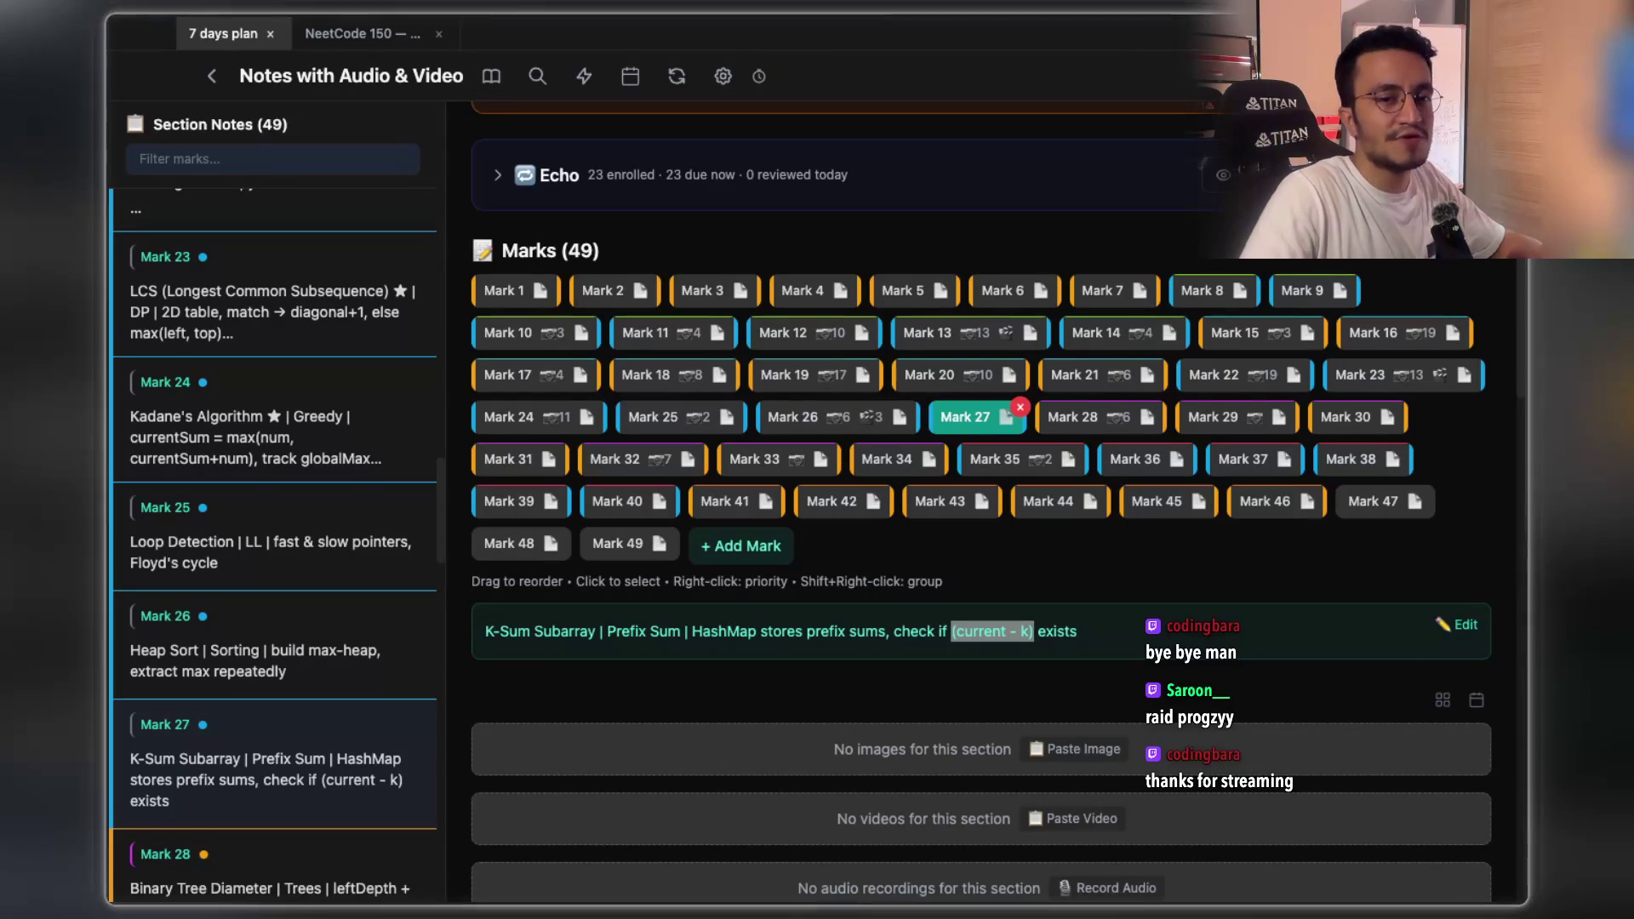
- Switch to Chrome's OlvarTheViking tab and select the channel name in the URL
{"action": "key", "text": "super+Tab"}
{"action": "key", "text": "super+Tab"}
{"action": "left_click", "coordinate": [435, 87]}
{"action": "left_click", "coordinate": [439, 87]}
{"action": "double_click", "coordinate": [508, 85]}
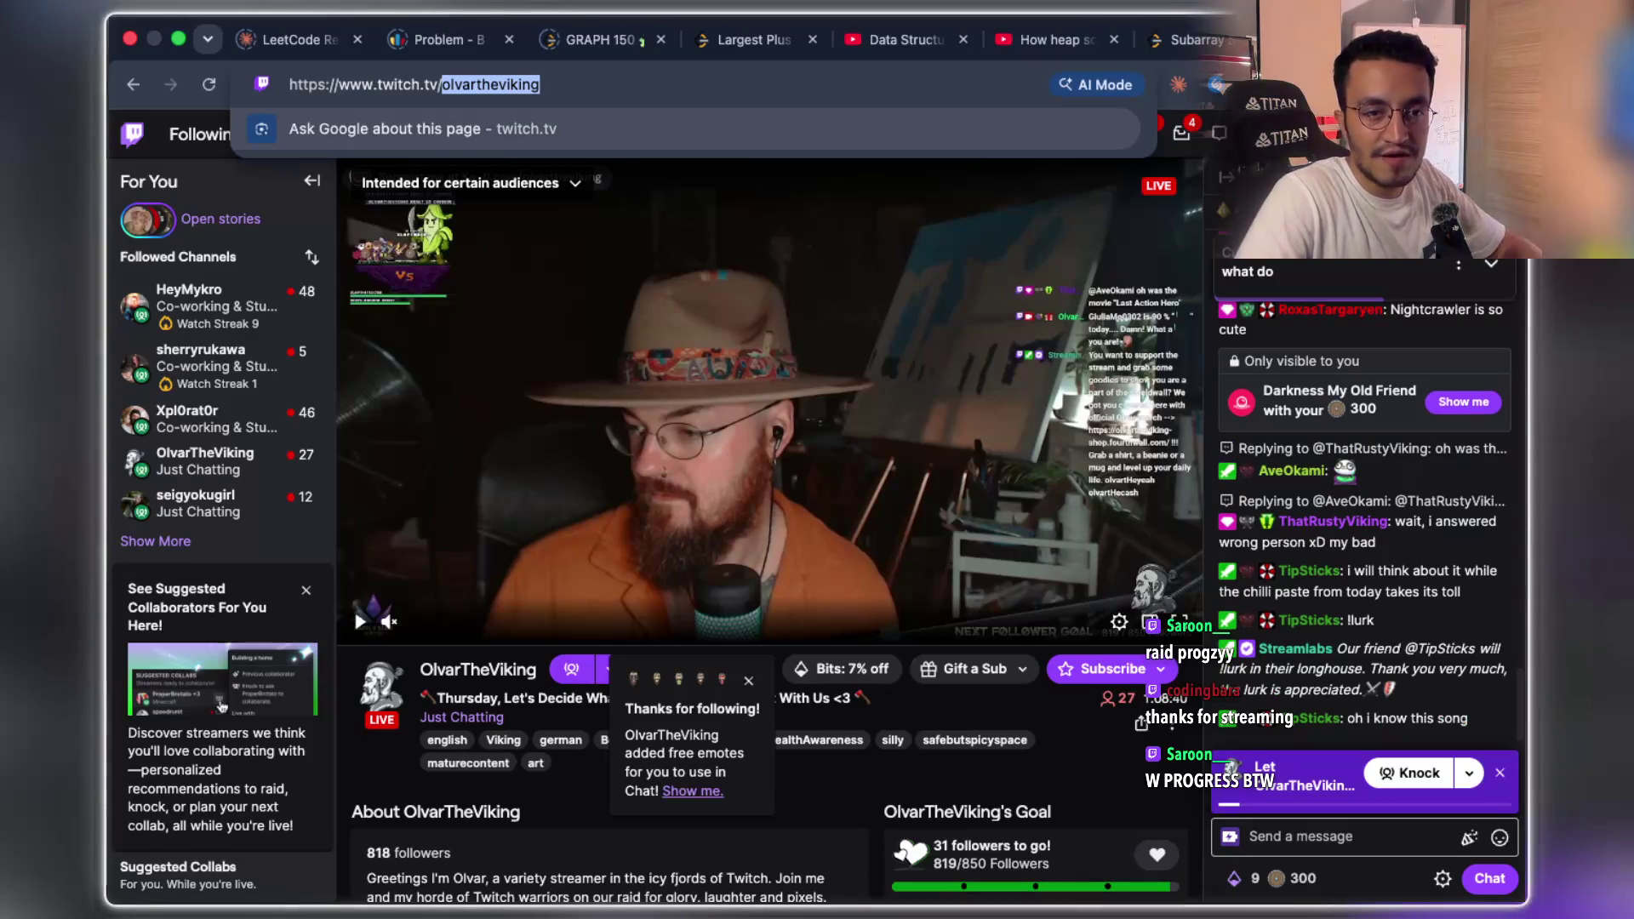
- Change the URL's channel name to progzyy, skim its About description, and follow the channel
{"action": "key", "text": "super+Tab"}
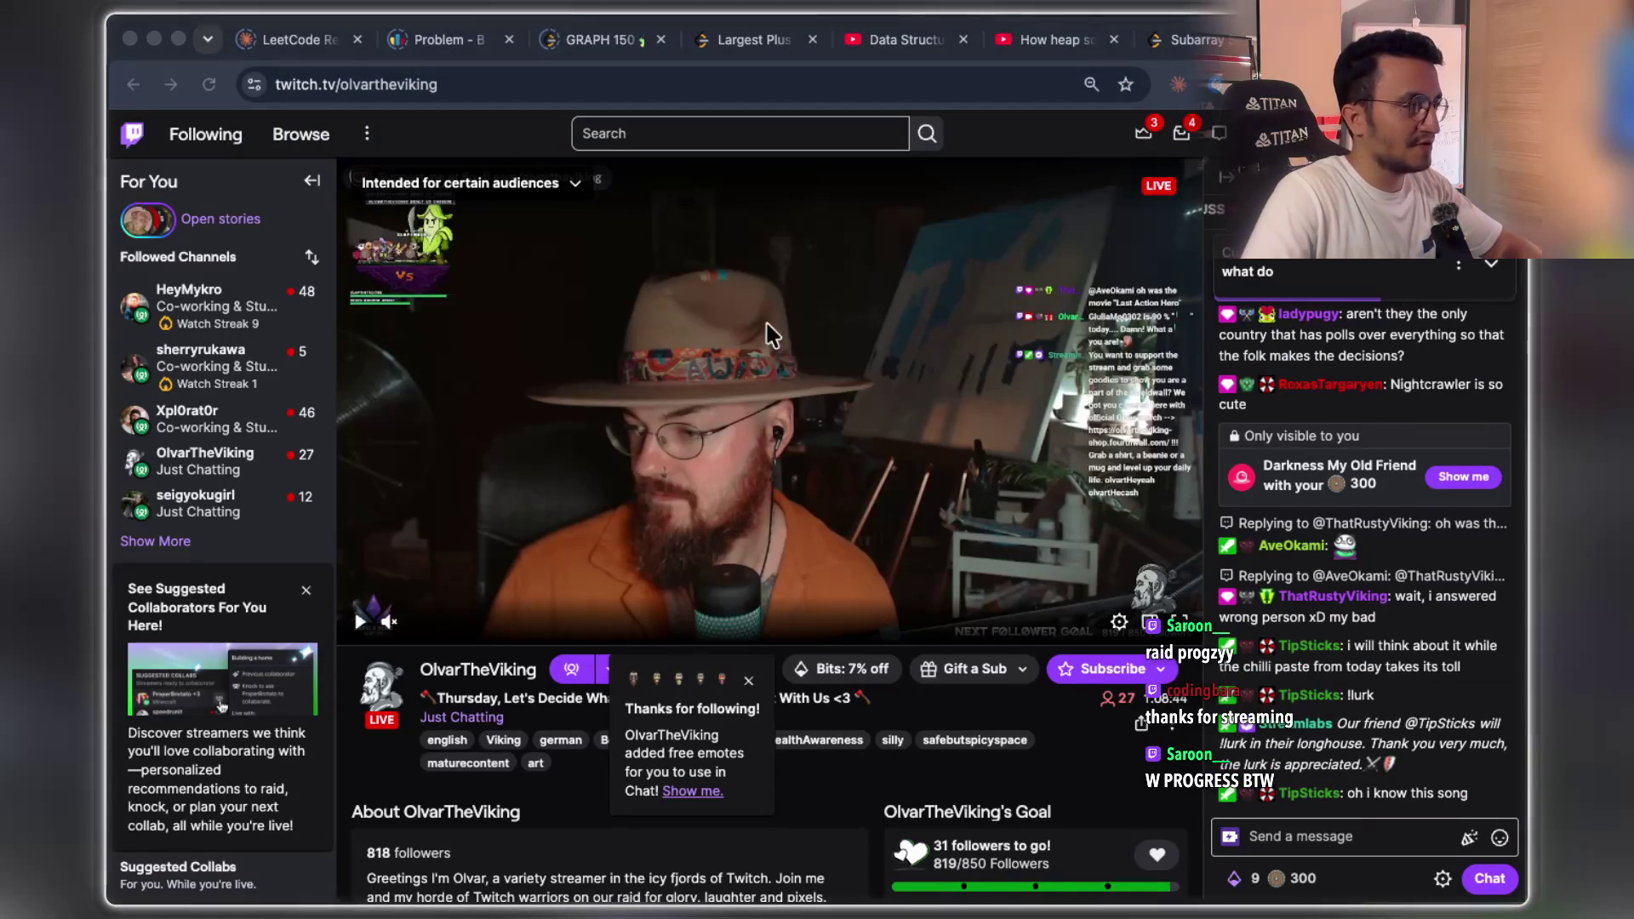
{"action": "left_click", "coordinate": [459, 85]}
{"action": "double_click", "coordinate": [488, 85]}
{"action": "type", "text": "progzyy"}
{"action": "key", "text": "Return"}
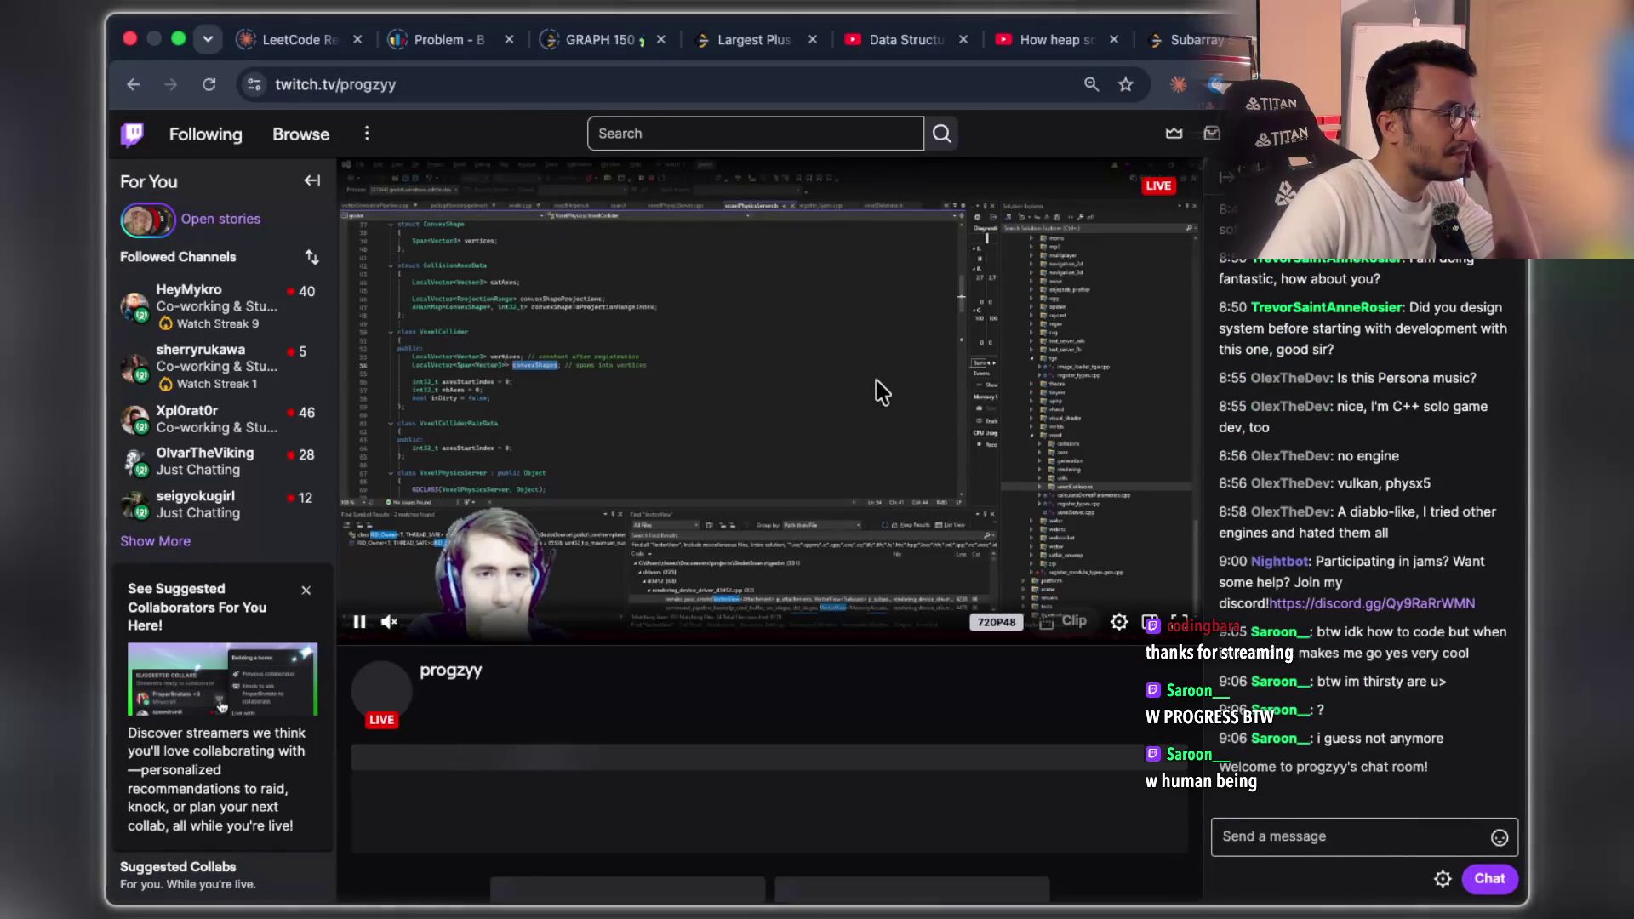
{"action": "left_click_drag", "start_coordinate": [442, 856], "coordinate": [774, 856]}
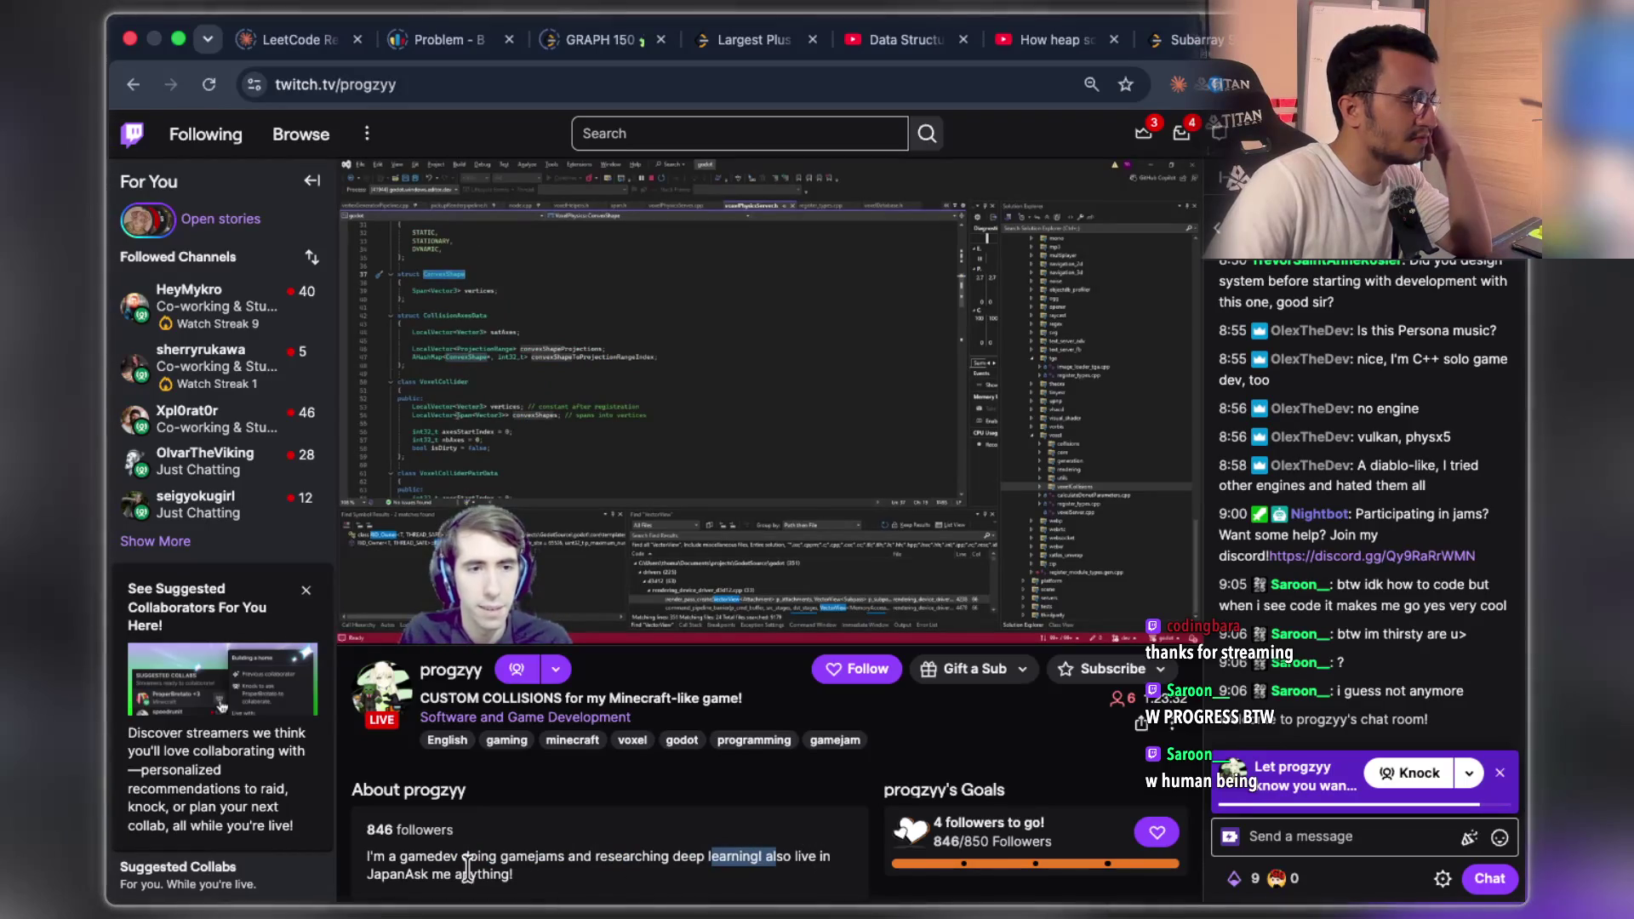
{"action": "left_click_drag", "start_coordinate": [474, 874], "coordinate": [513, 874]}
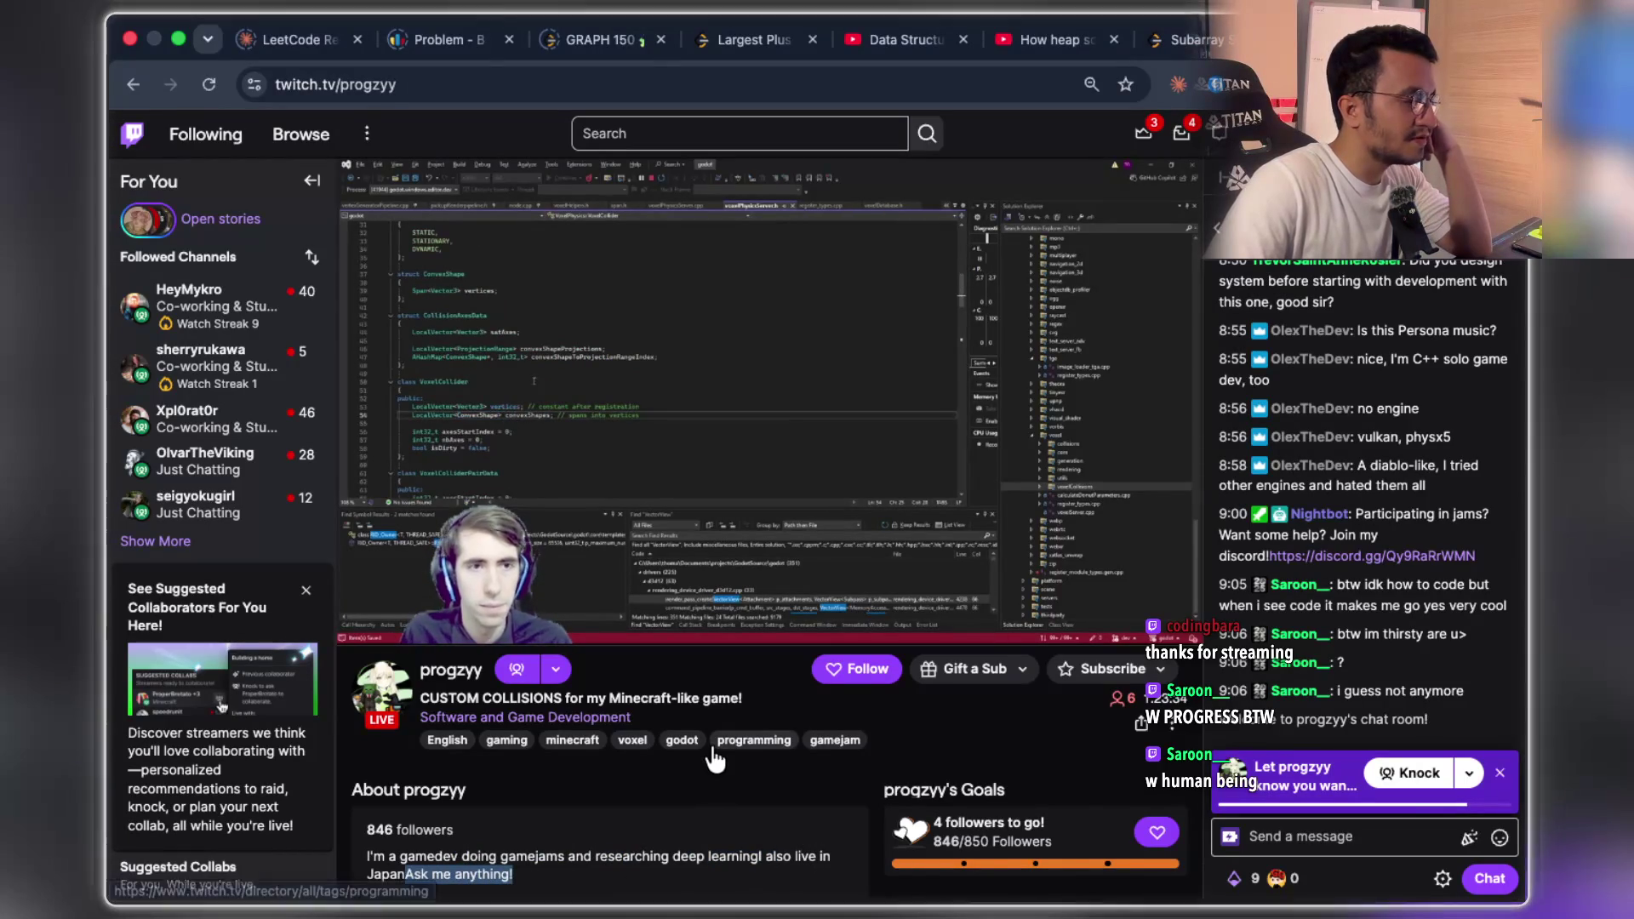
{"action": "scroll", "coordinate": [626, 780], "scroll_direction": "down", "scroll_amount": 7}
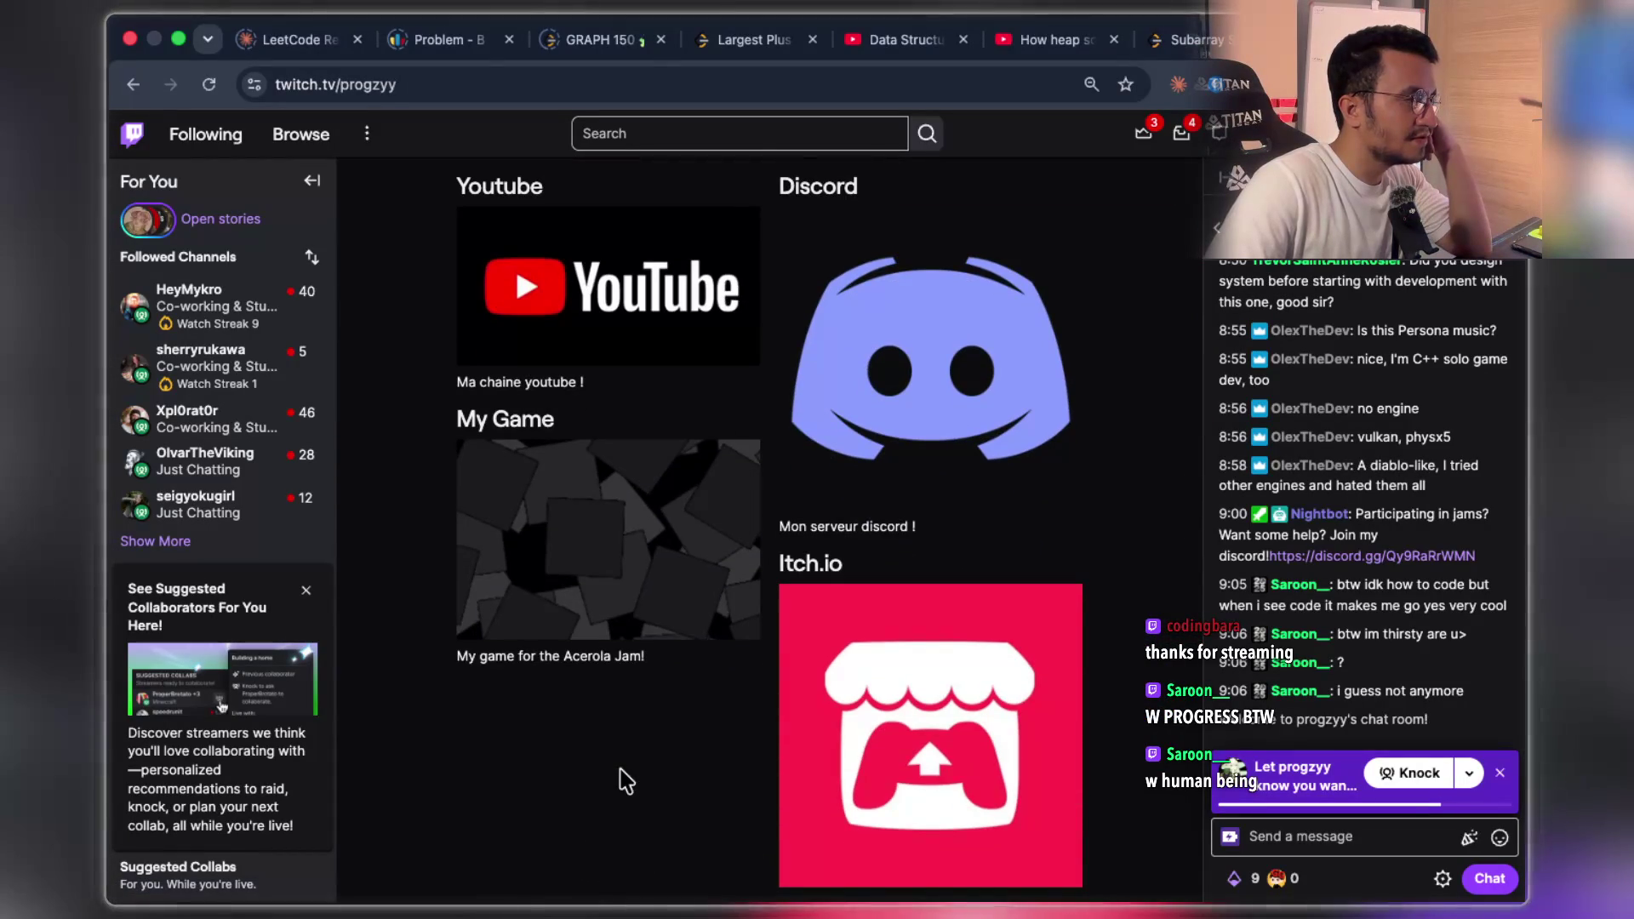
{"action": "scroll", "coordinate": [625, 779], "scroll_direction": "up", "scroll_amount": 10}
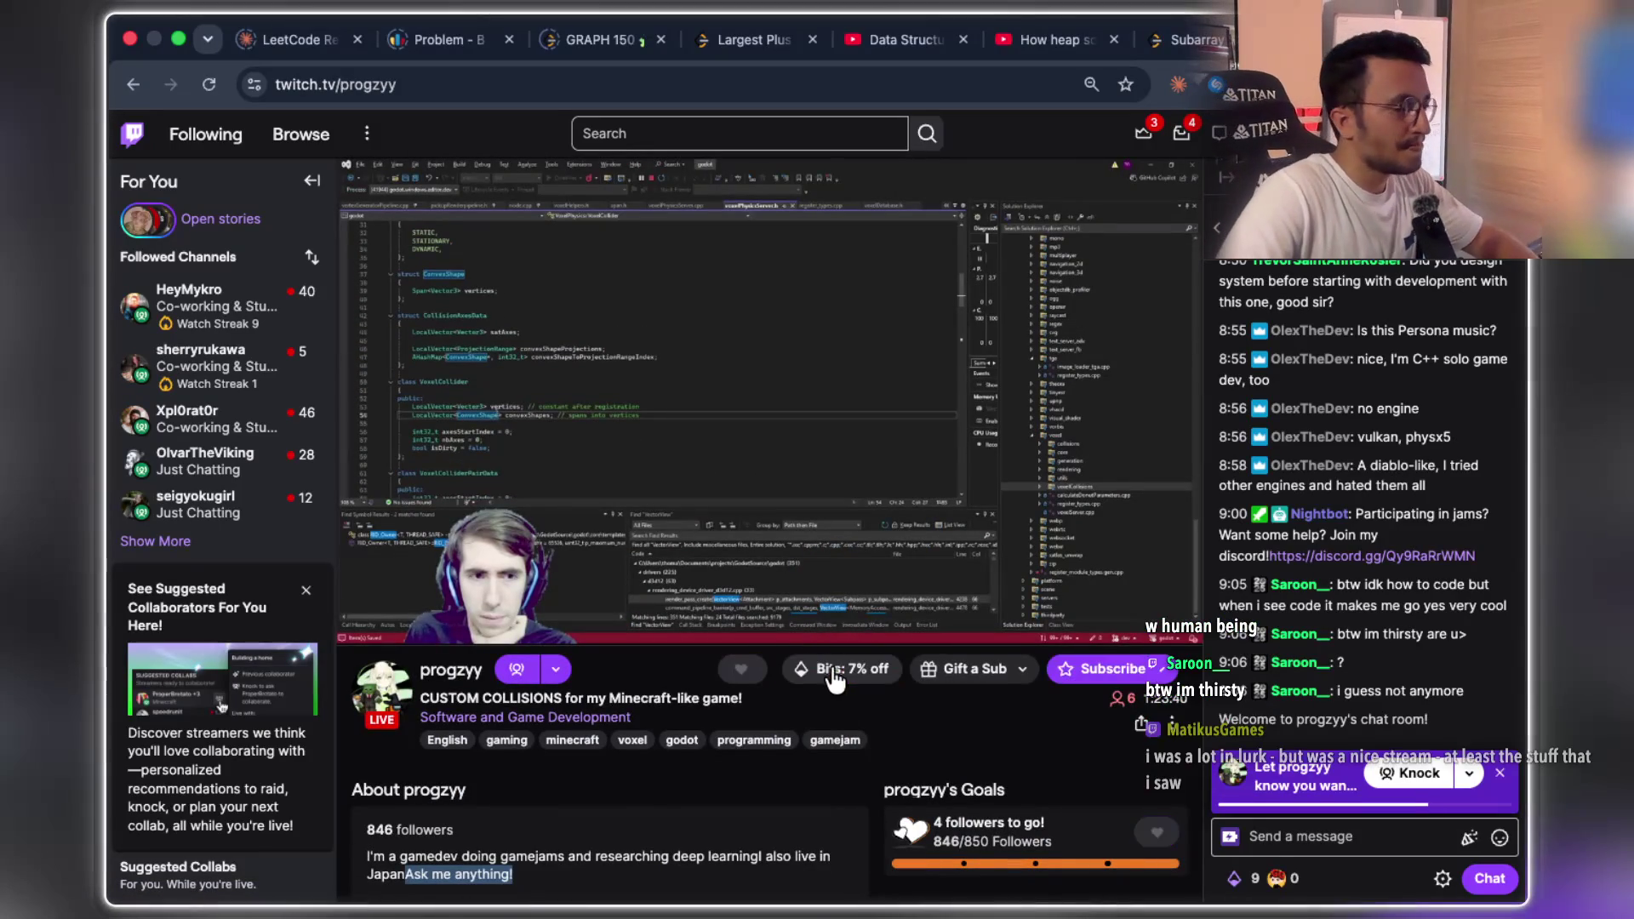
{"action": "left_click", "coordinate": [734, 676]}
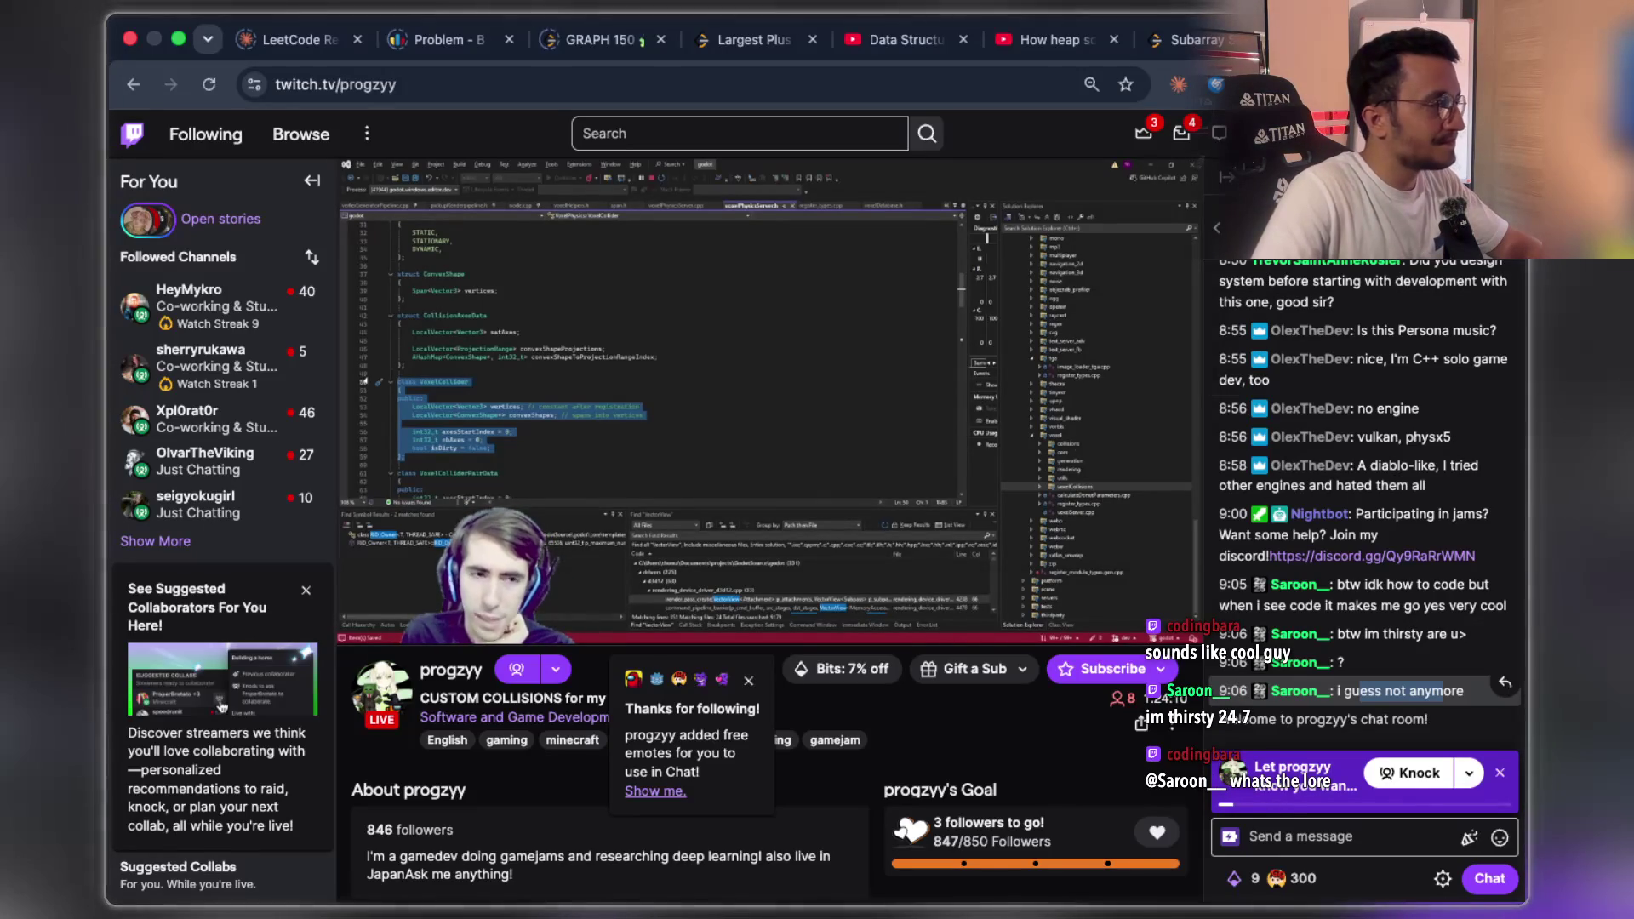
- Open twitch.tv/heymykro in a new tab
{"action": "mouse_move", "coordinate": [266, 348]}
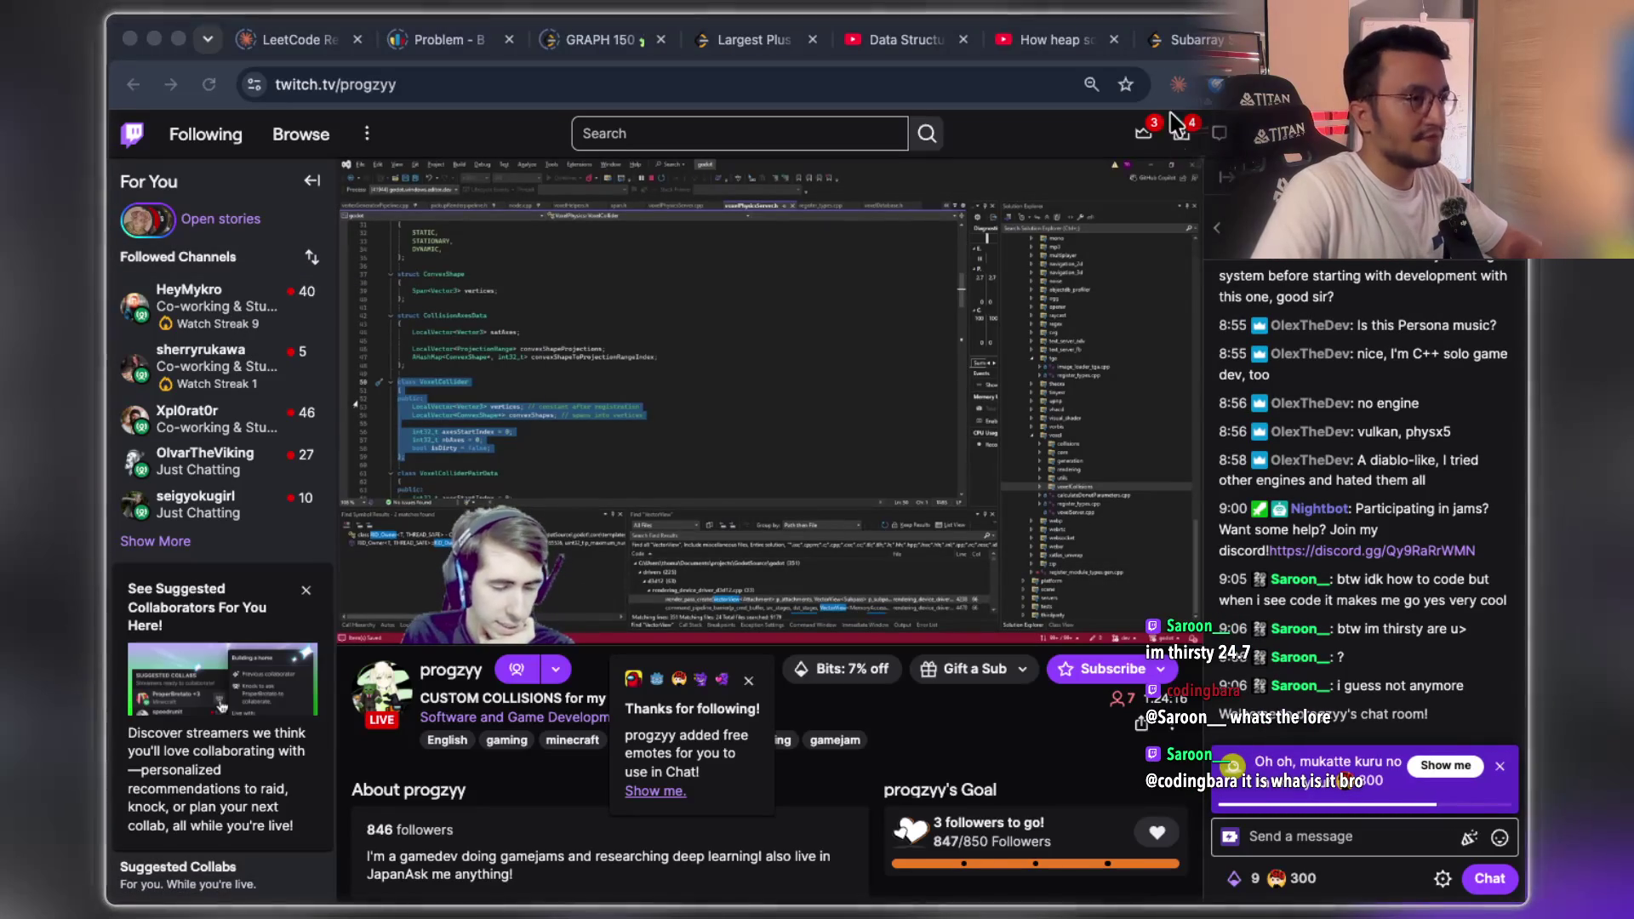
{"action": "key", "text": "super+t"}
{"action": "type", "text": "twitch.tv/heymykro"}
{"action": "key", "text": "Return"}
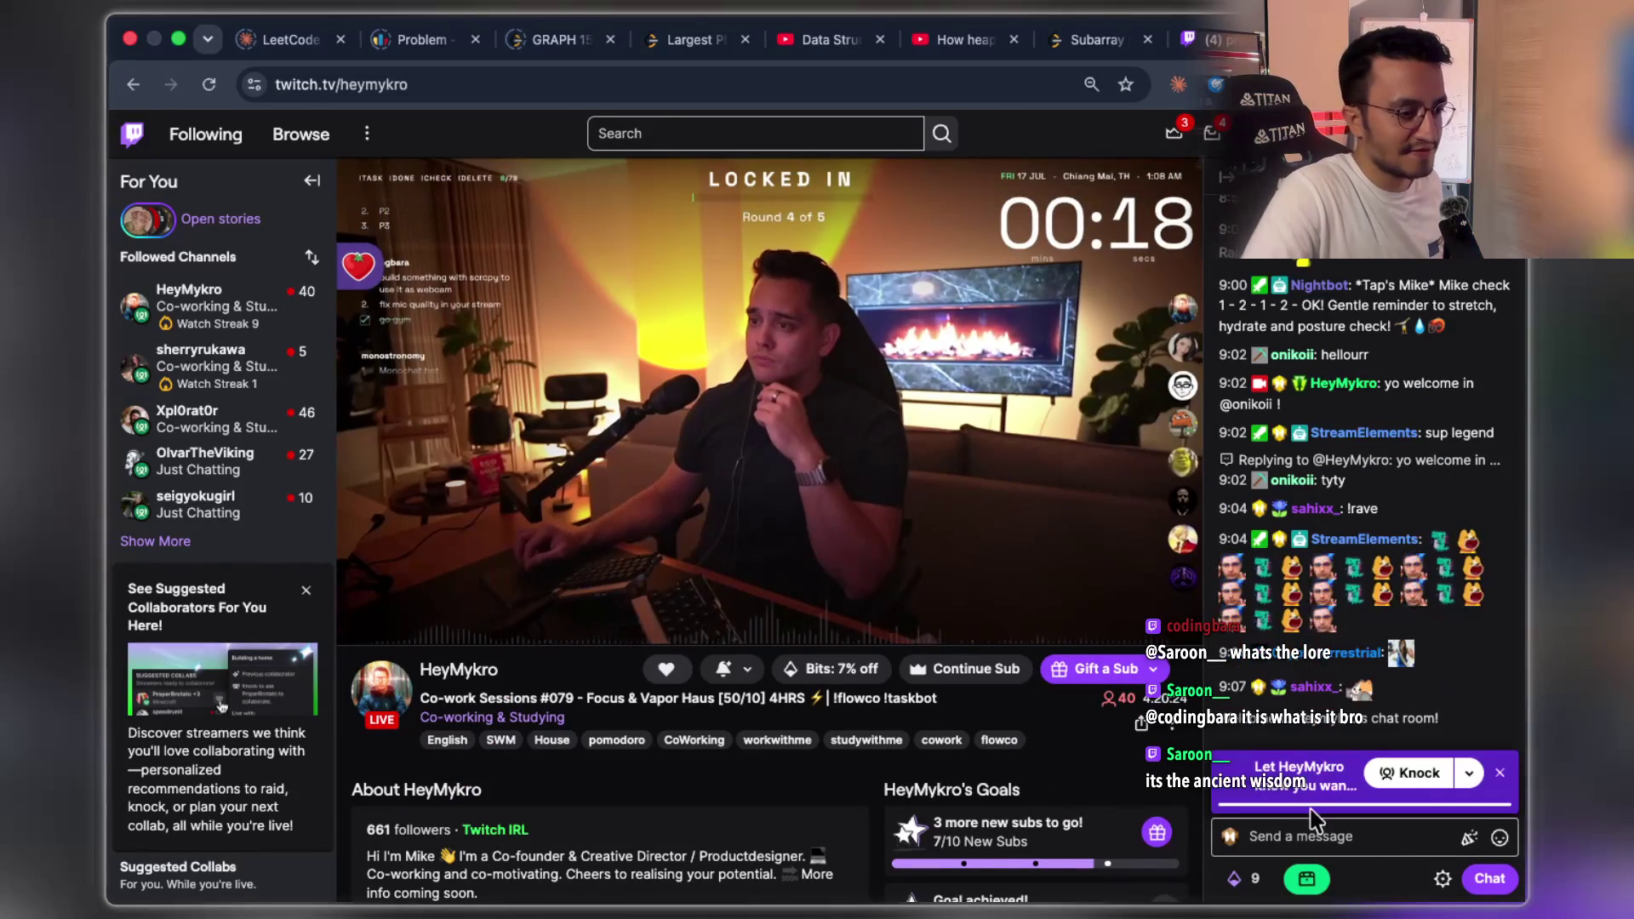
- Scroll back through HeyMykro's chat, mark an earlier message, and resume chat at the newest messages
{"action": "left_click", "coordinate": [1305, 837]}
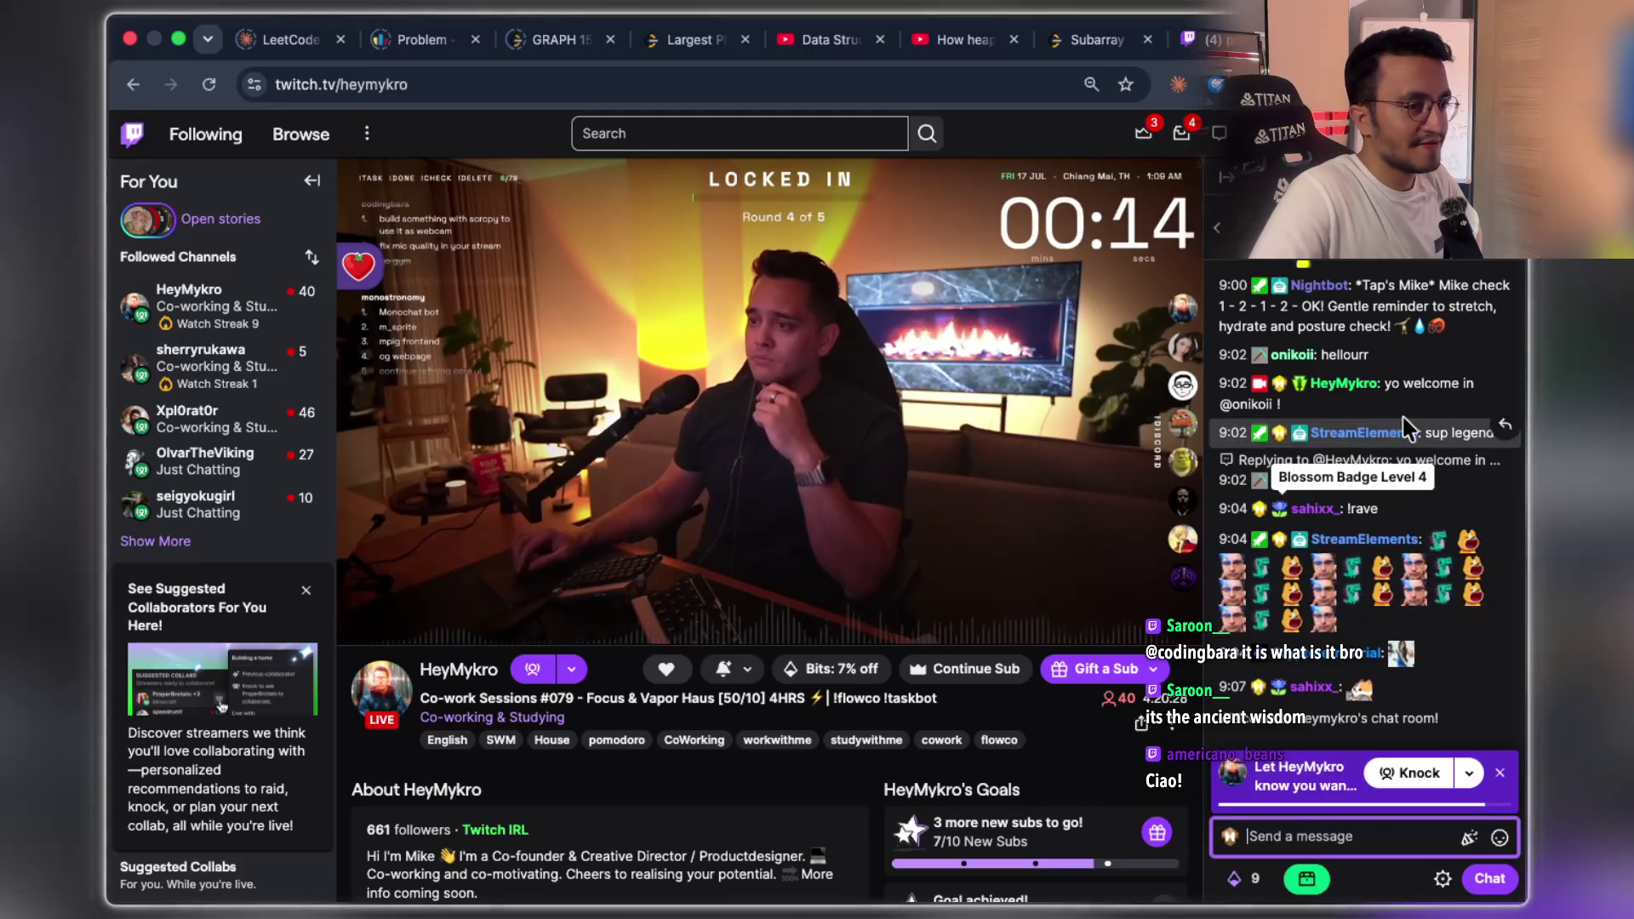
{"action": "scroll", "coordinate": [1319, 434], "scroll_direction": "up", "scroll_amount": 5}
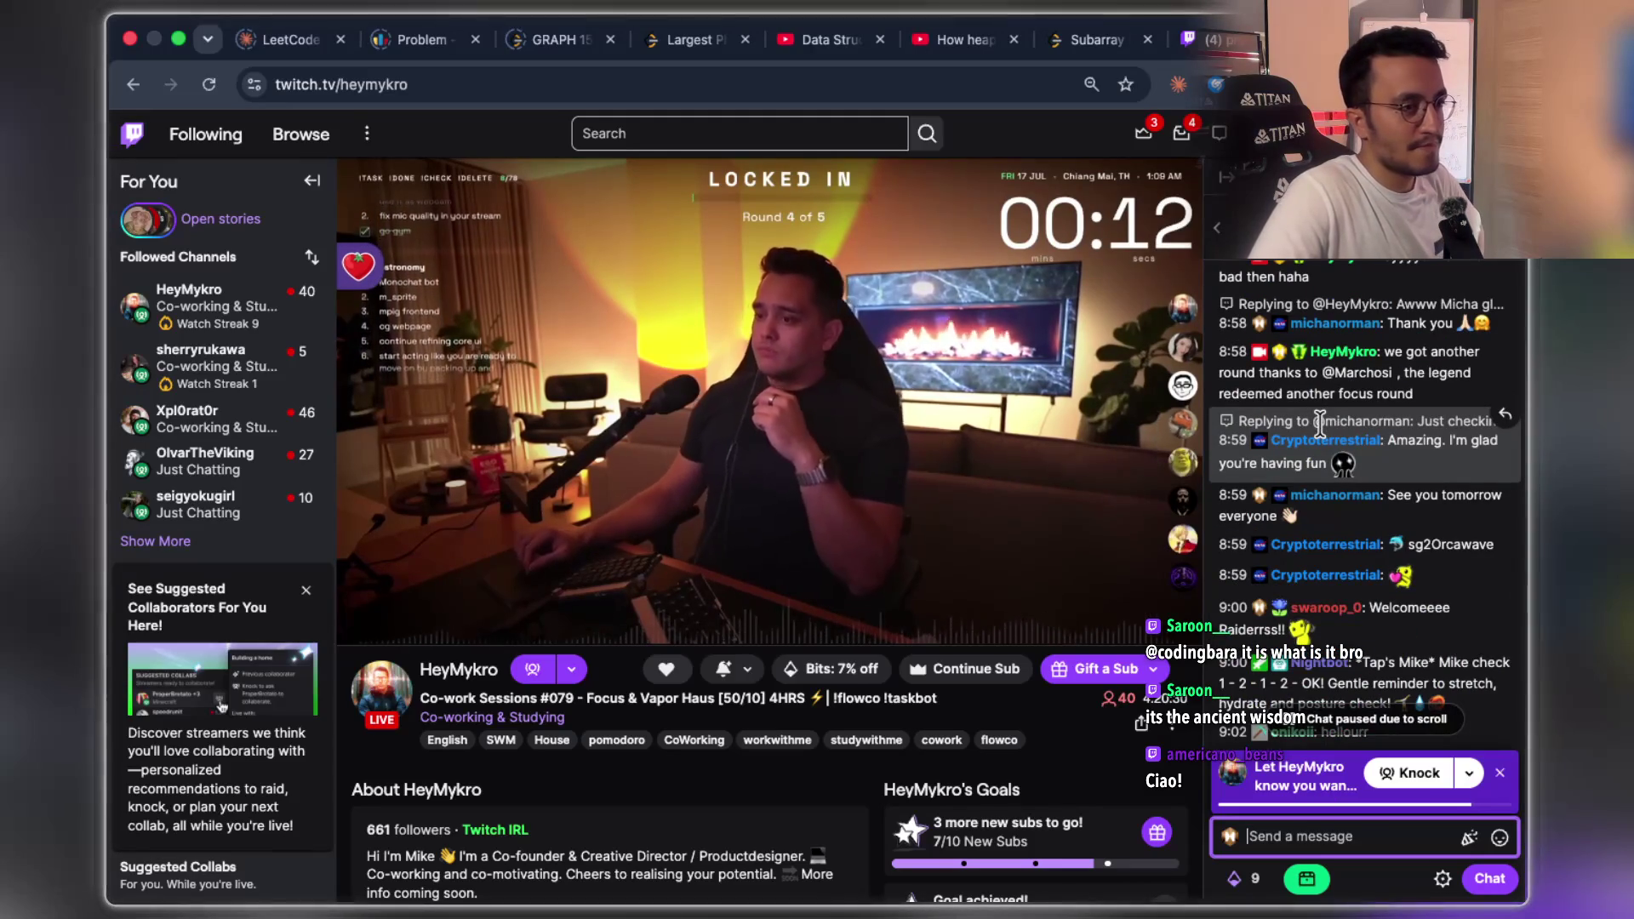
{"action": "scroll", "coordinate": [1319, 425], "scroll_direction": "up", "scroll_amount": 3}
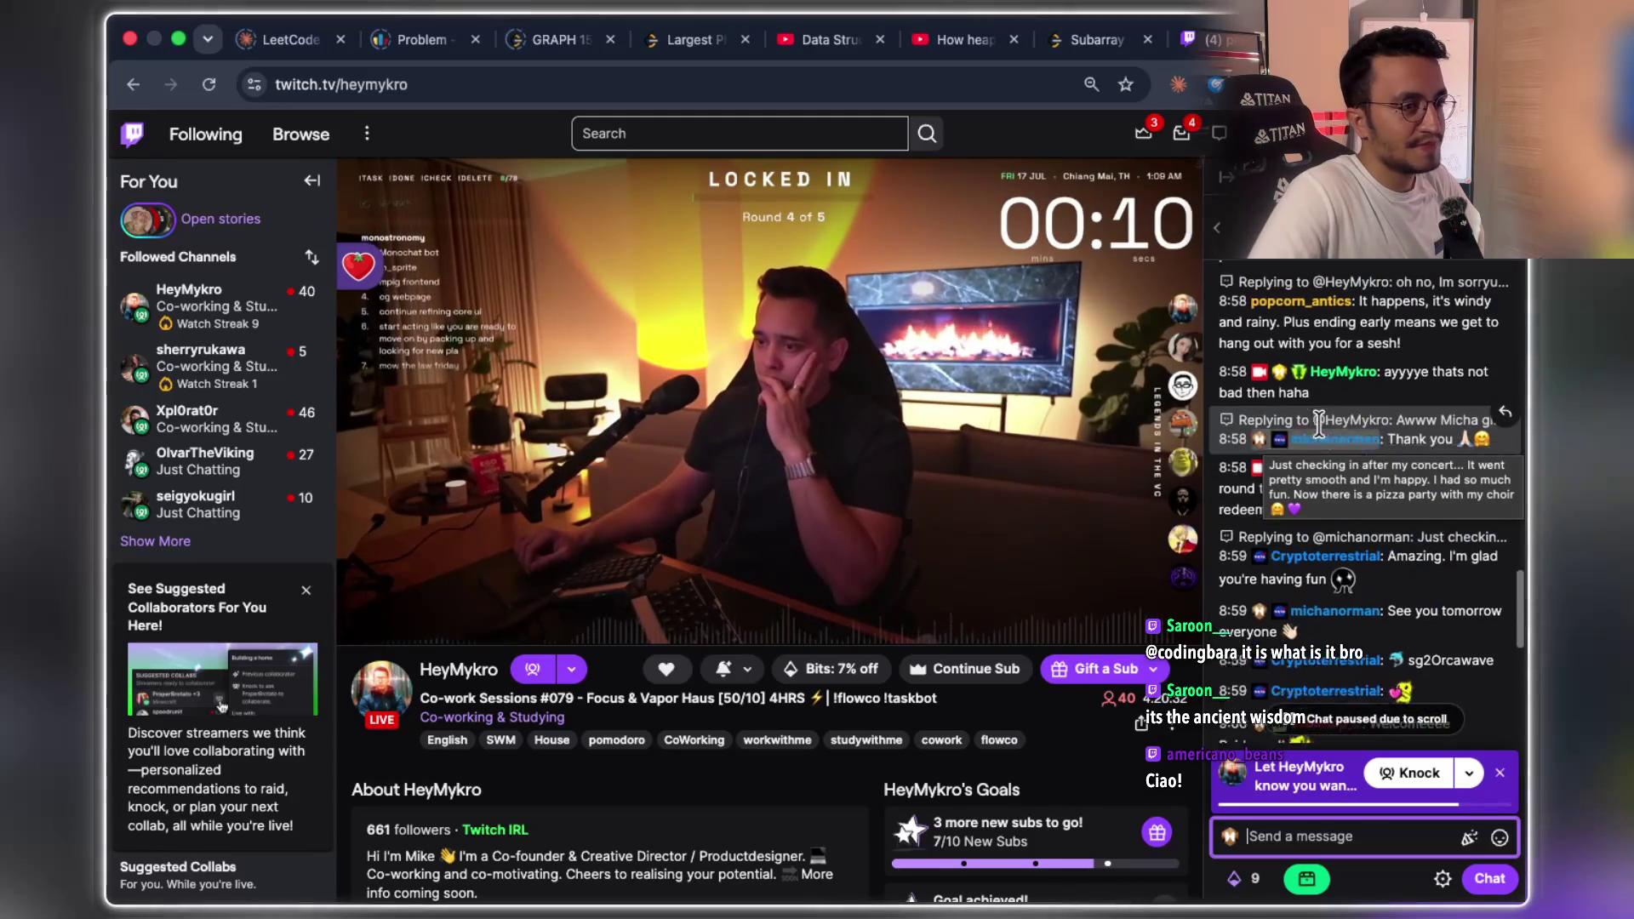
{"action": "left_click_drag", "start_coordinate": [1272, 500], "coordinate": [1397, 500]}
{"action": "left_click", "coordinate": [1345, 709]}
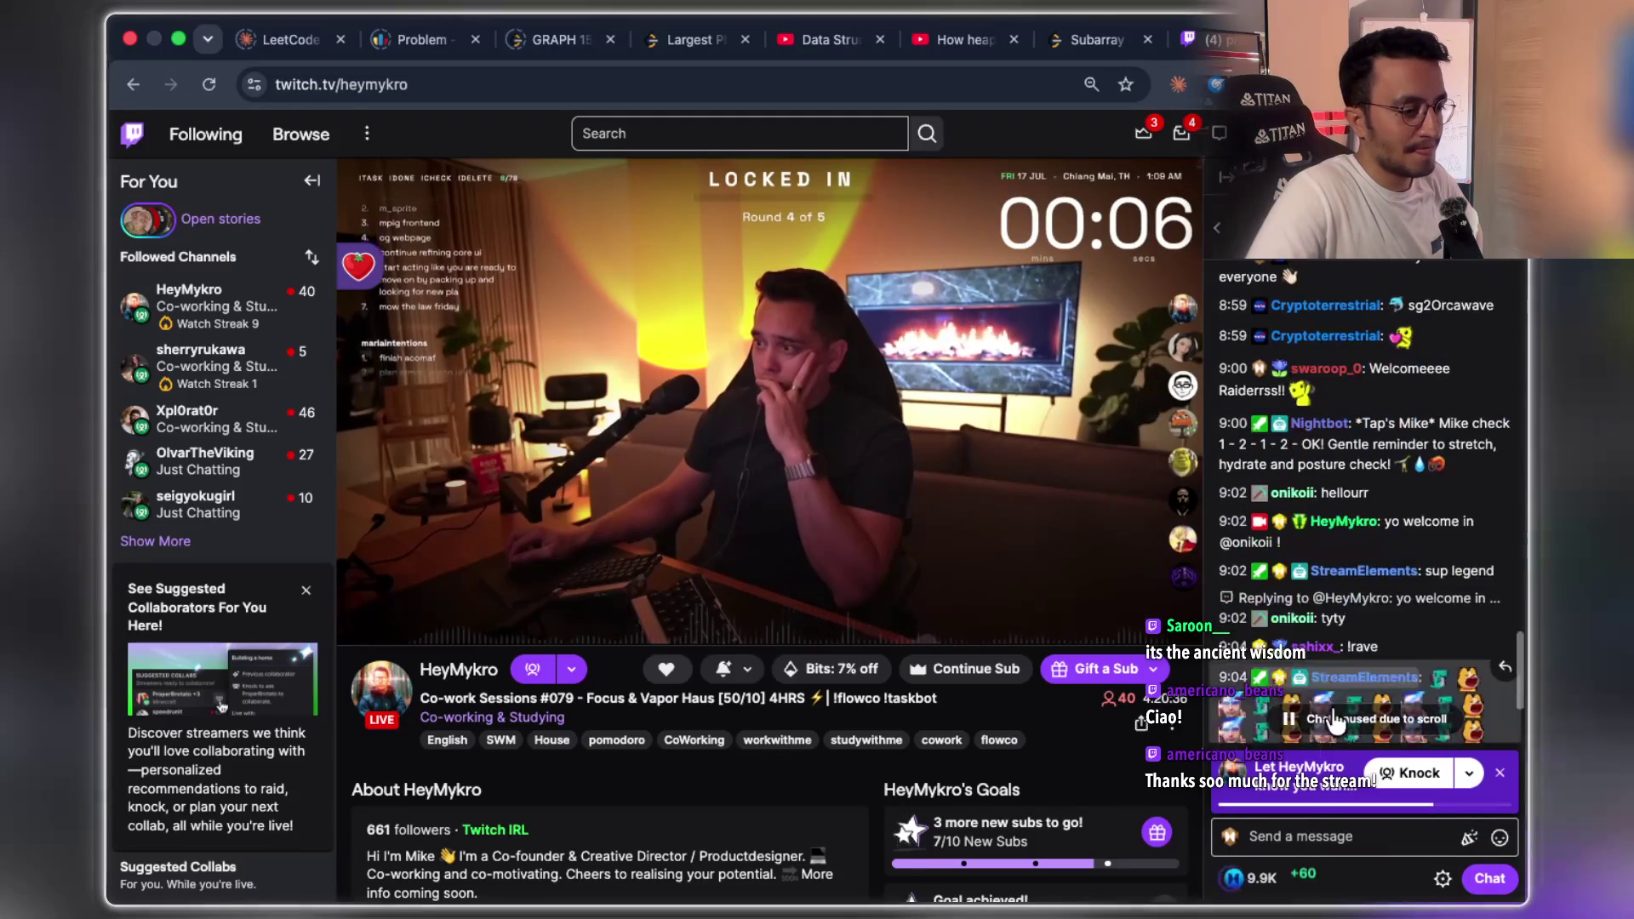
{"action": "mouse_move", "coordinate": [1270, 889]}
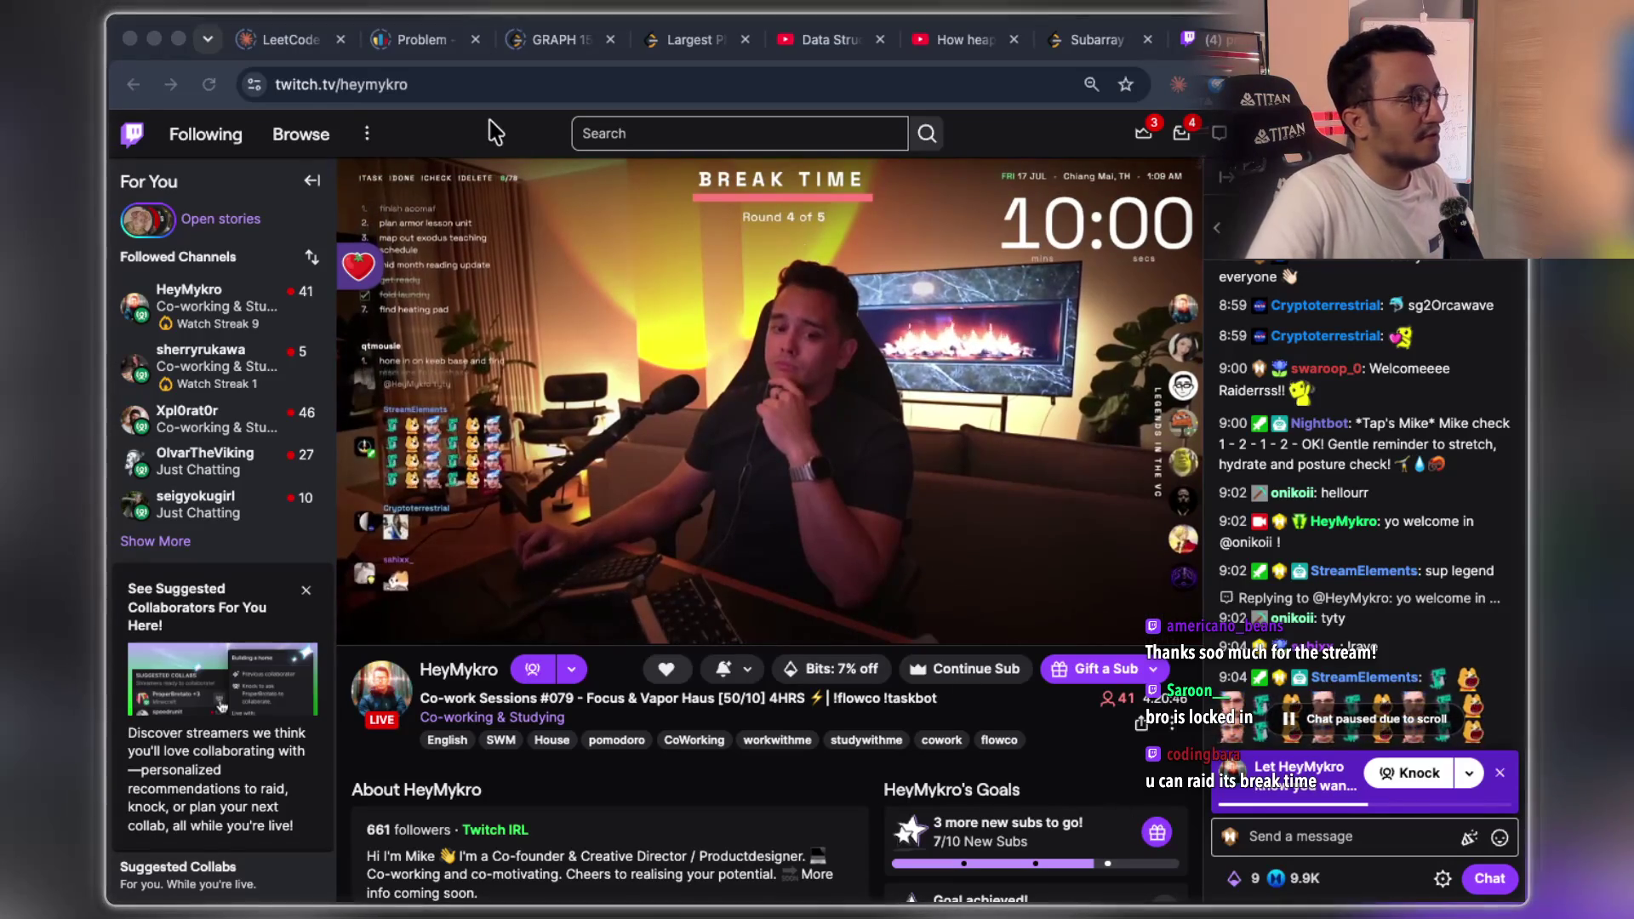
- Change the URL's channel name from heymykro to progzyy and load it
{"action": "left_click", "coordinate": [475, 89]}
{"action": "double_click", "coordinate": [489, 85]}
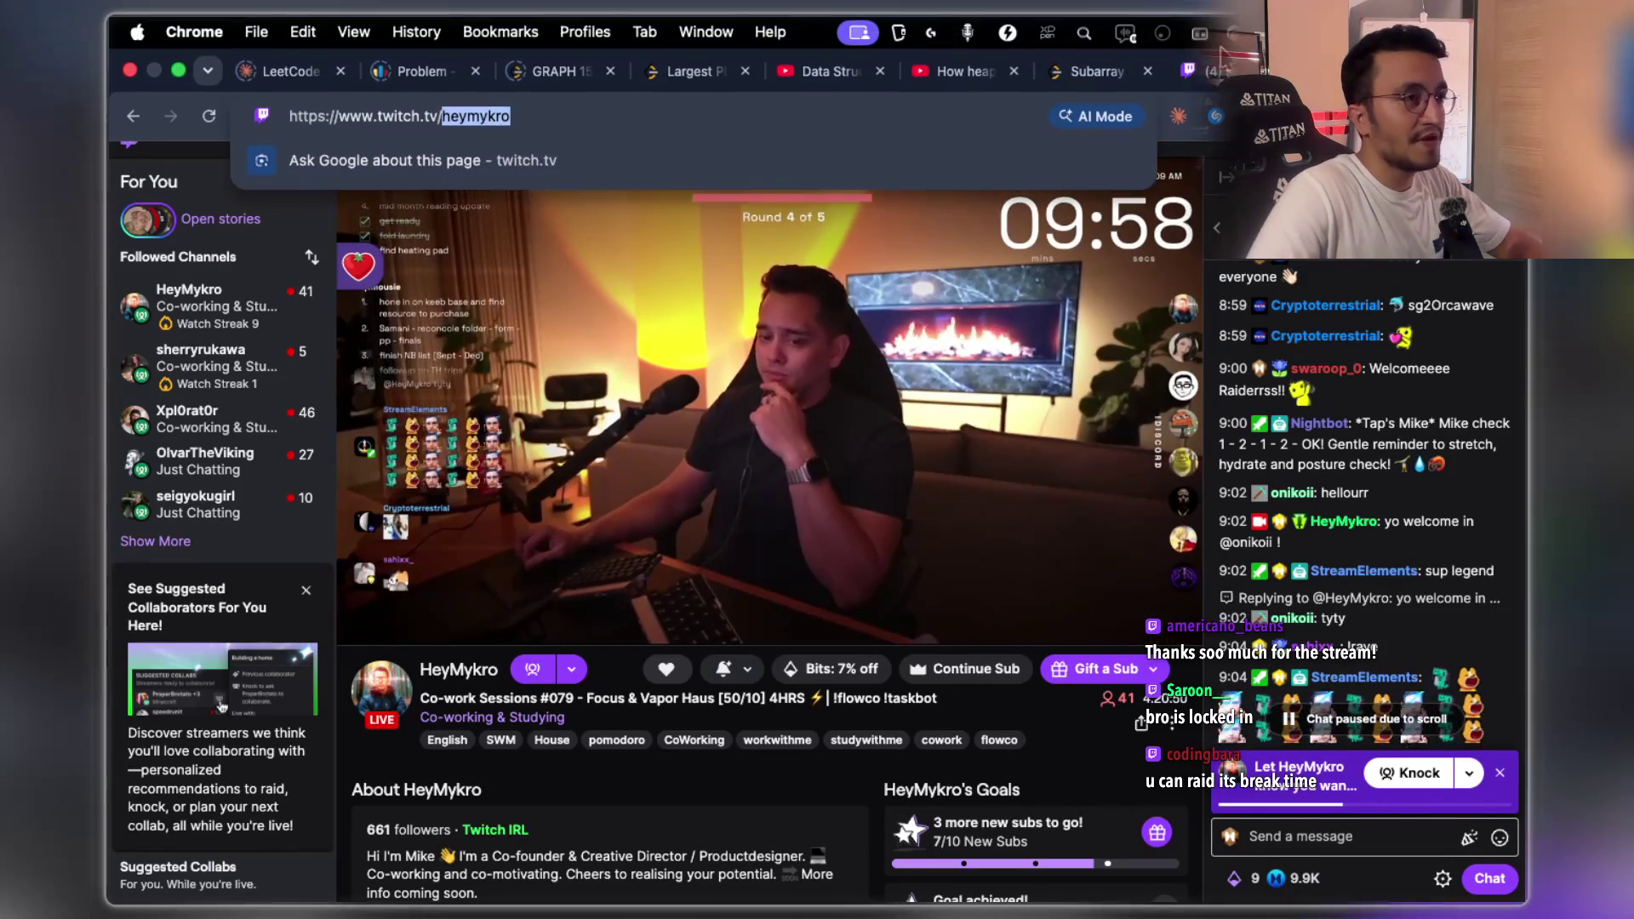
{"action": "type", "text": "progzyy"}
{"action": "key", "text": "Return"}
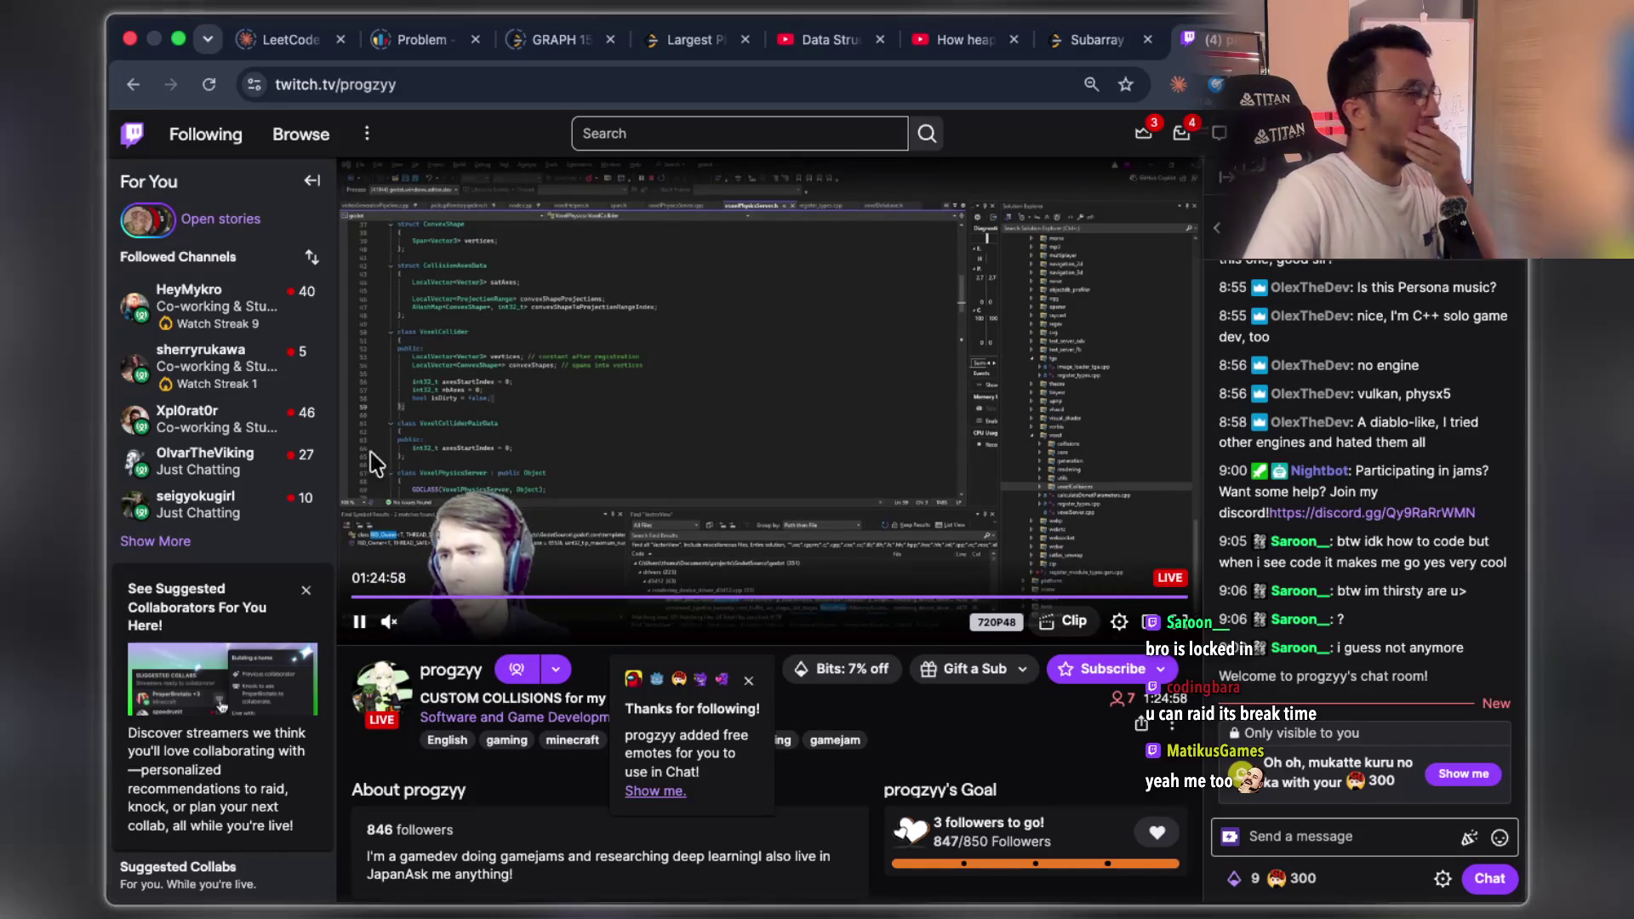
- Wait on progzyy's live custom-collisions coding stream while it hands viewers to HeyMykro
{"action": "mouse_move", "coordinate": [238, 487]}
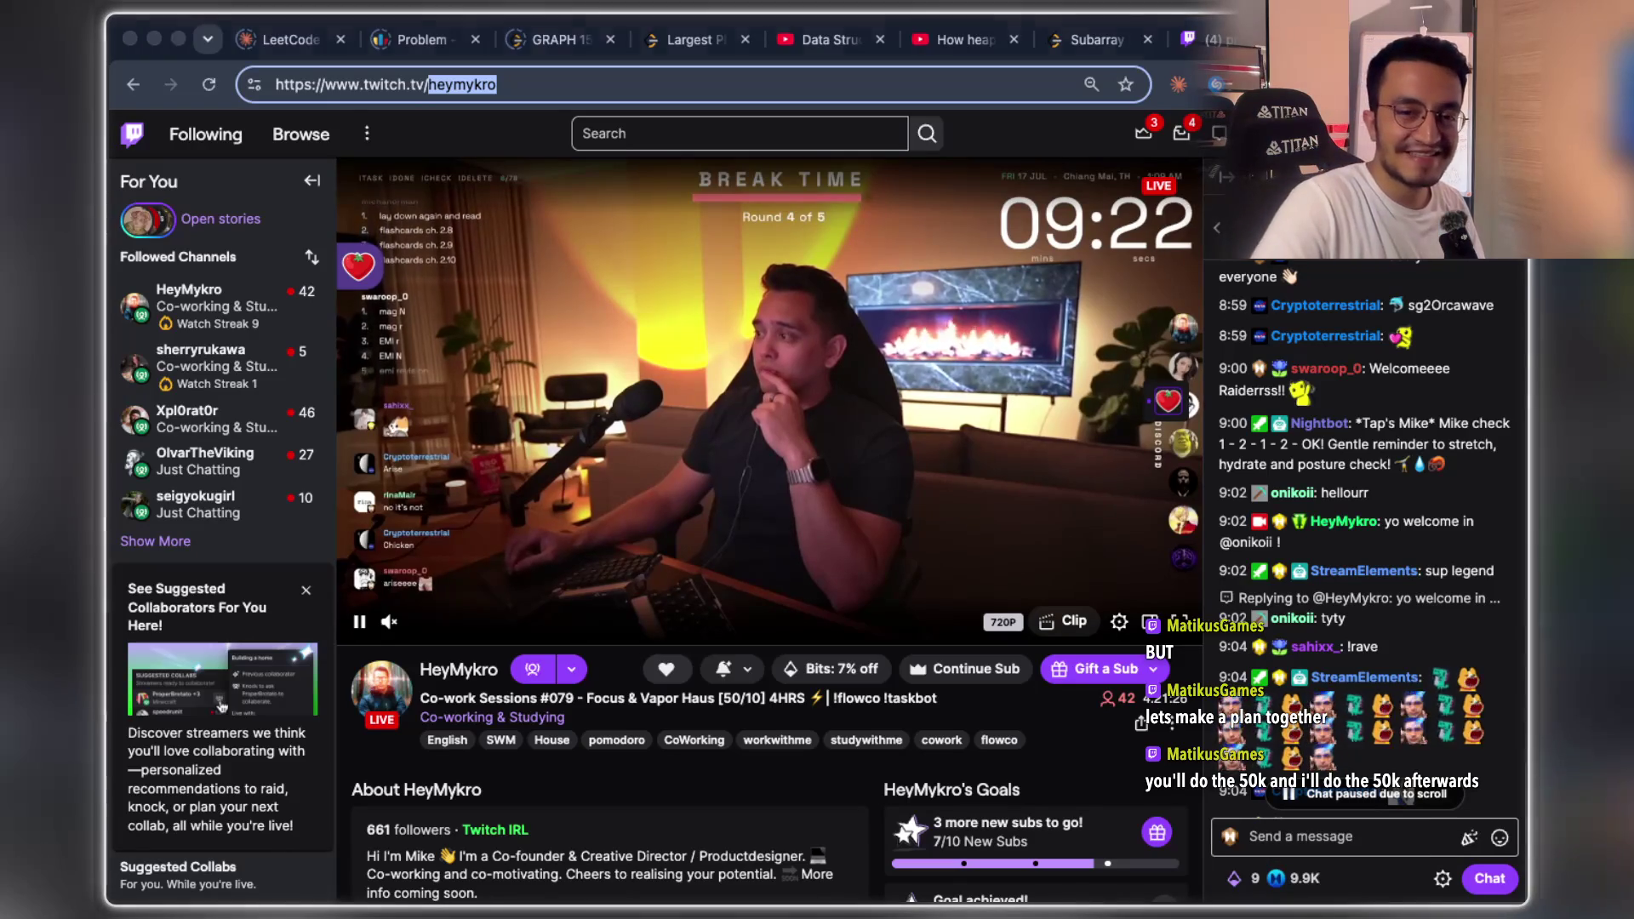
- Return to HeyMykro's break-time stream and share the new 10-stream watch streak from chat
{"action": "key", "text": "super+Tab"}
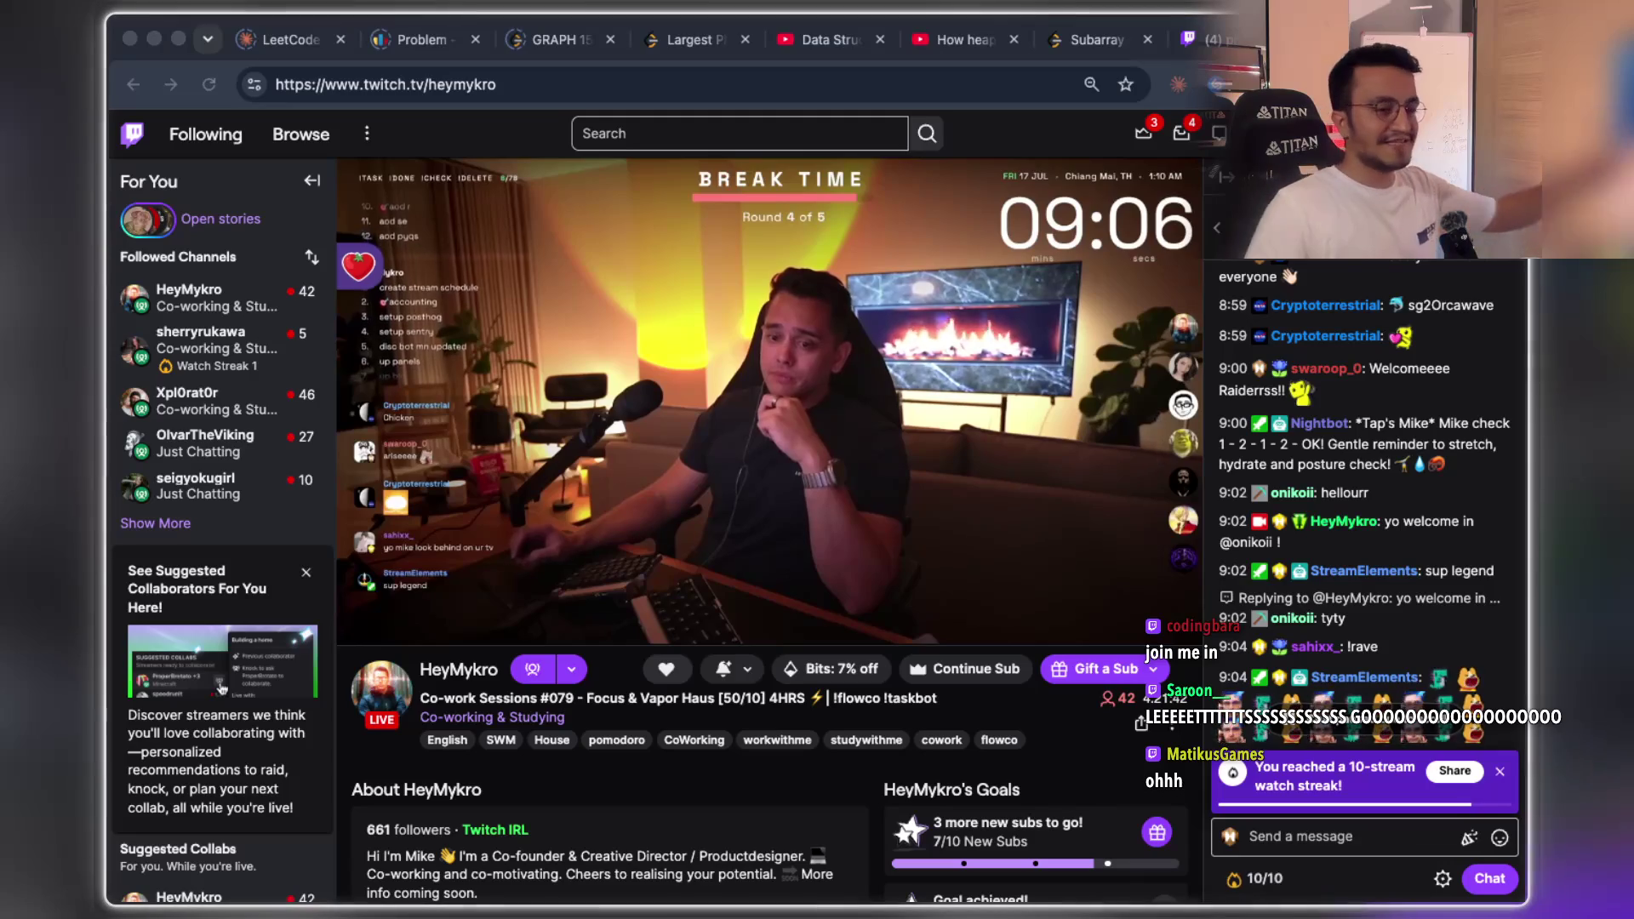
{"action": "scroll", "coordinate": [1362, 511], "scroll_direction": "up", "scroll_amount": 1}
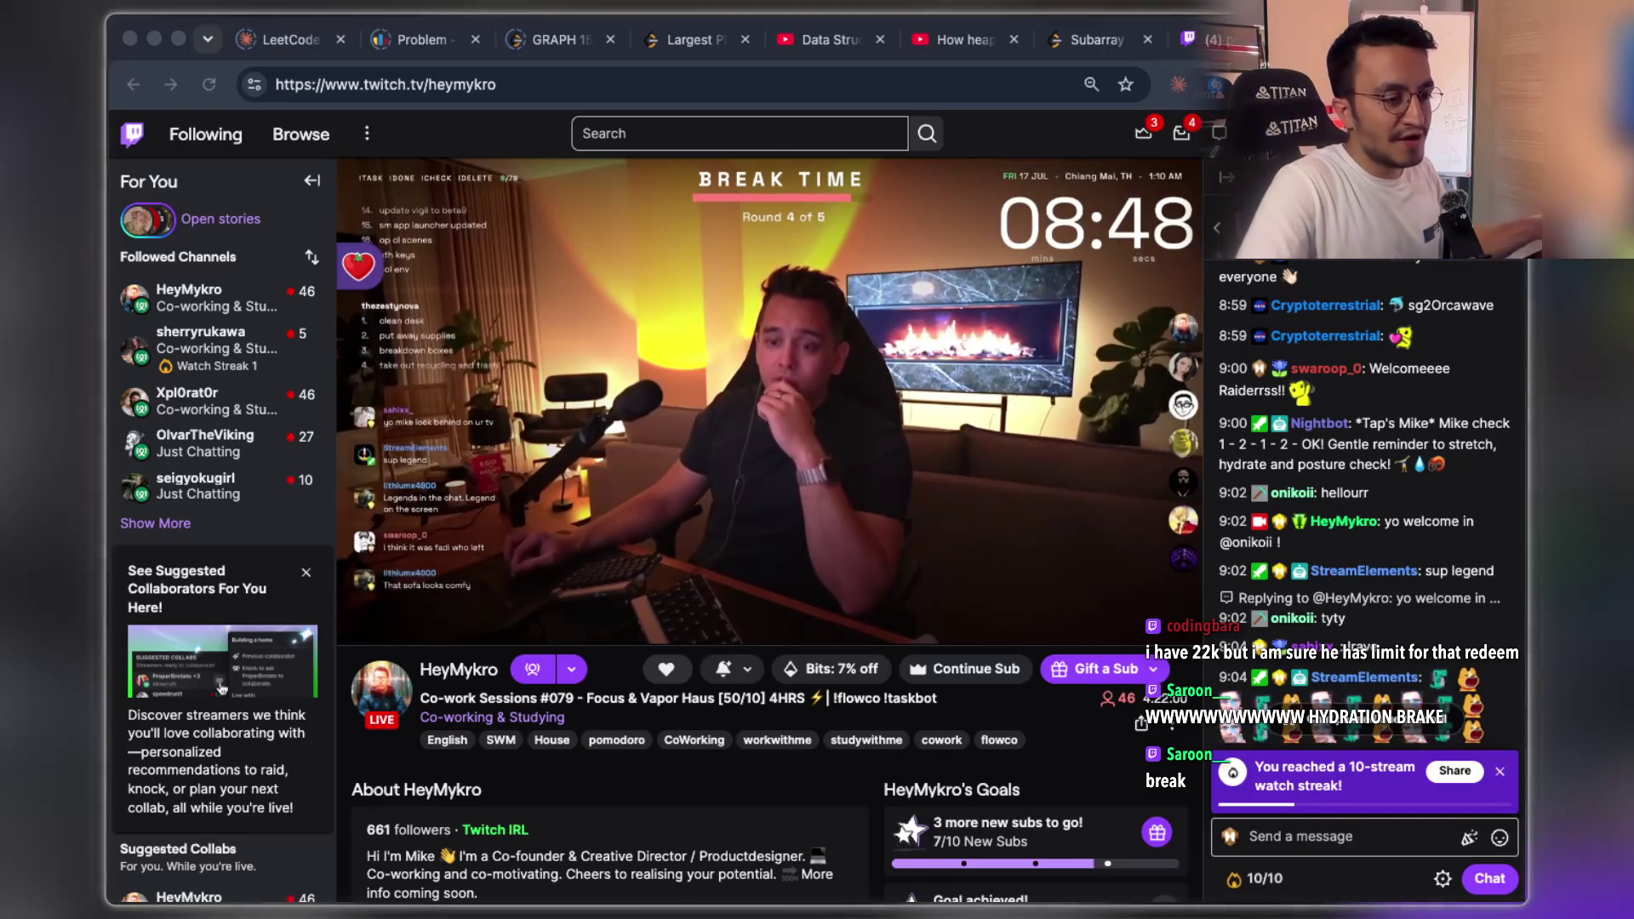
{"action": "key", "text": "super+Tab"}
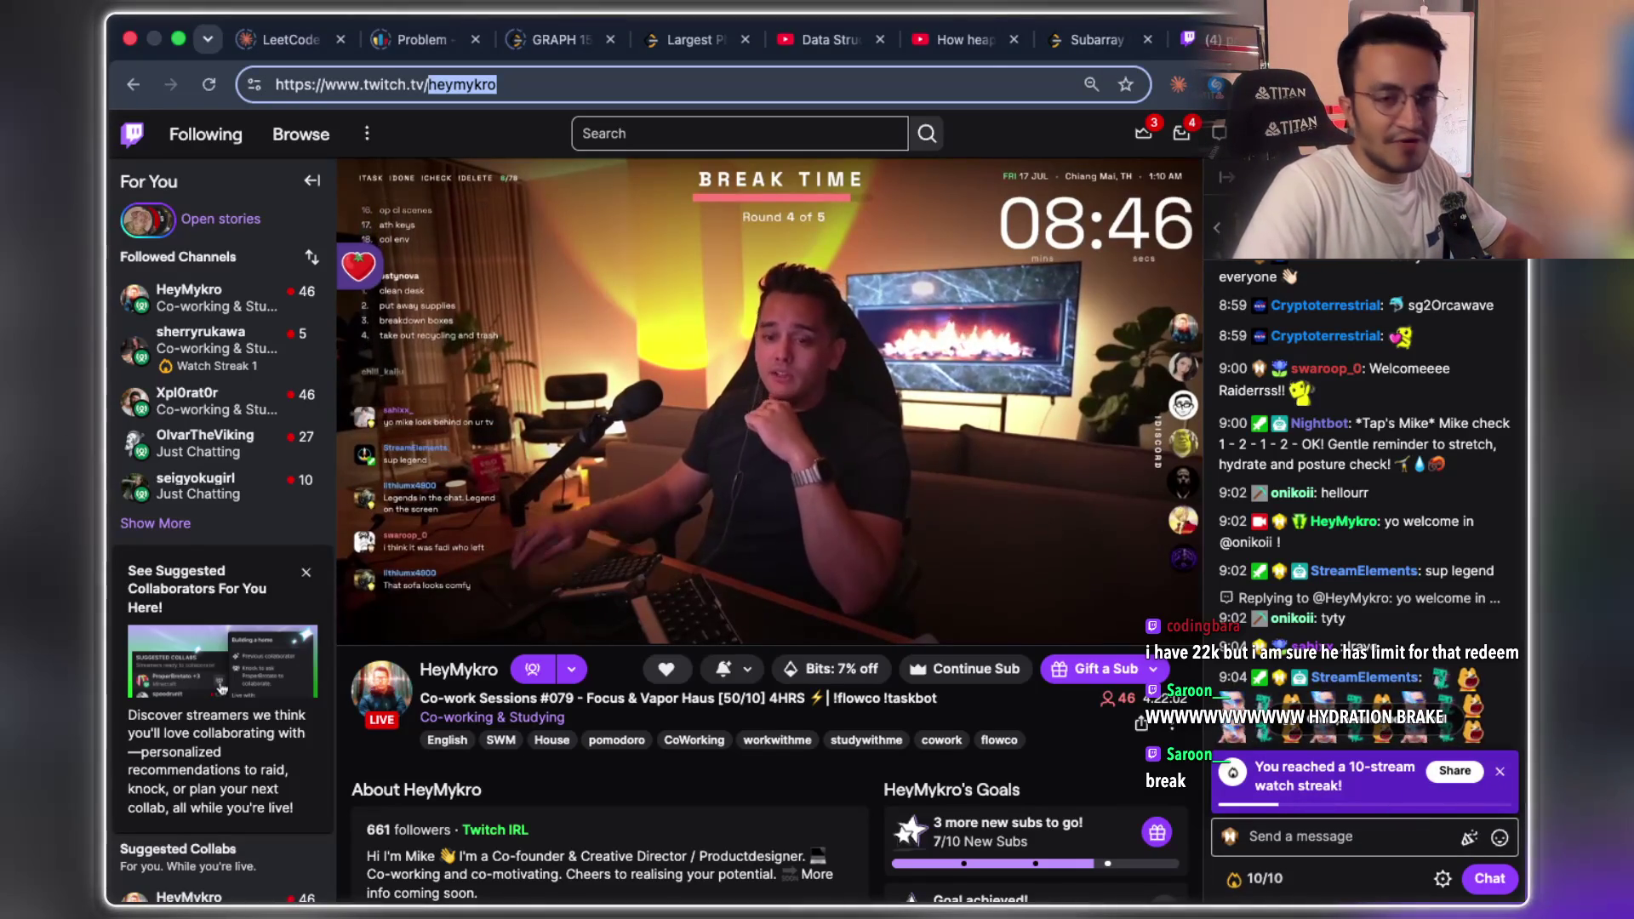
{"action": "key", "text": "super+Tab"}
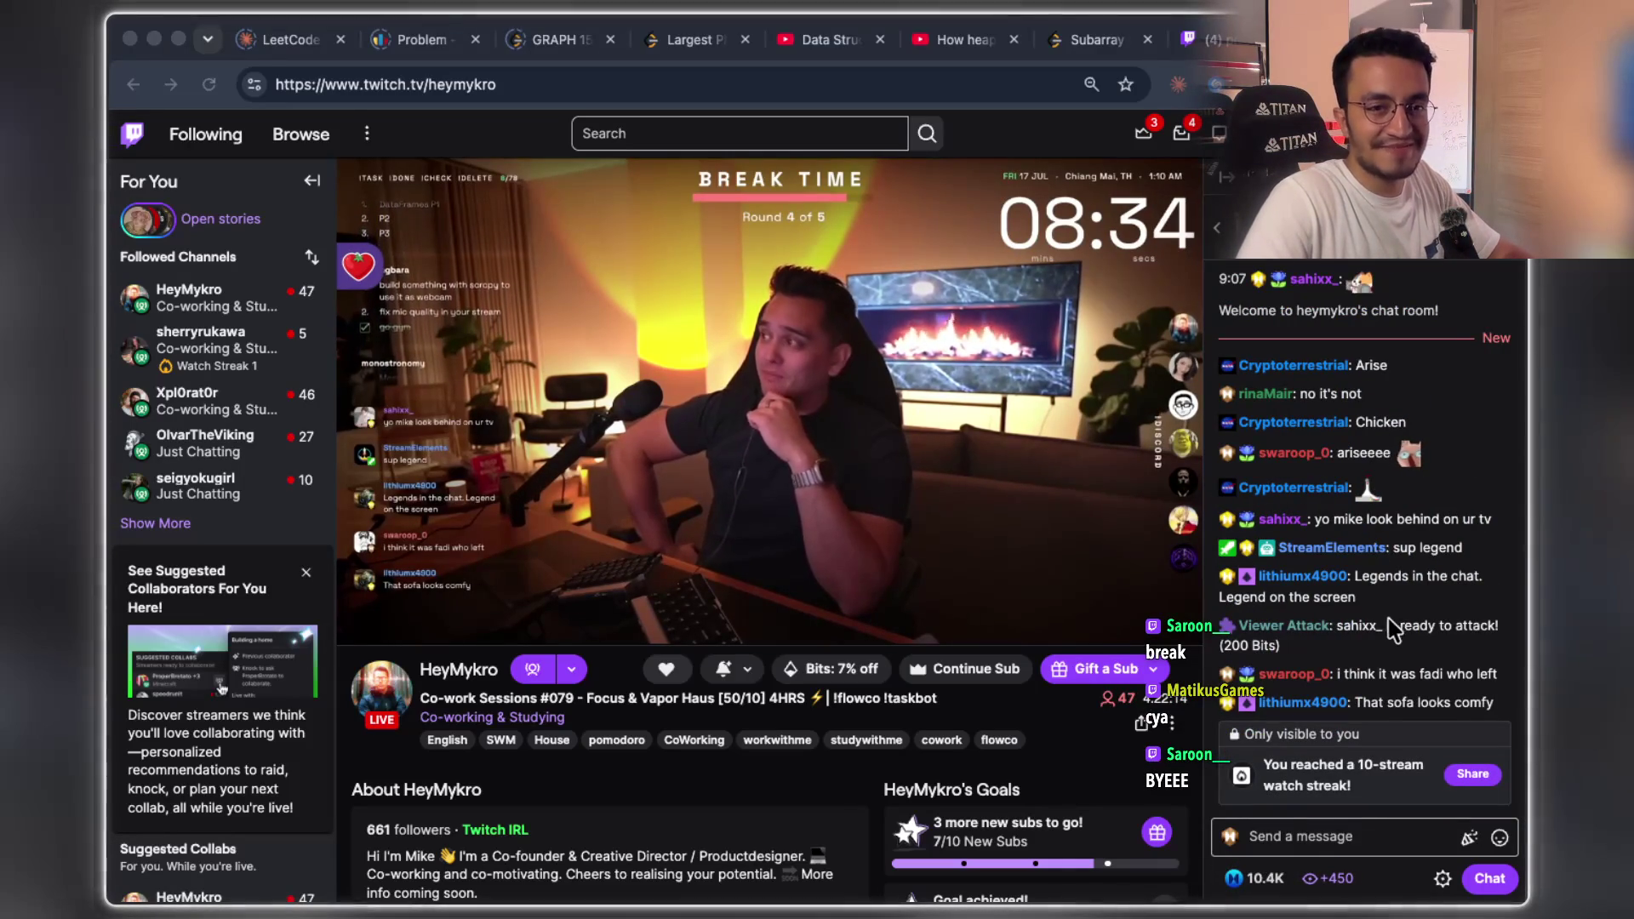
{"action": "left_click", "coordinate": [1478, 779]}
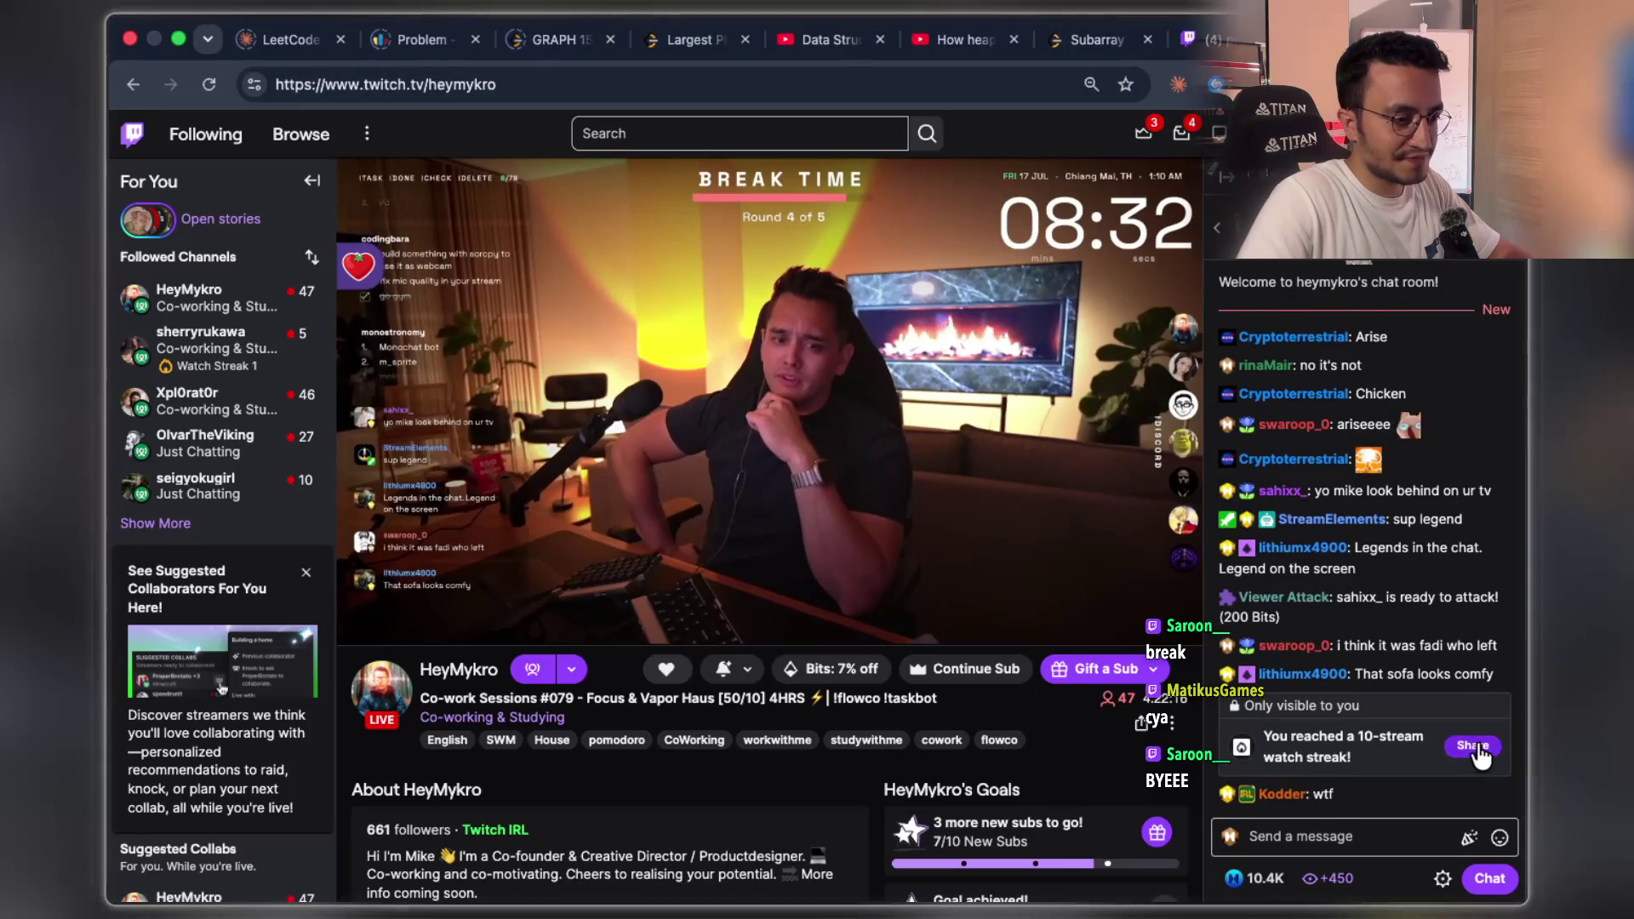
{"action": "left_click", "coordinate": [1470, 745]}
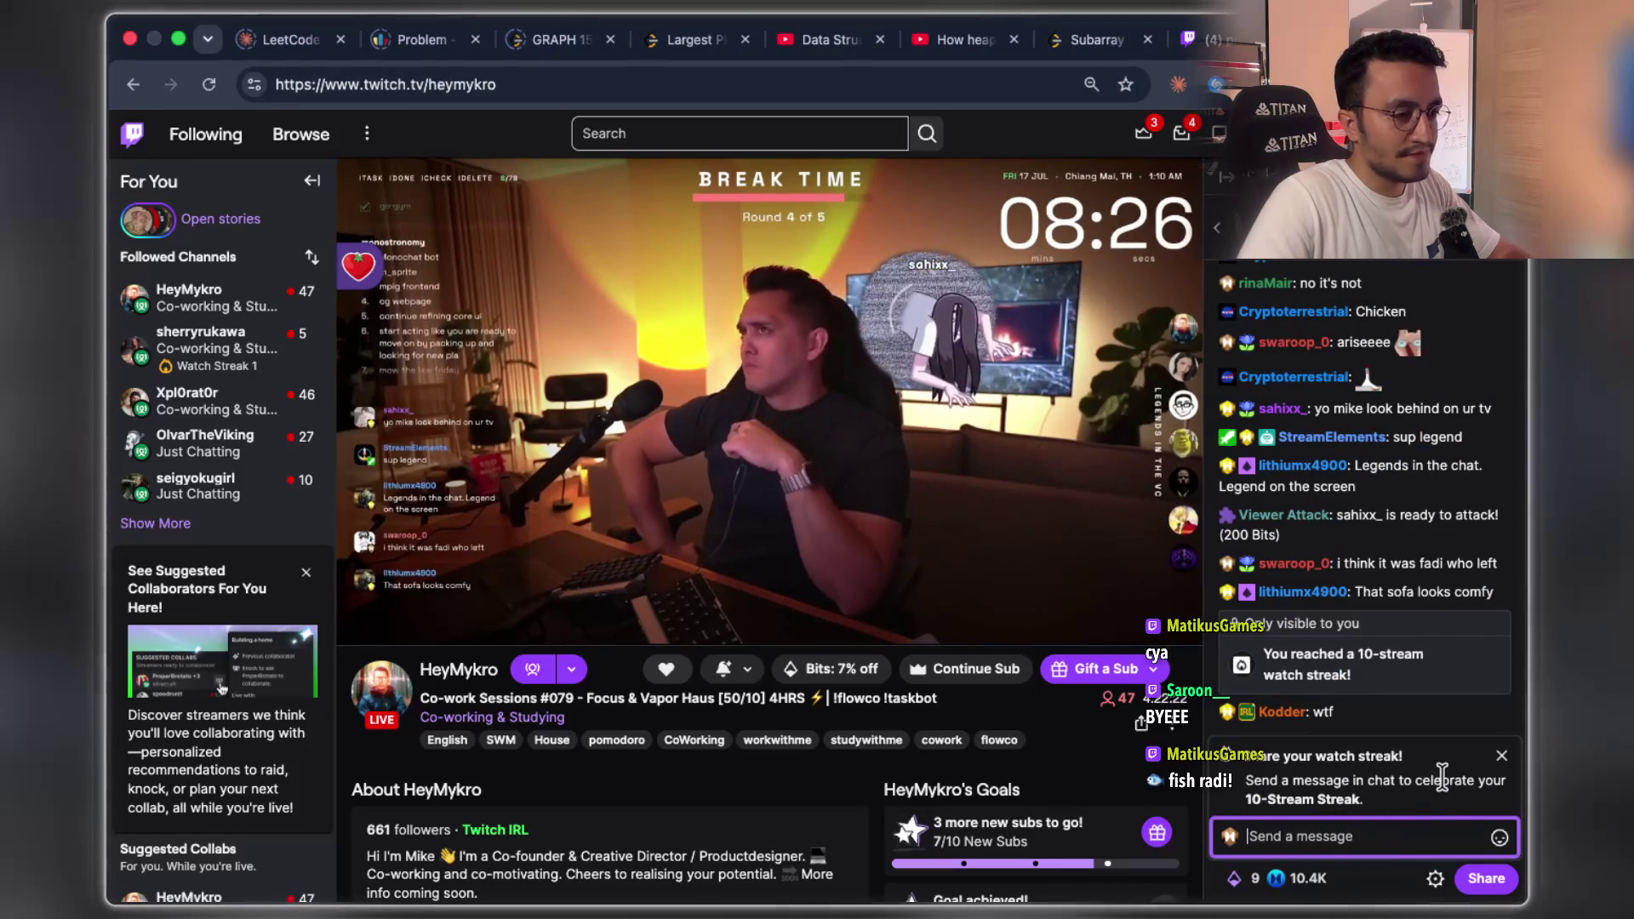
{"action": "key", "text": "super+Tab"}
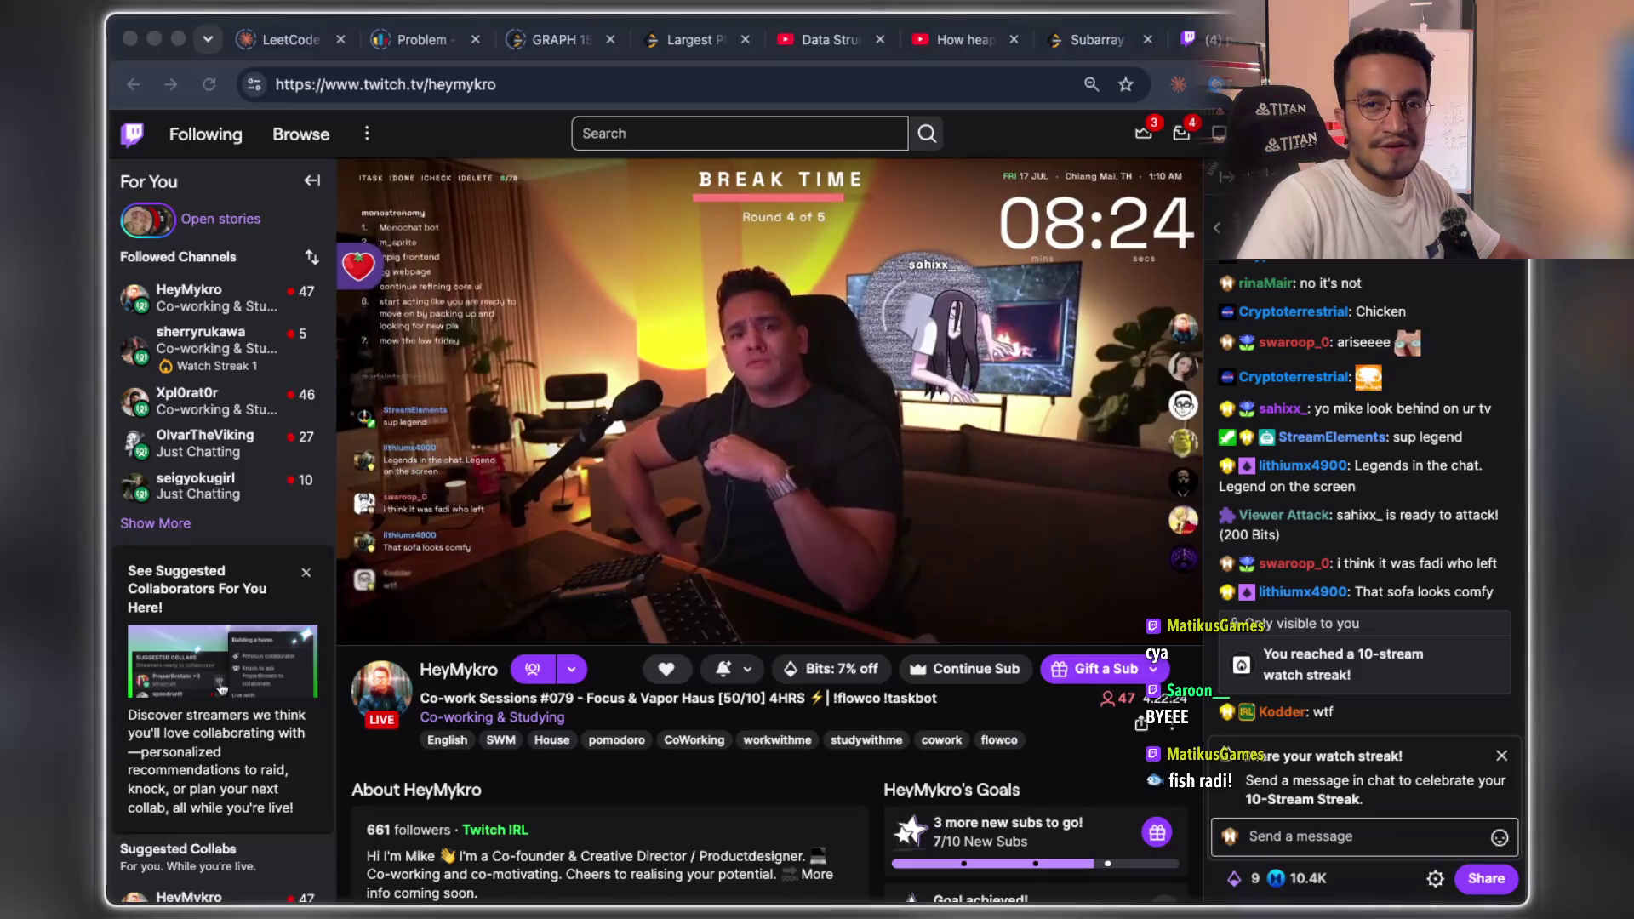